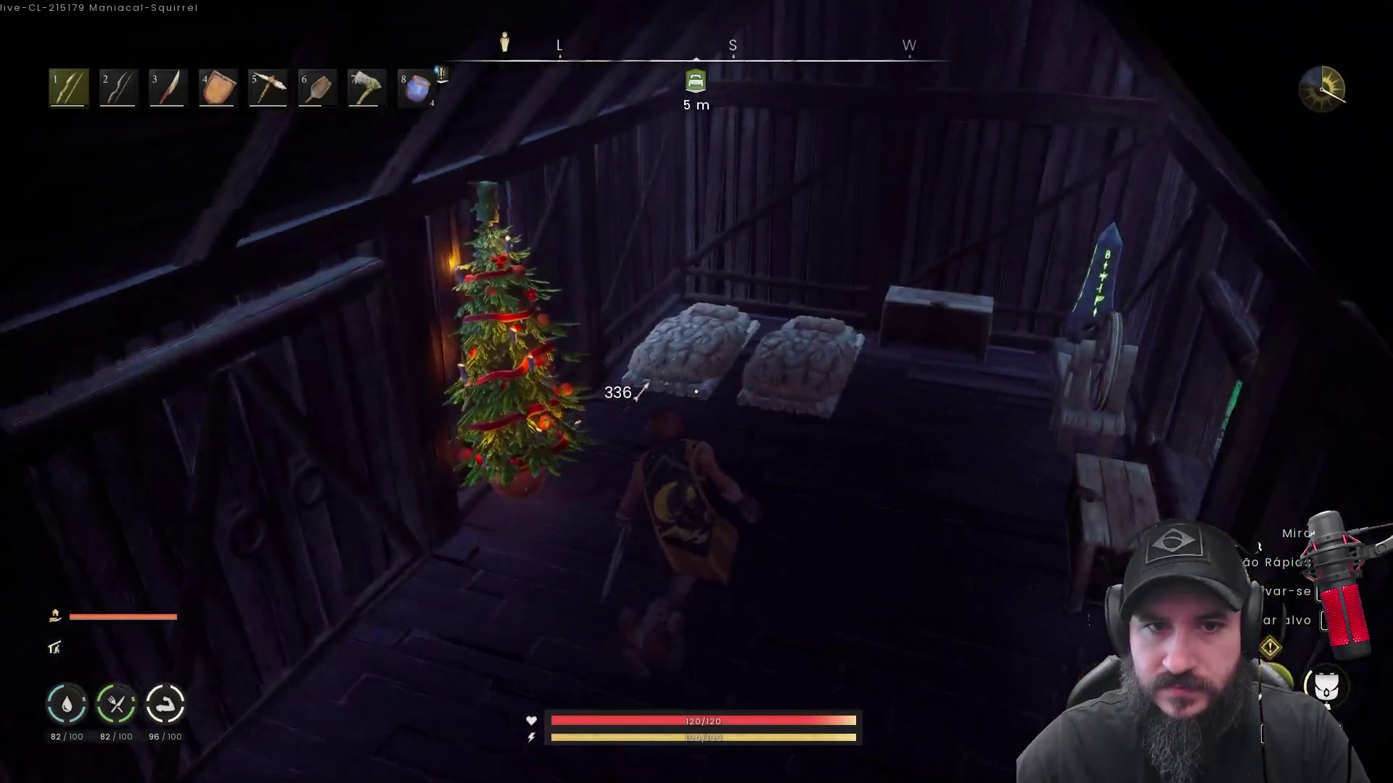
Lie down on the fur sleeping bag in the attic and nap
{"action": "key", "text": "e"}
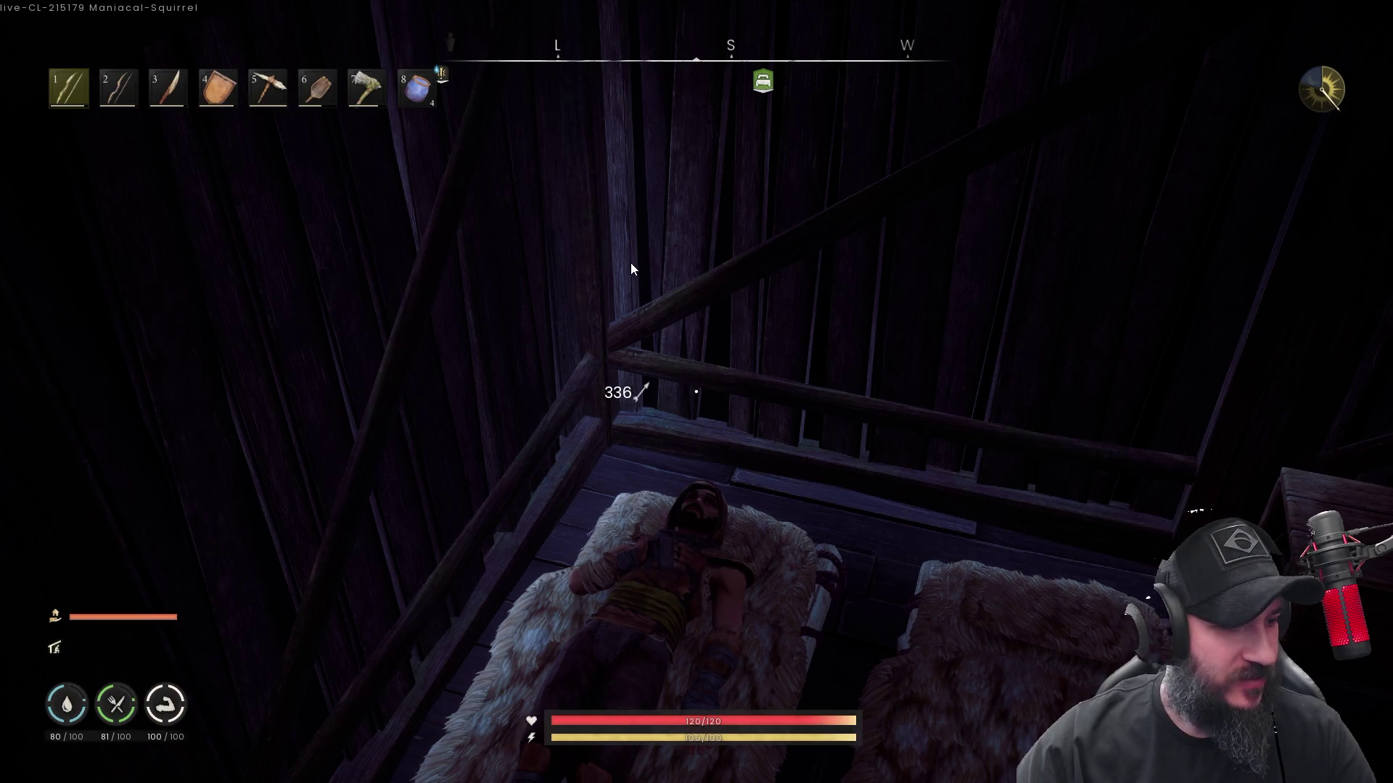
Get up from bed, leave the house, and run past the cabbage garden into the field
{"action": "key", "text": "w"}
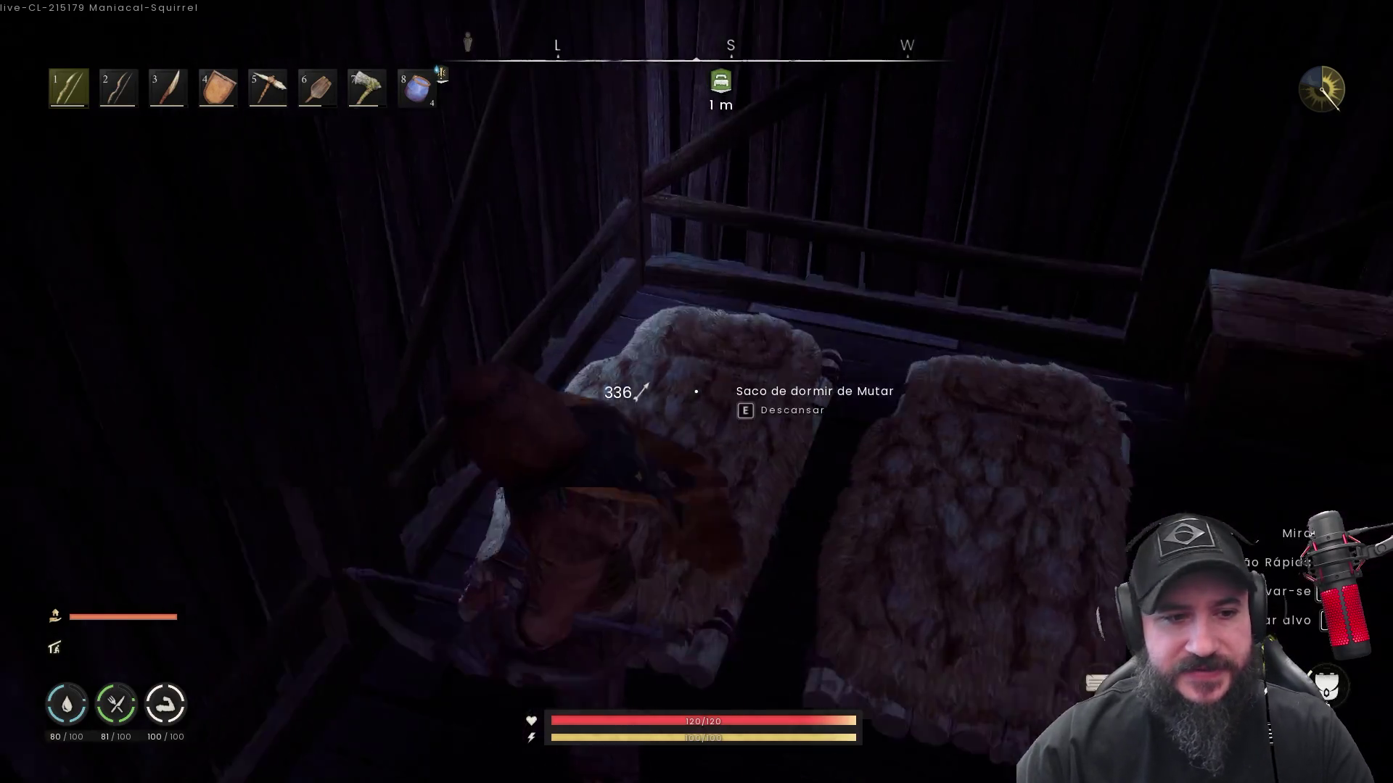
{"action": "key", "text": "w"}
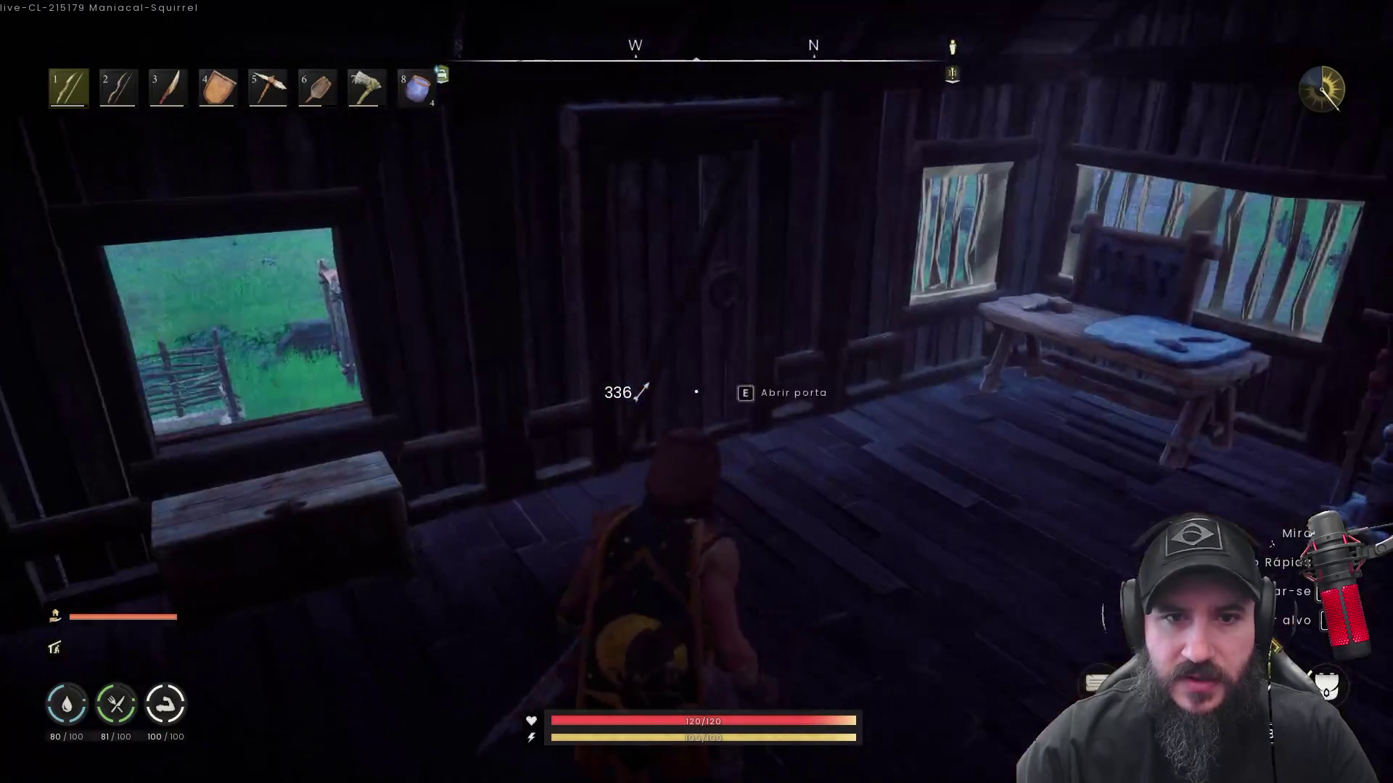
{"action": "key", "text": "e"}
{"action": "key", "text": "w"}
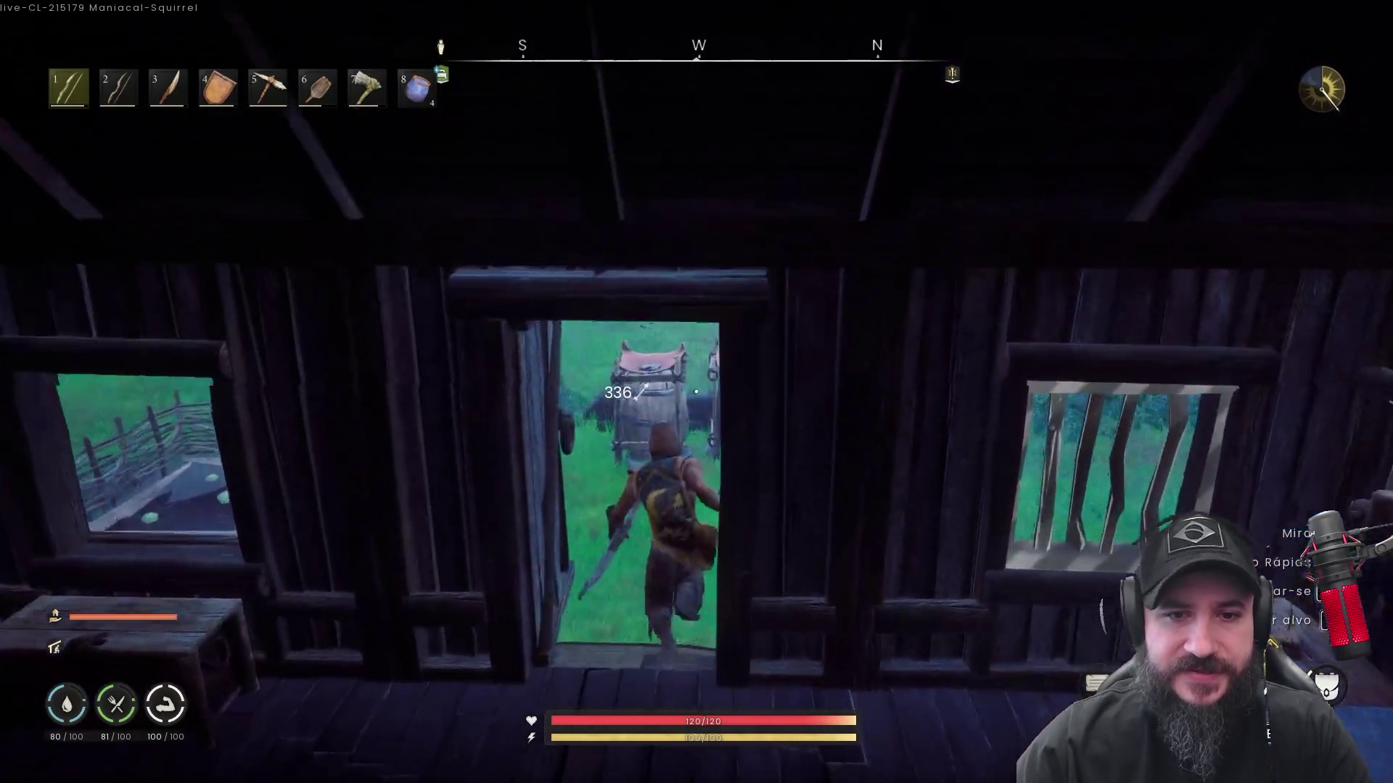
{"action": "key", "text": "w"}
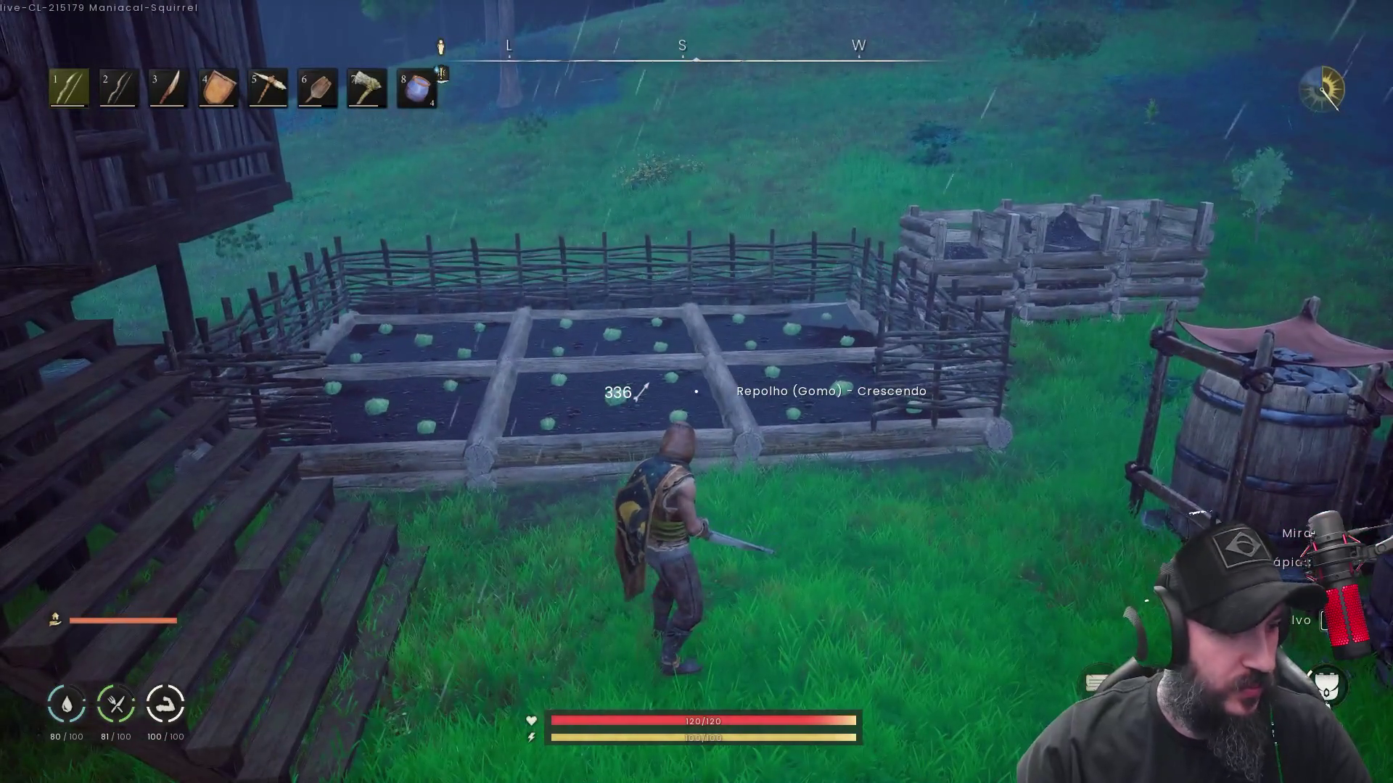
{"action": "key", "text": "w"}
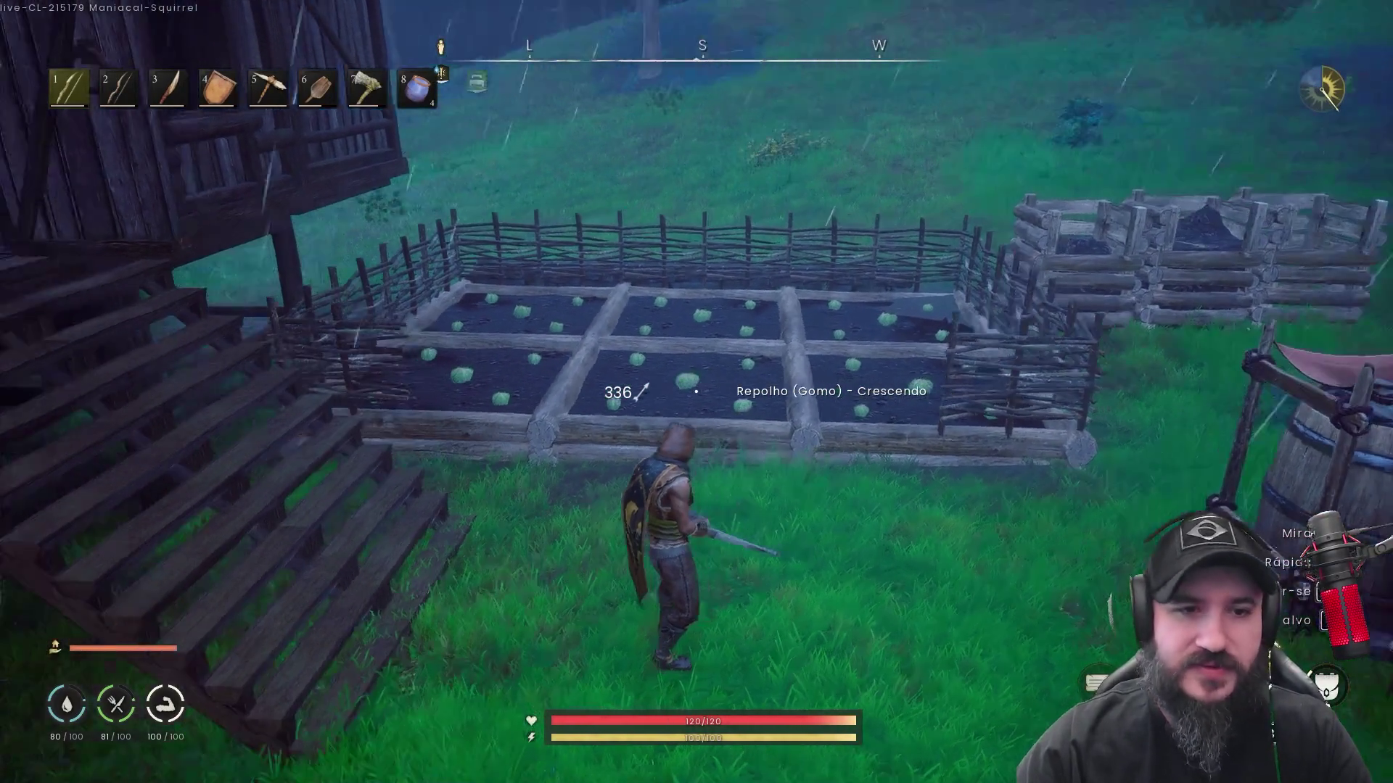
{"action": "key", "text": "w"}
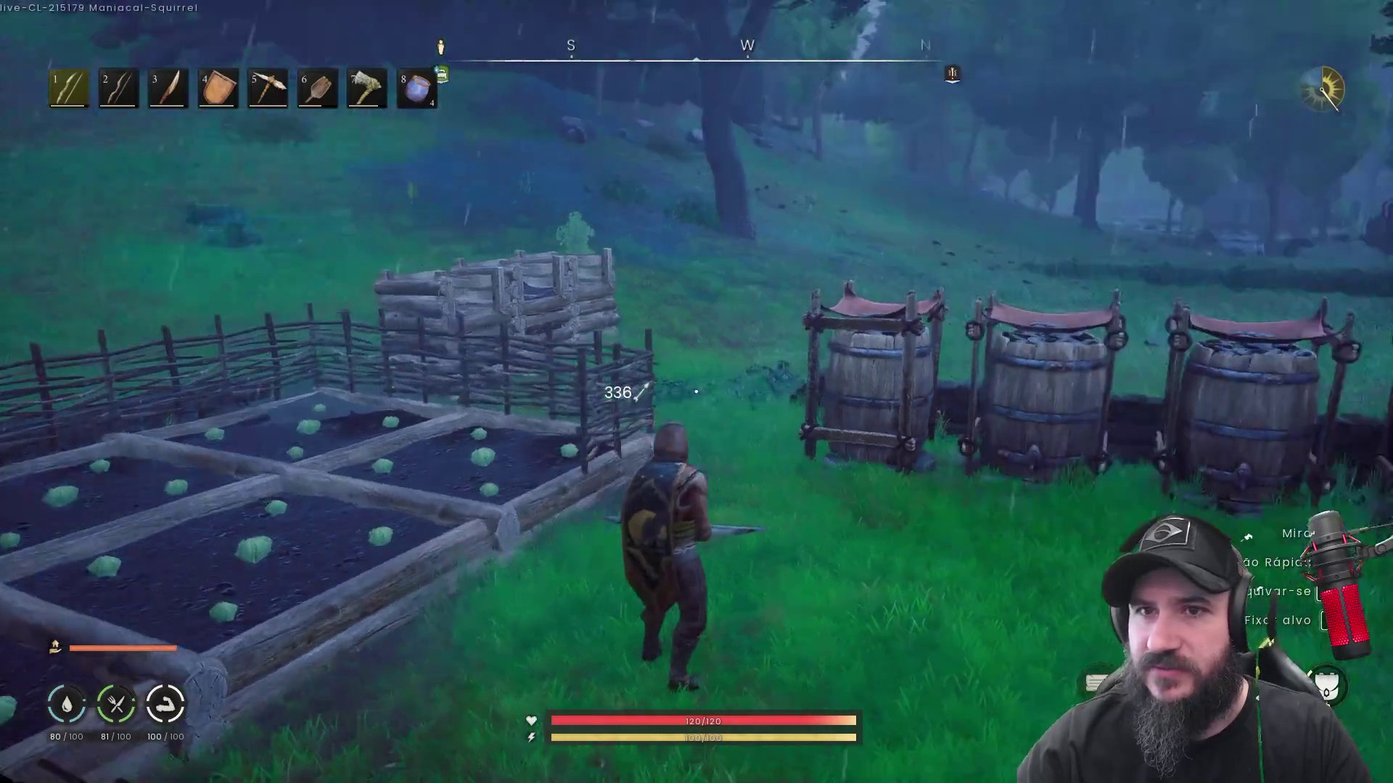
{"action": "key", "text": "w"}
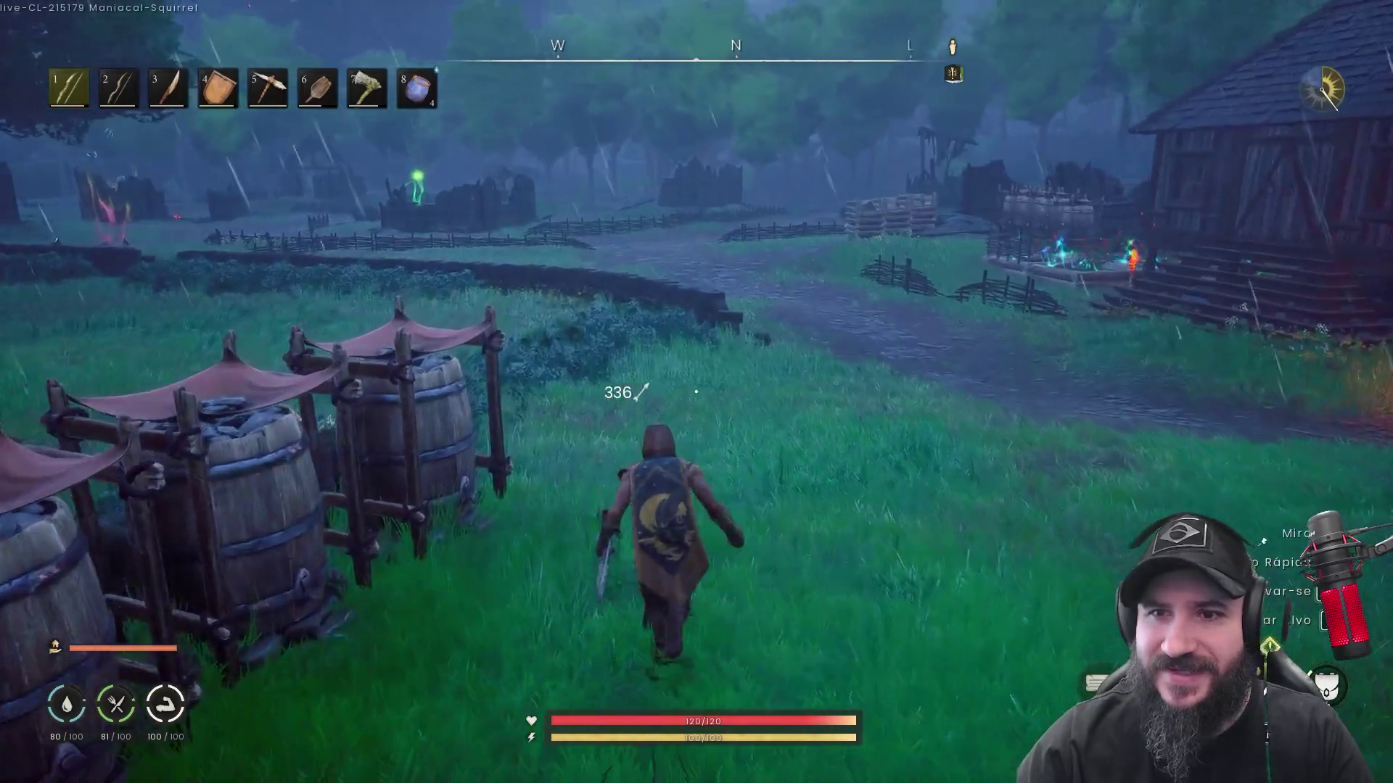
{"action": "key", "text": "w"}
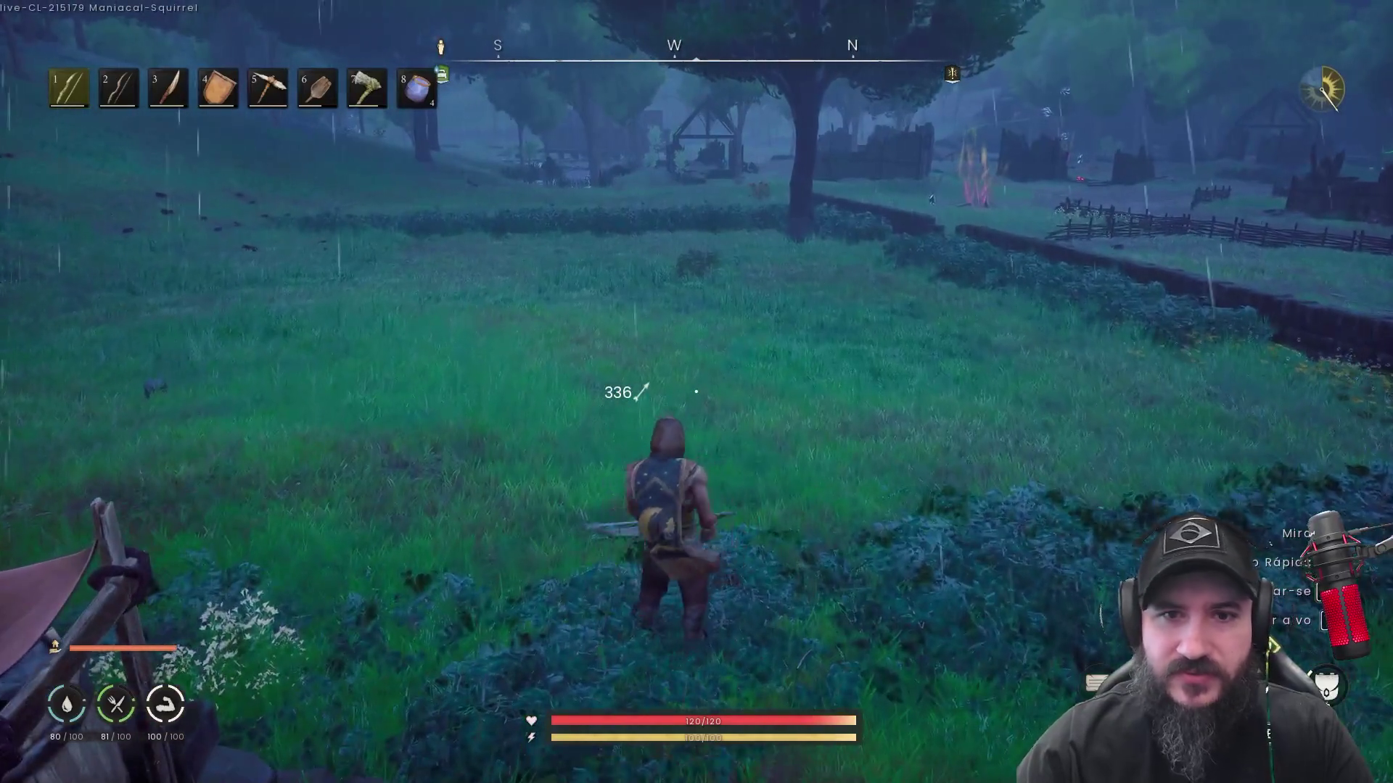
Check the world map twice while running out of the village past the chicken
{"action": "key", "text": "m"}
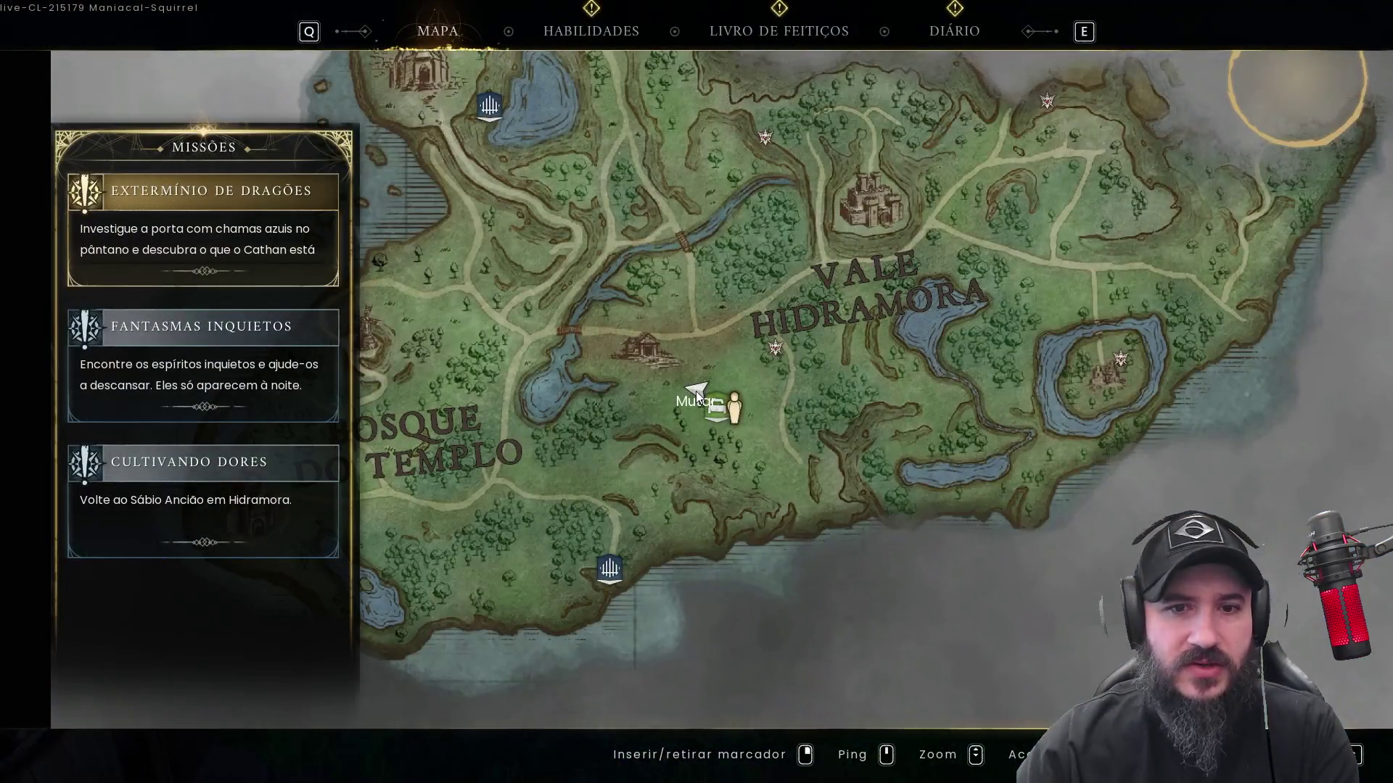
{"action": "key", "text": "m"}
{"action": "key", "text": "w"}
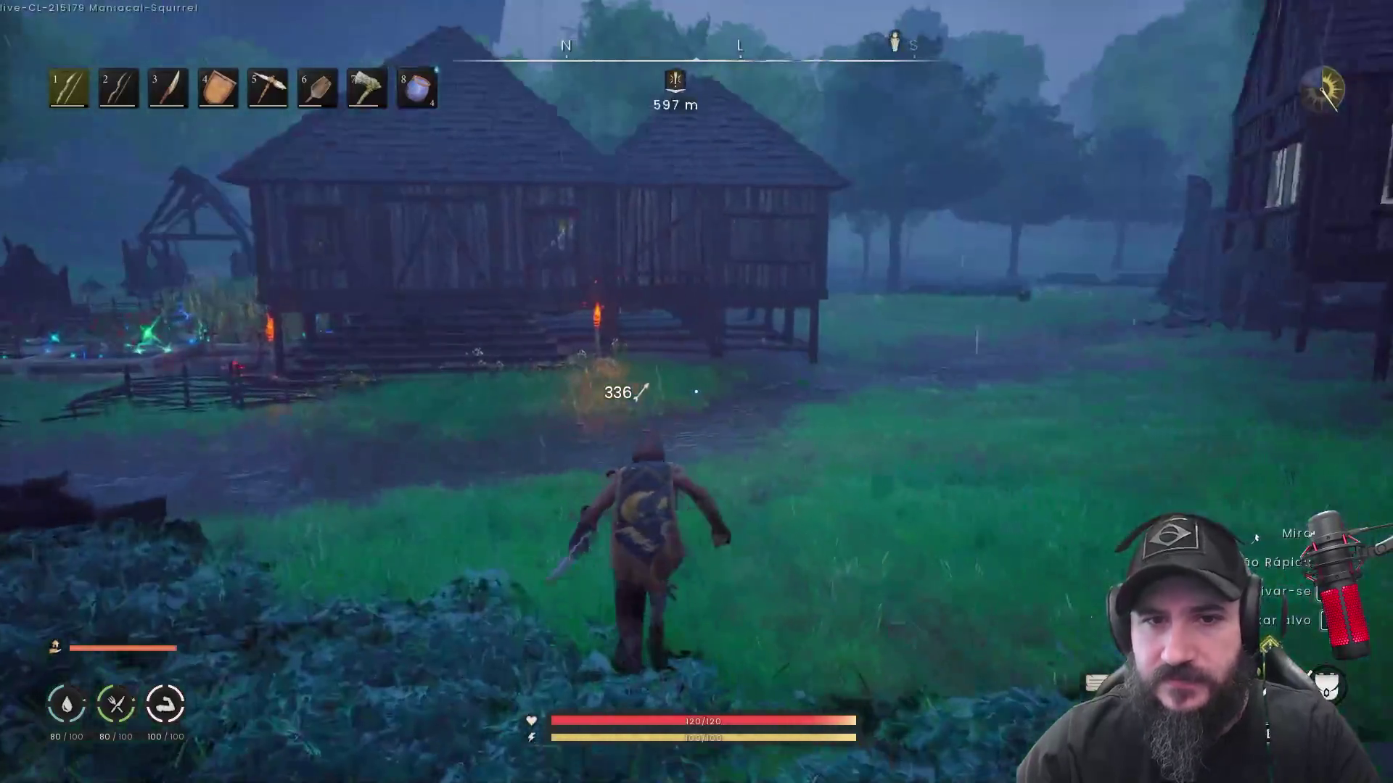
{"action": "key", "text": "w"}
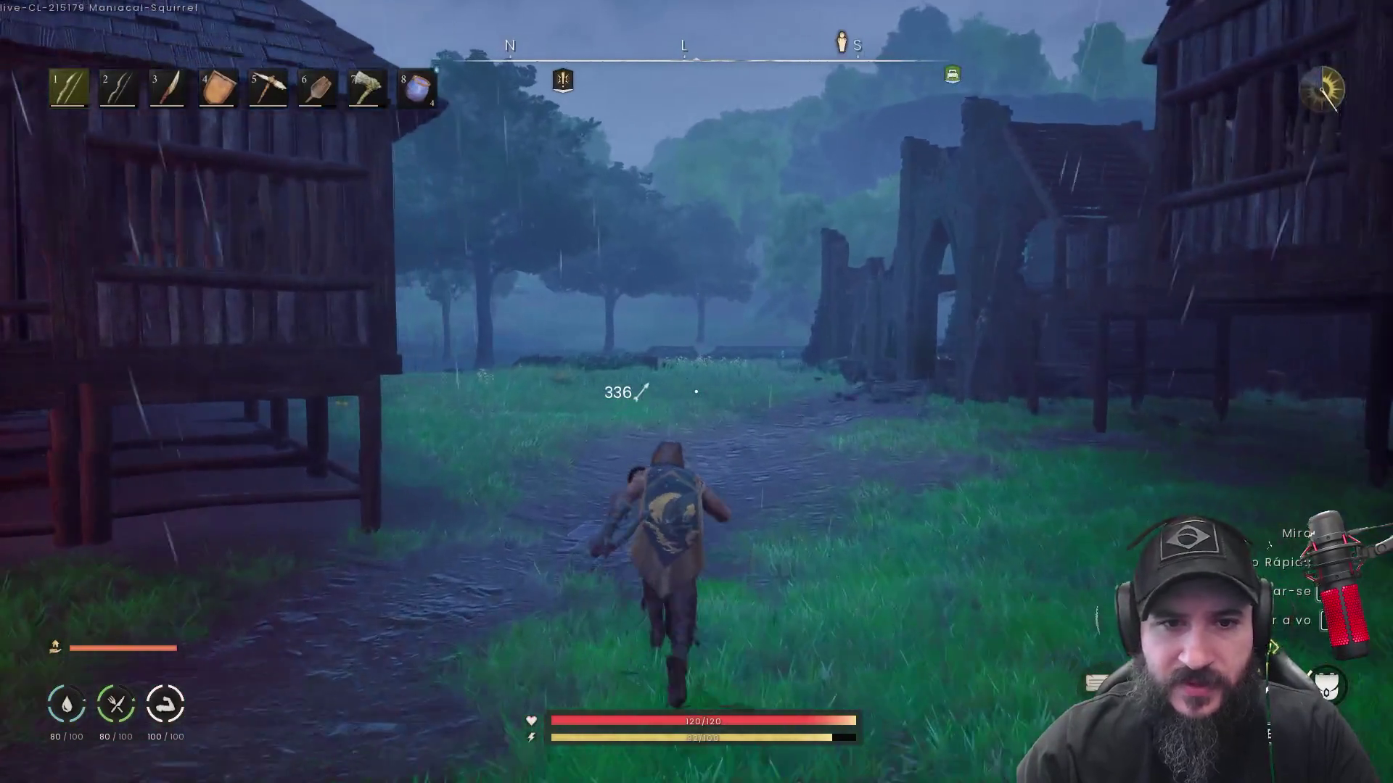
{"action": "key", "text": "w"}
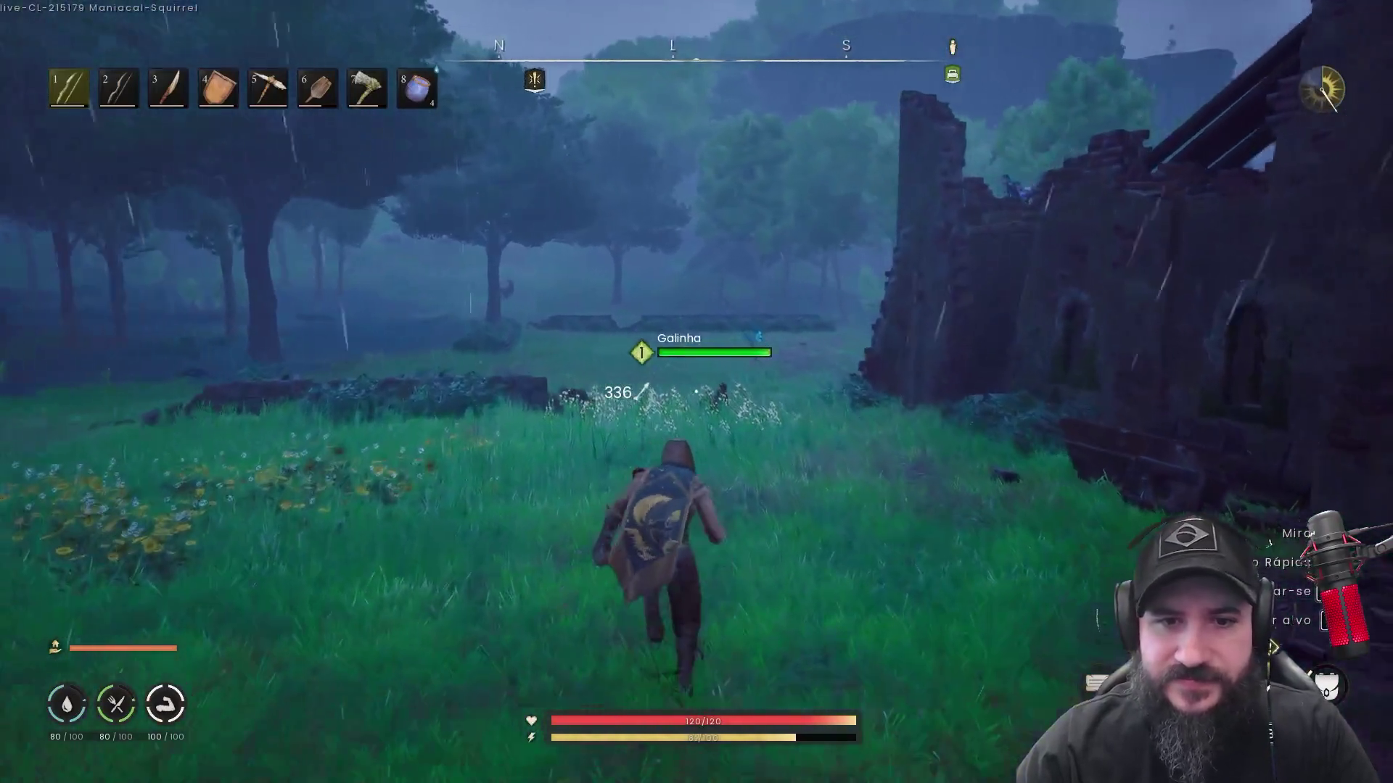
{"action": "key", "text": "w"}
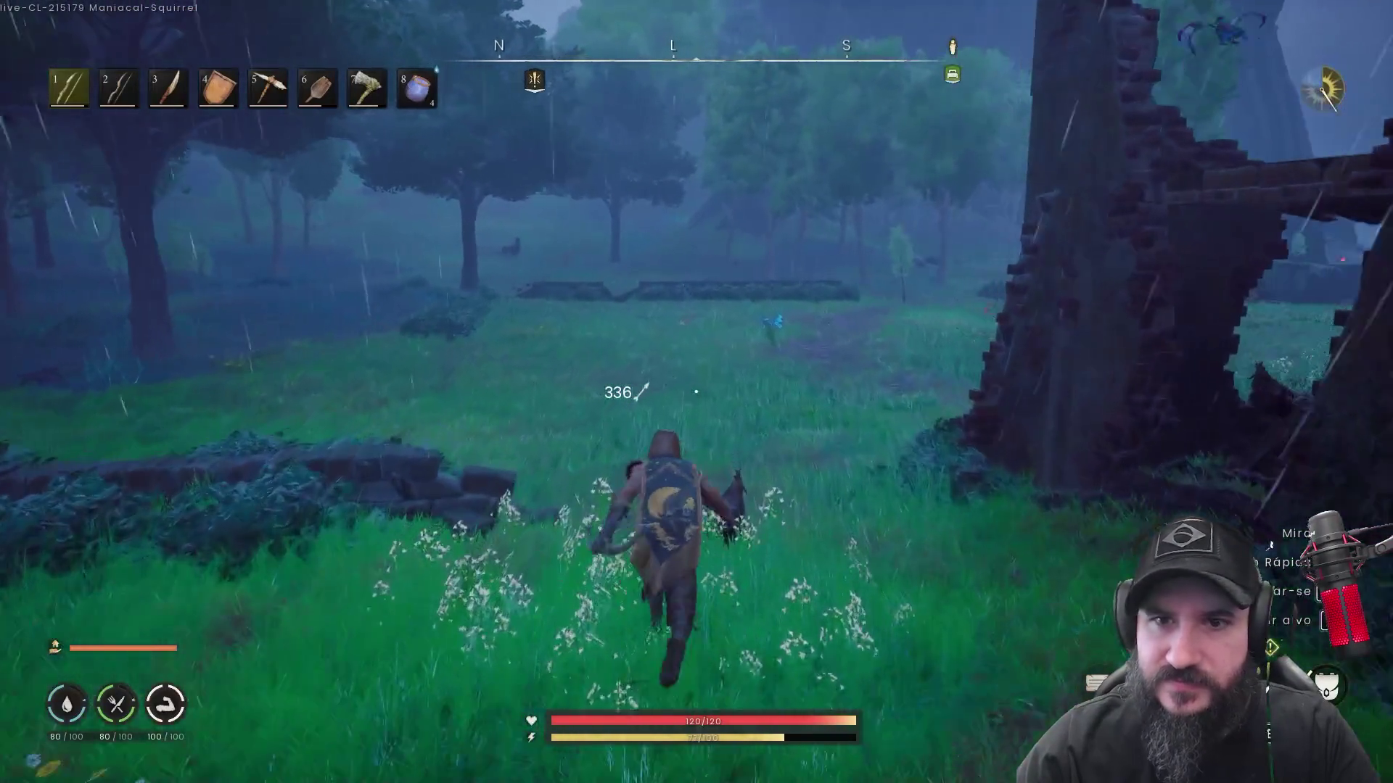
{"action": "key", "text": "m"}
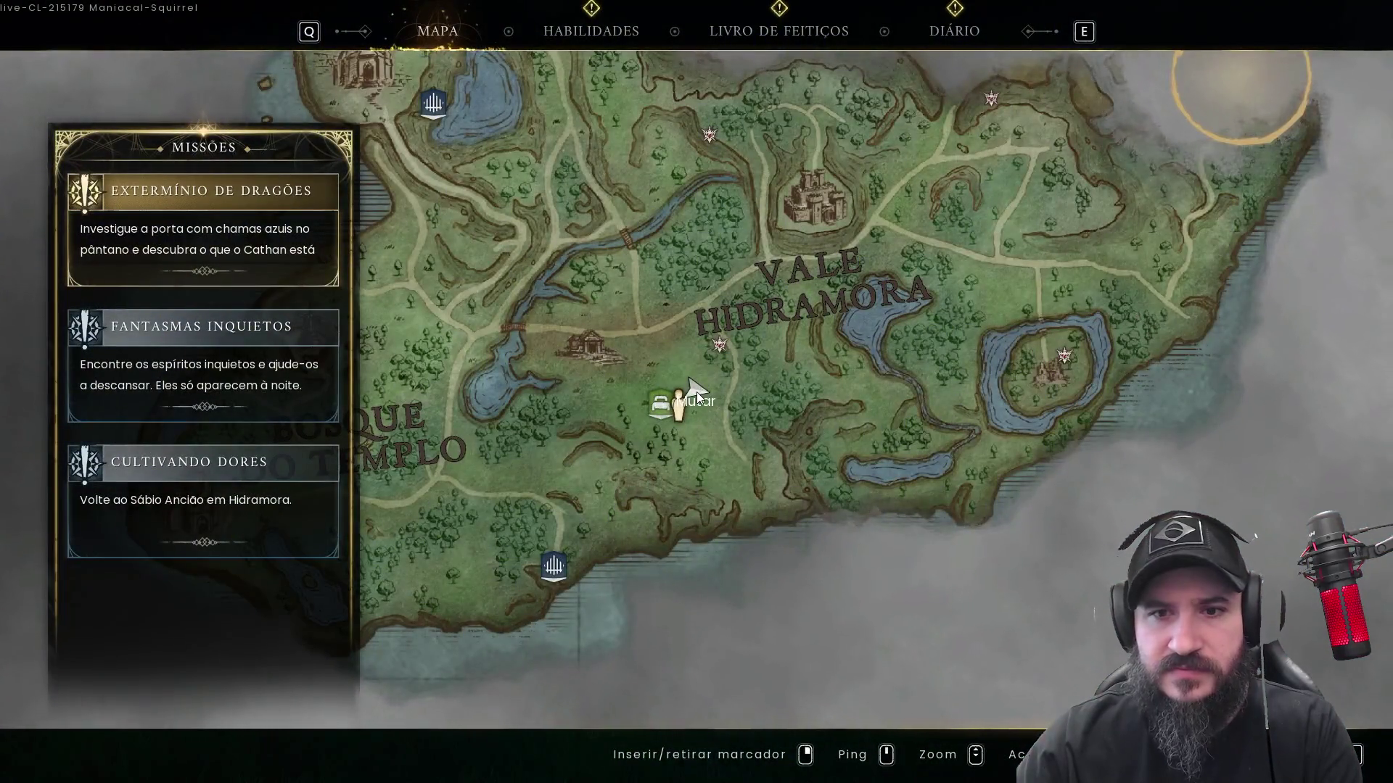
{"action": "key", "text": "m"}
{"action": "key", "text": "w"}
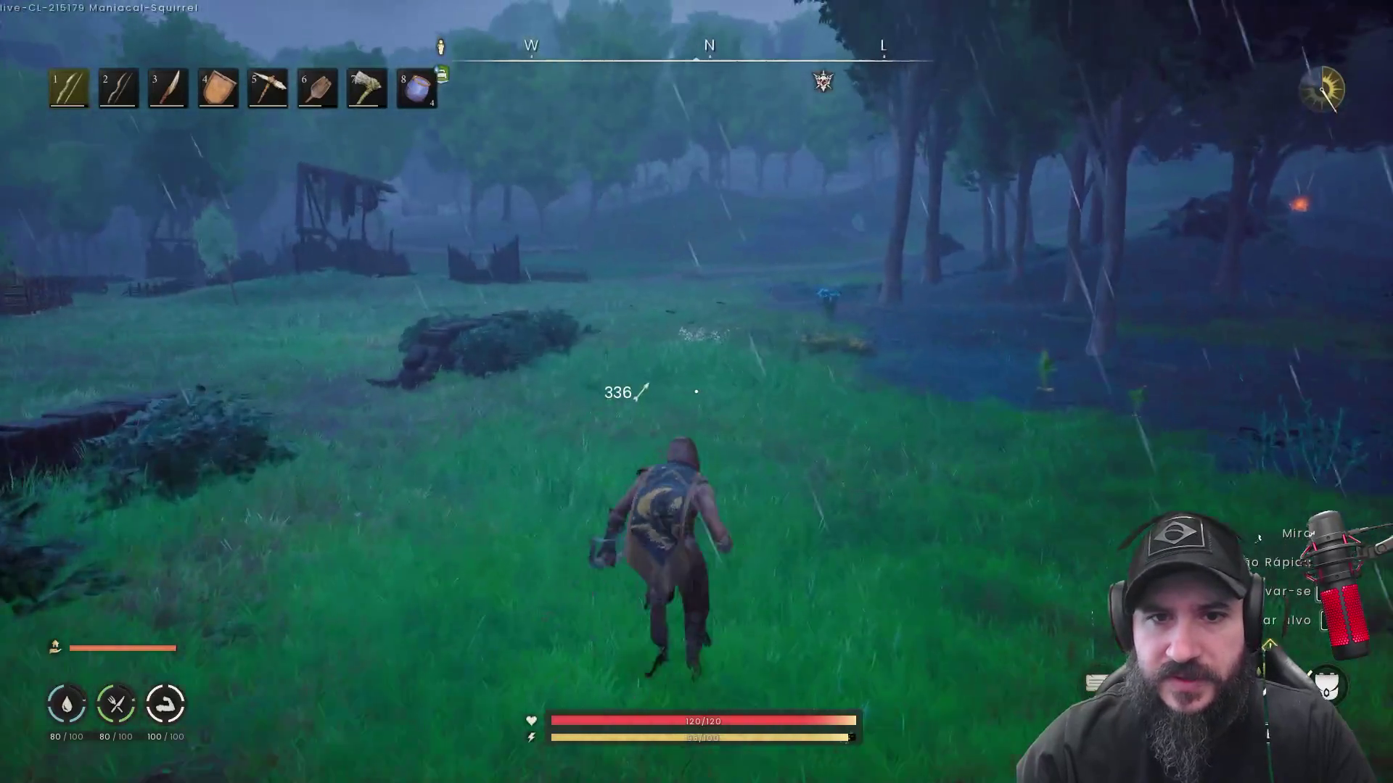
Sprint across the rainy grassland, check the map, and follow the forest path toward the goblin
{"action": "key", "text": "w"}
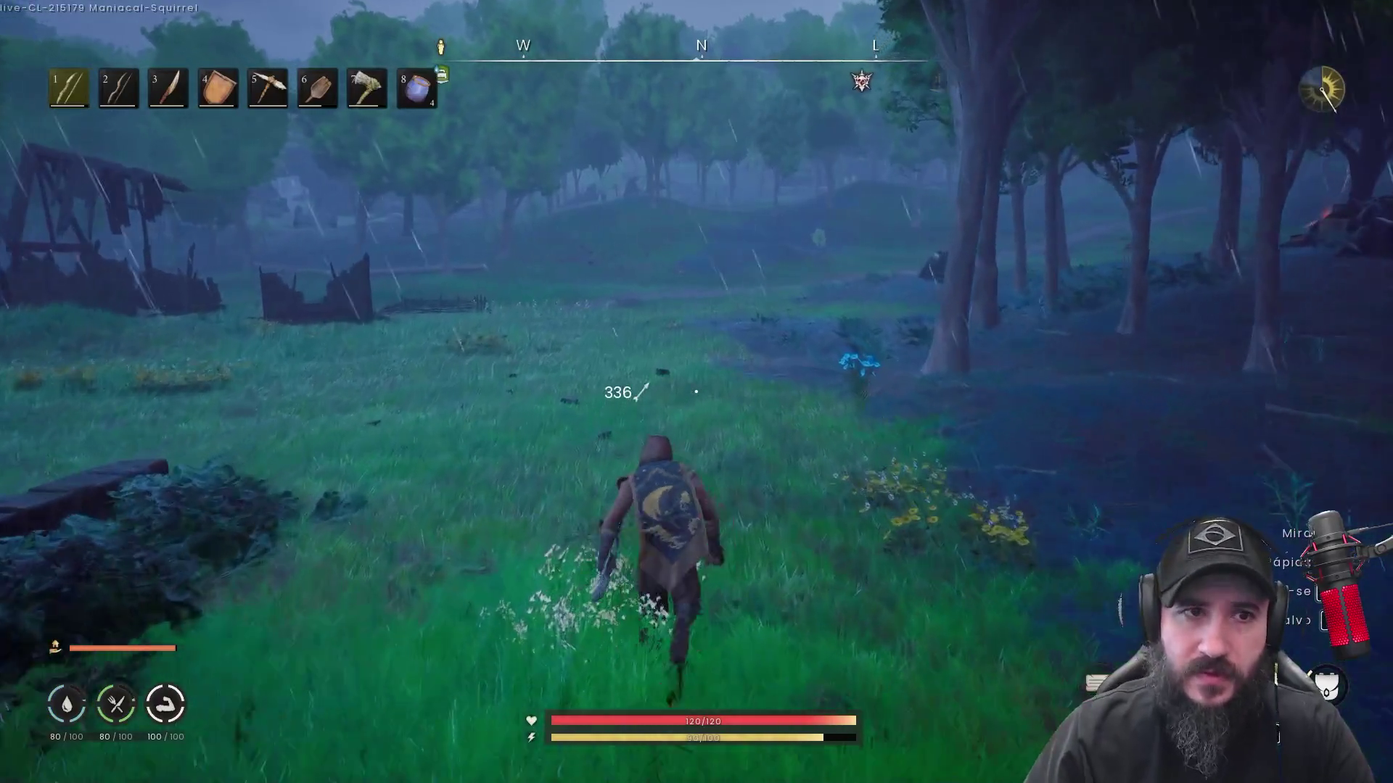
{"action": "key", "text": "w"}
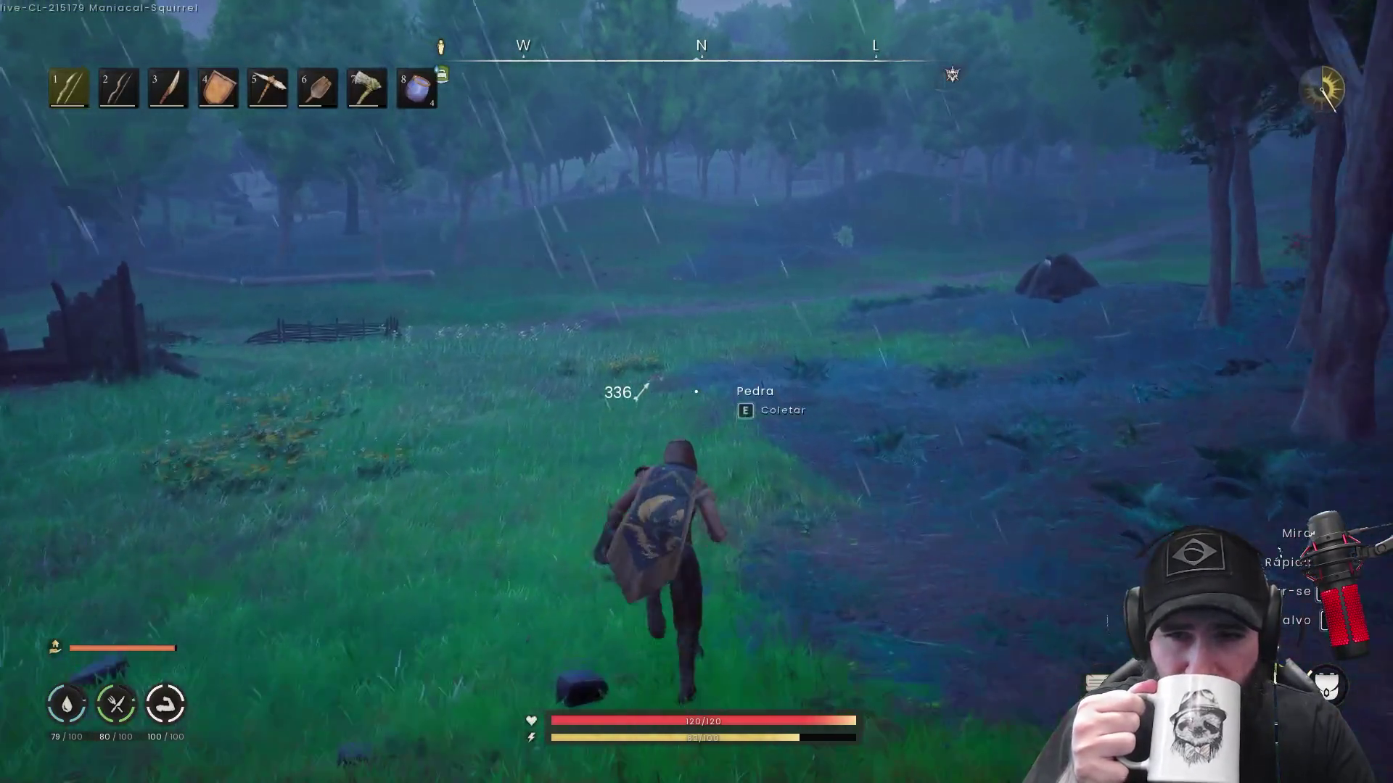
{"action": "key", "text": "w"}
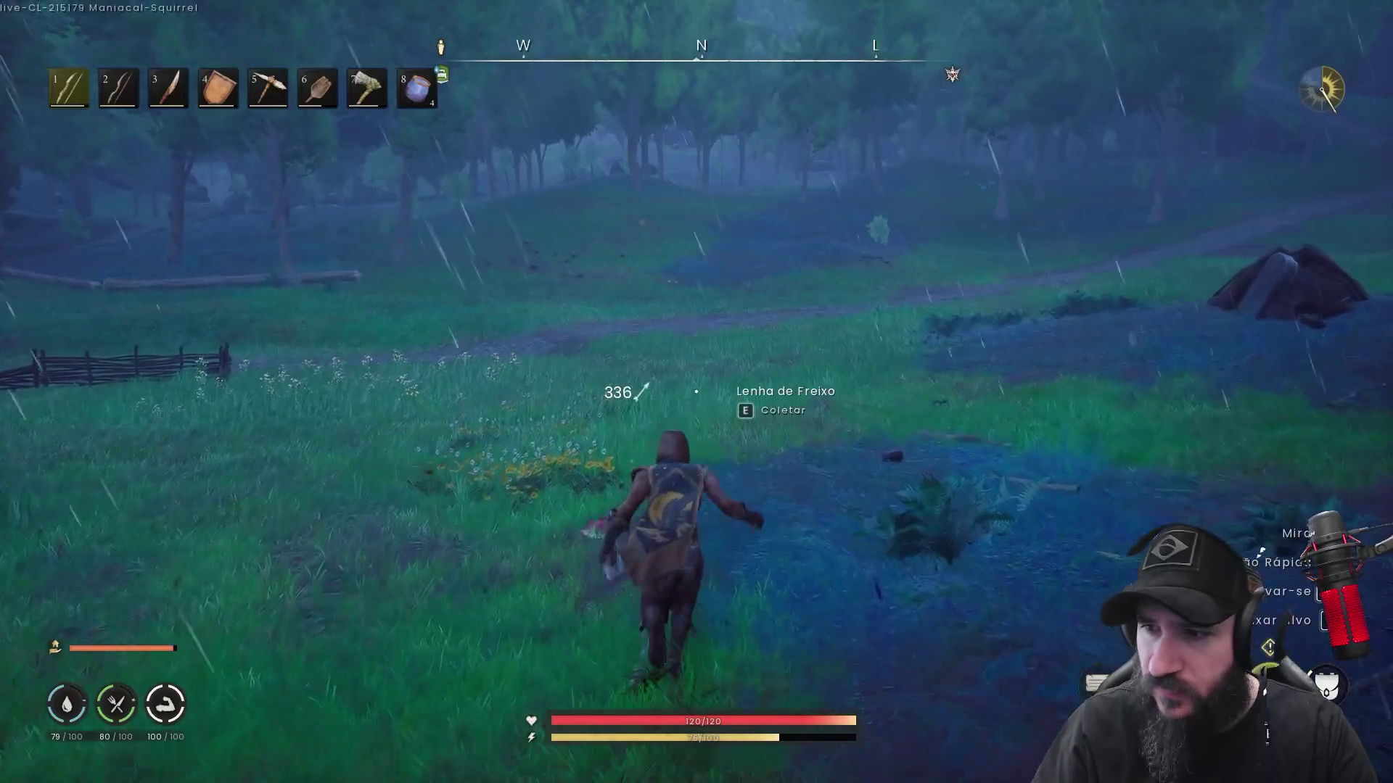
{"action": "key", "text": "w"}
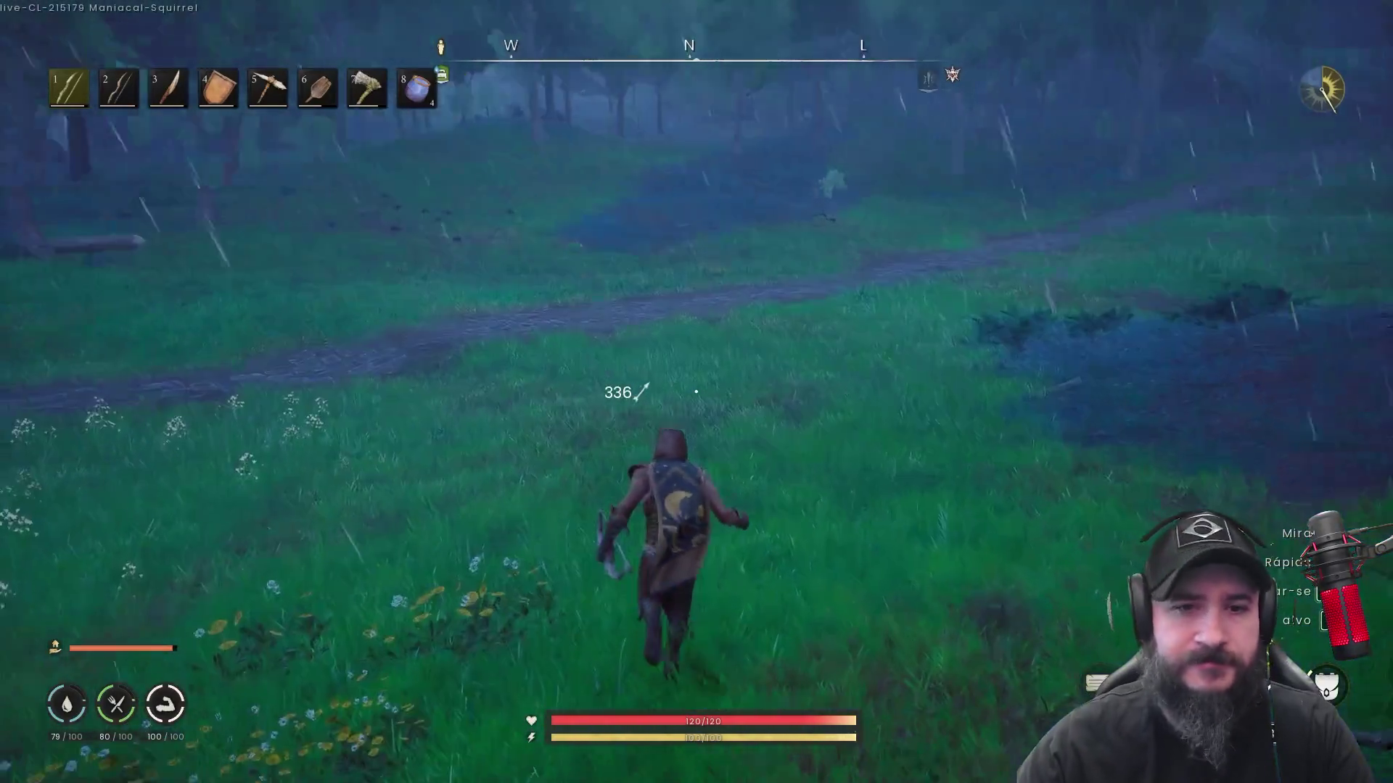
{"action": "key", "text": "w"}
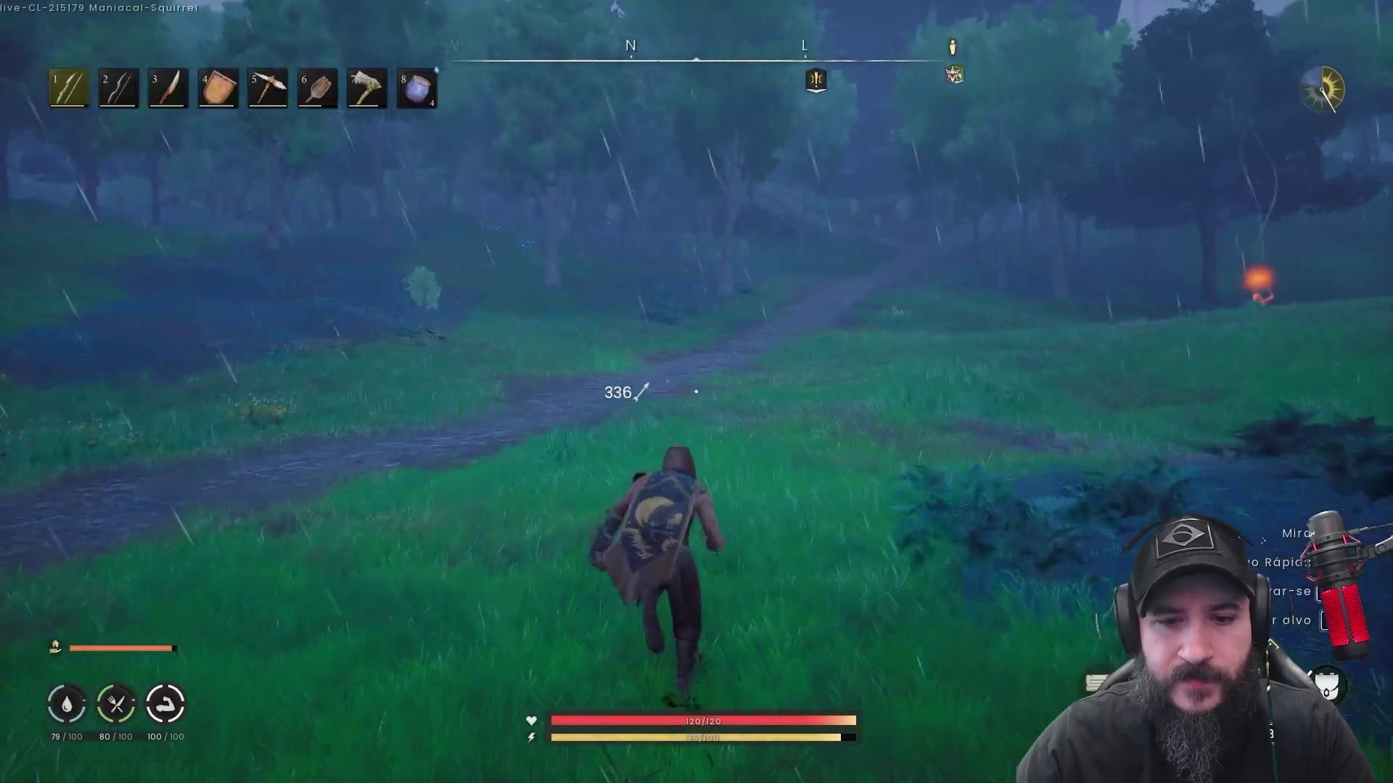
{"action": "key", "text": "w"}
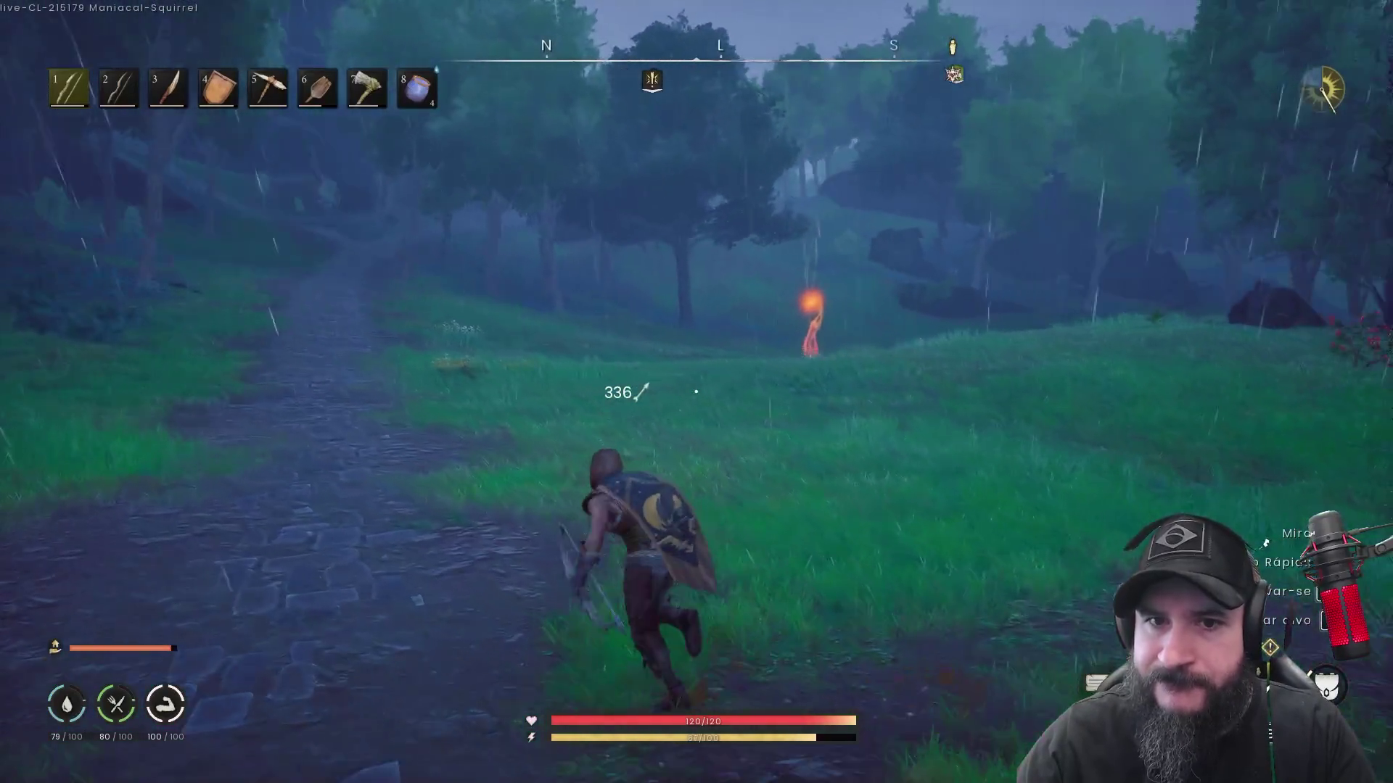
{"action": "key", "text": "m"}
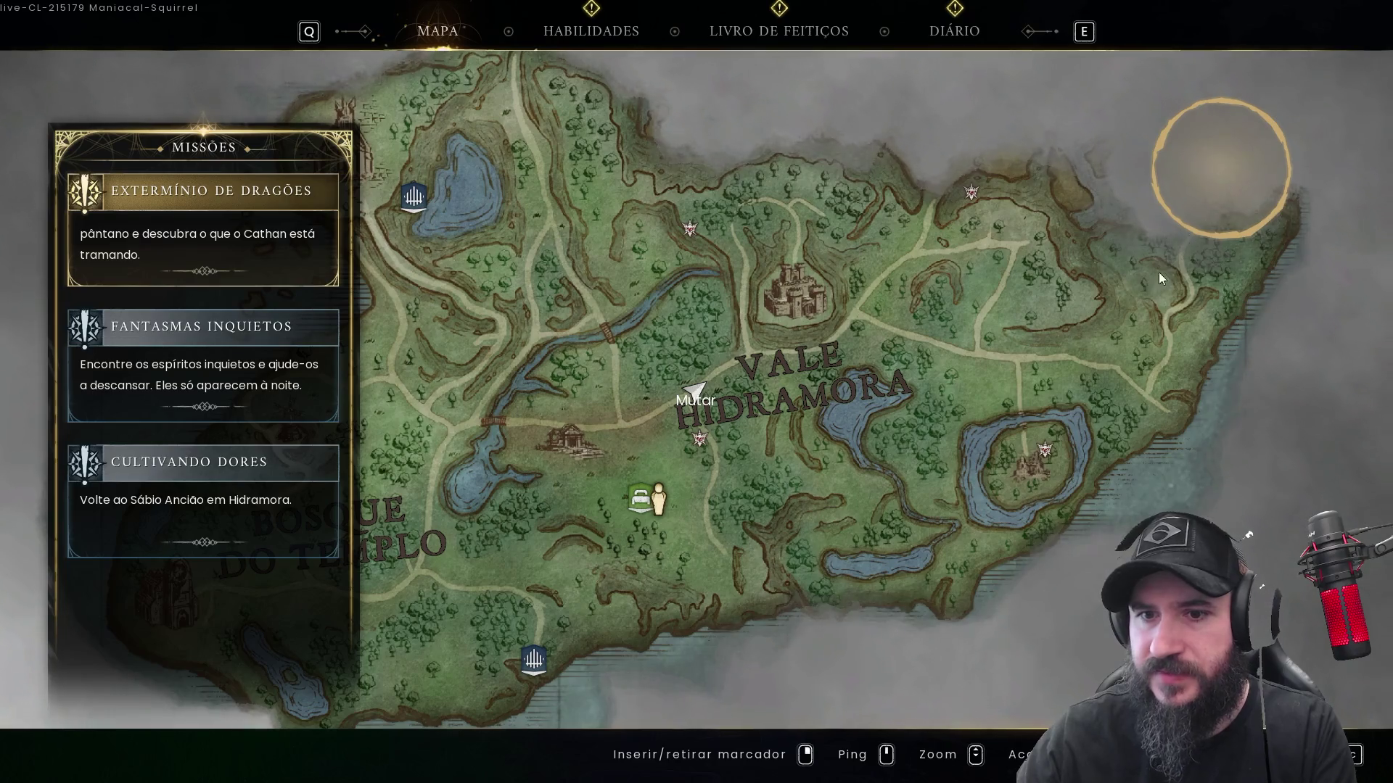
{"action": "key", "text": "m"}
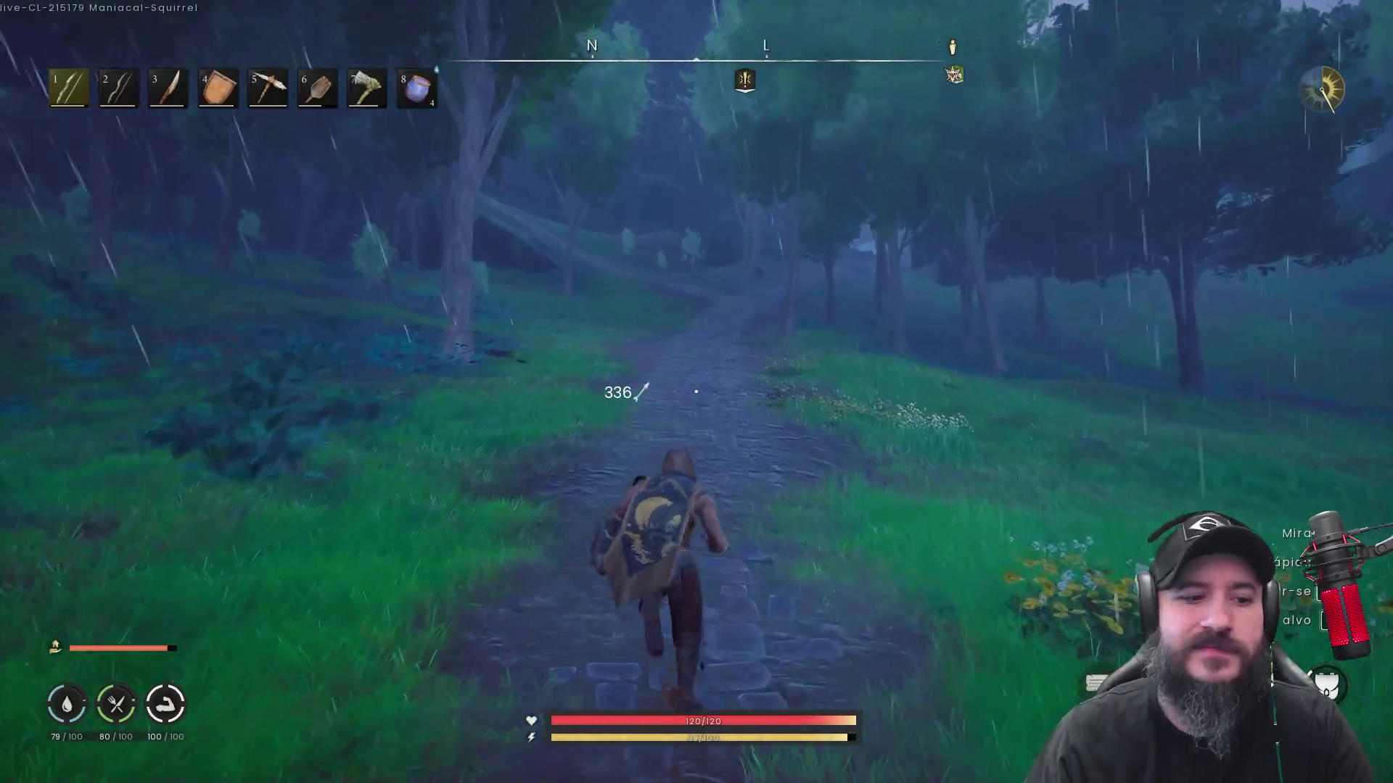
{"action": "key", "text": "w"}
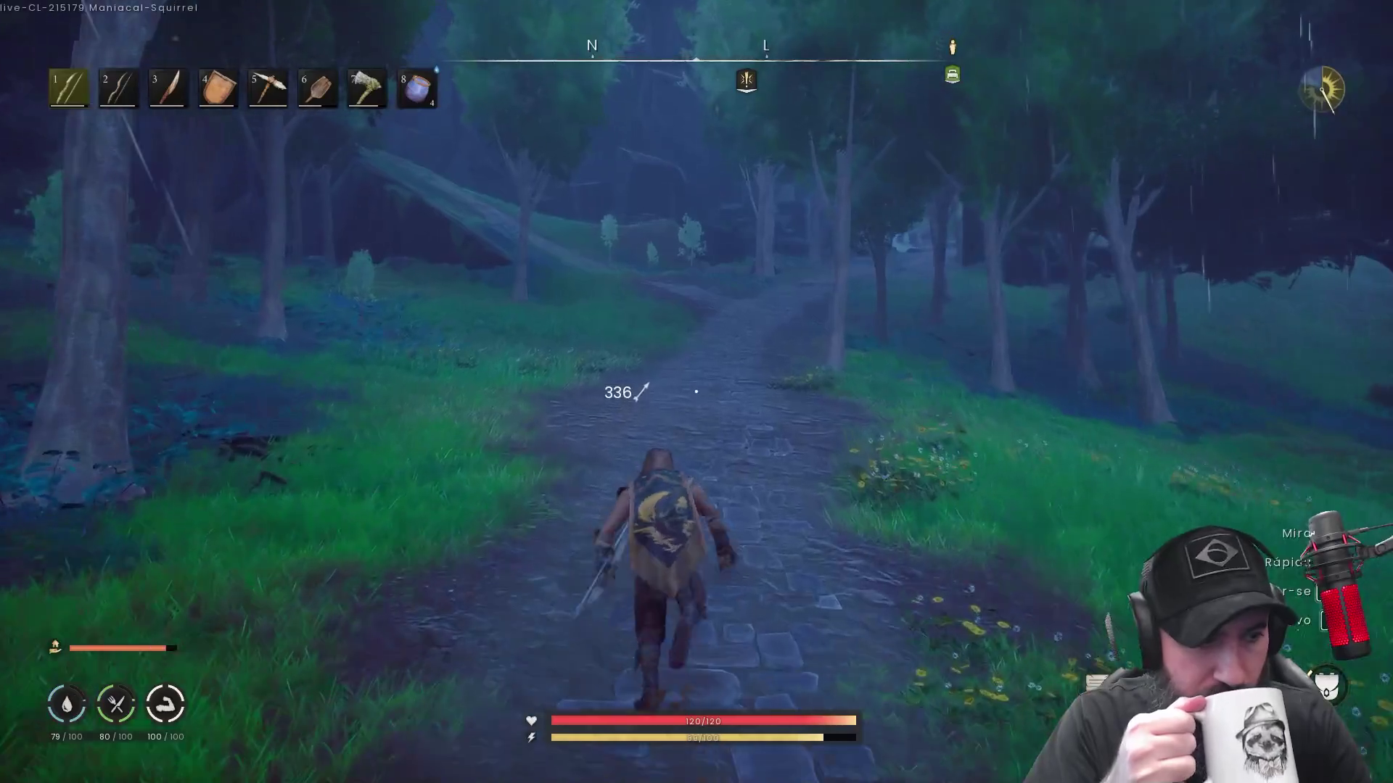
{"action": "key", "text": "w"}
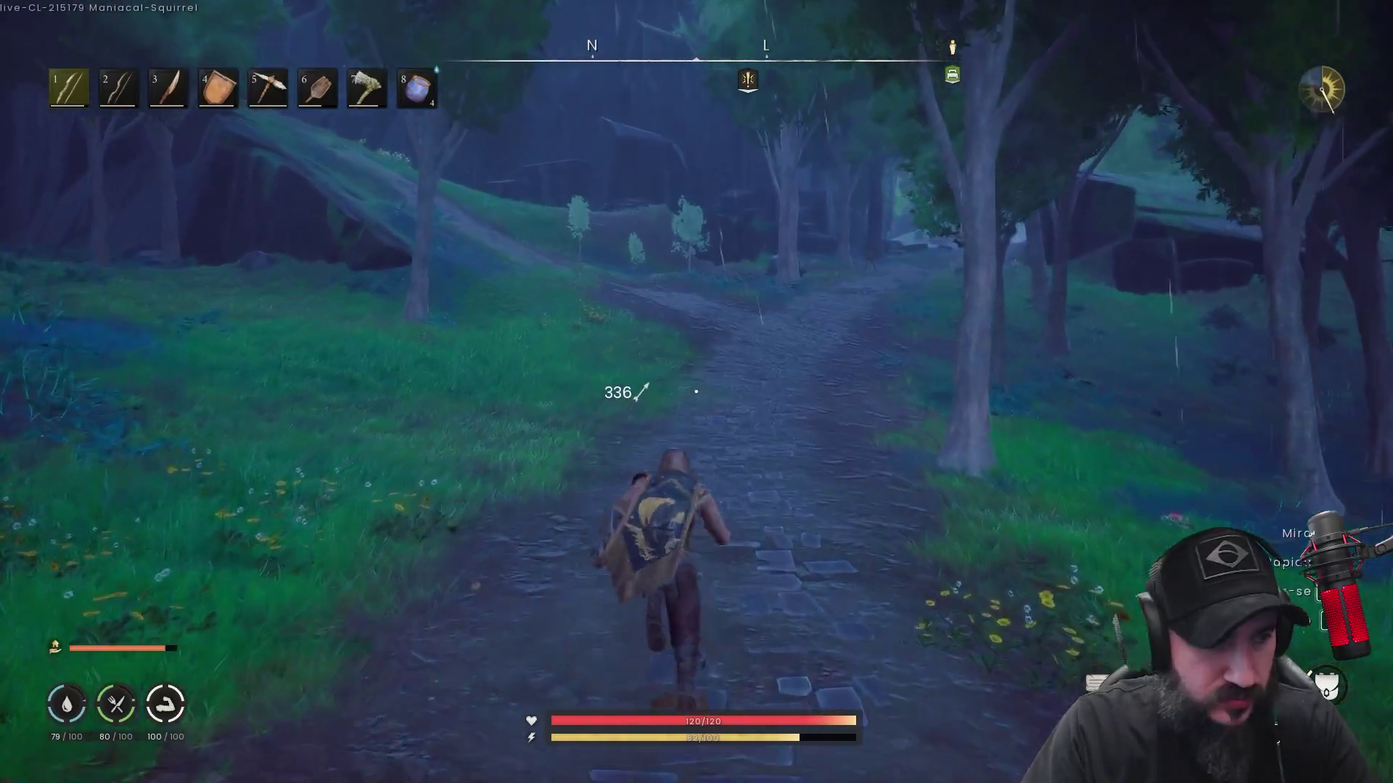
{"action": "key", "text": "w"}
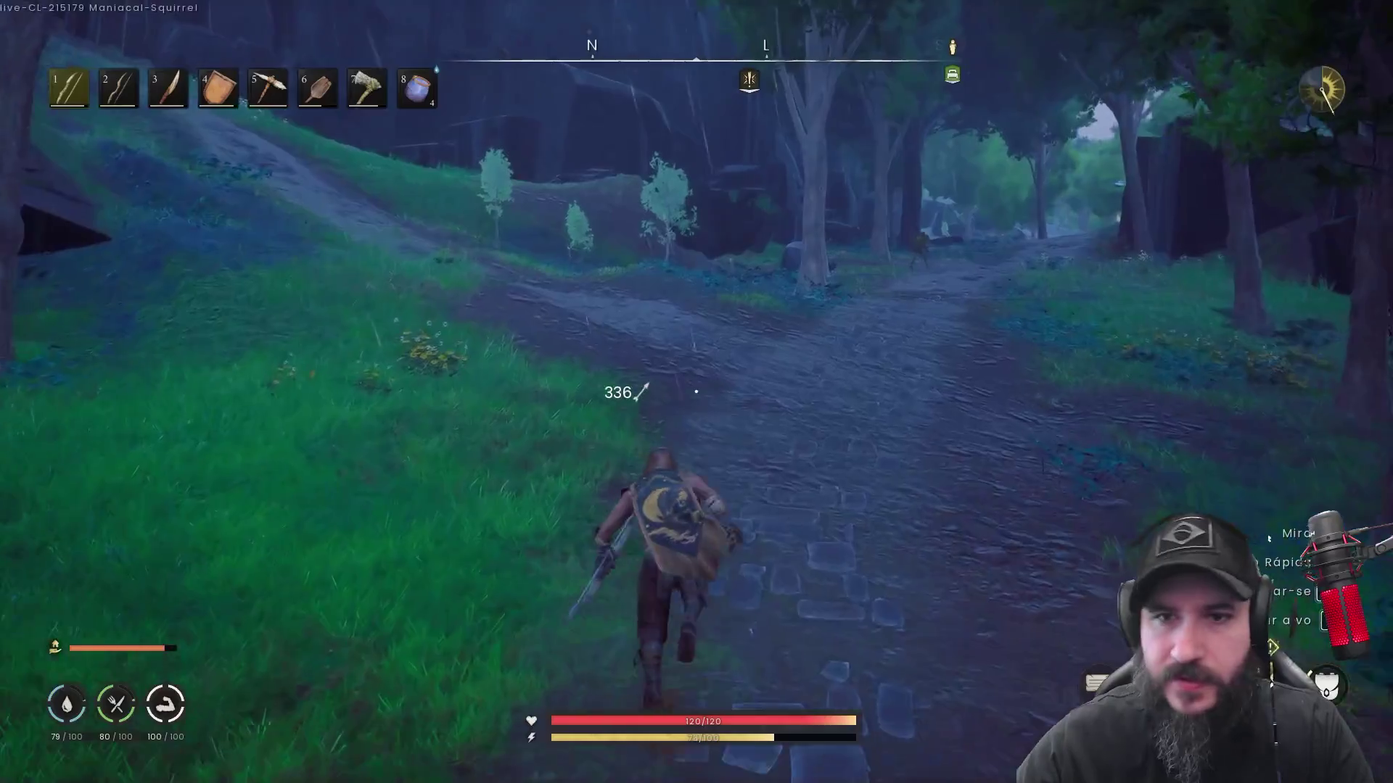
{"action": "key", "text": "w"}
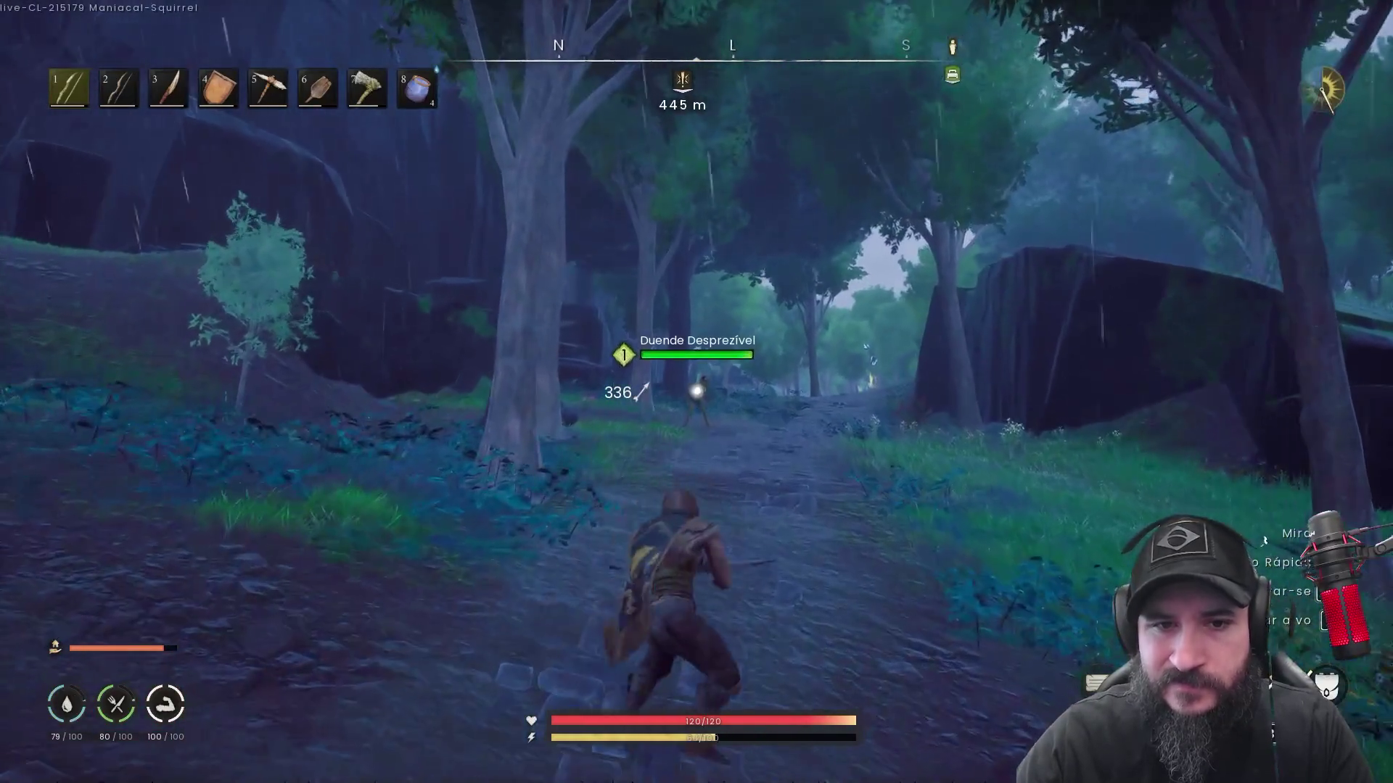
Kill the goblin on the path with four arrows
{"action": "left_click", "coordinate": [696, 391]}
{"action": "left_click", "coordinate": [696, 392]}
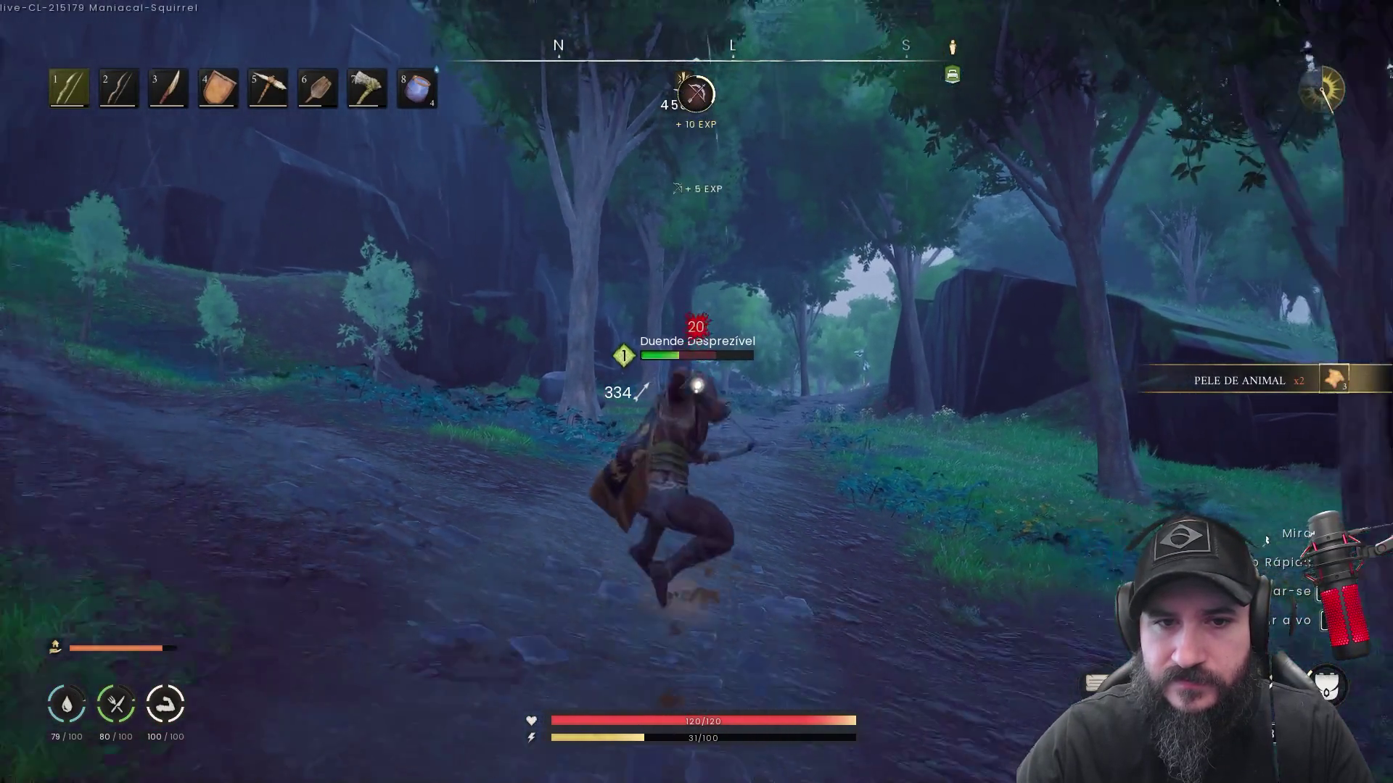
{"action": "left_click", "coordinate": [697, 392]}
{"action": "left_click", "coordinate": [696, 391]}
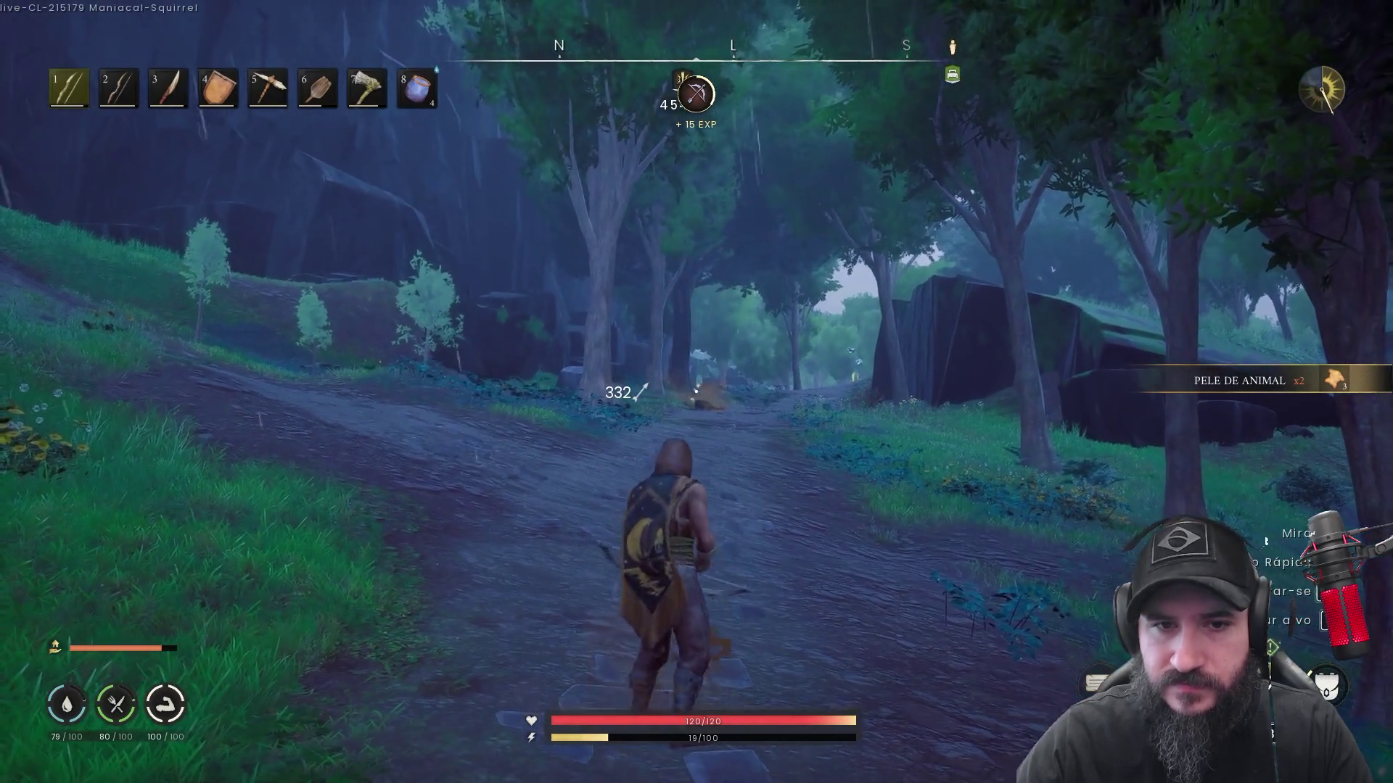
Run up the forest path past the cow and toward the glowing rocks
{"action": "key", "text": "w"}
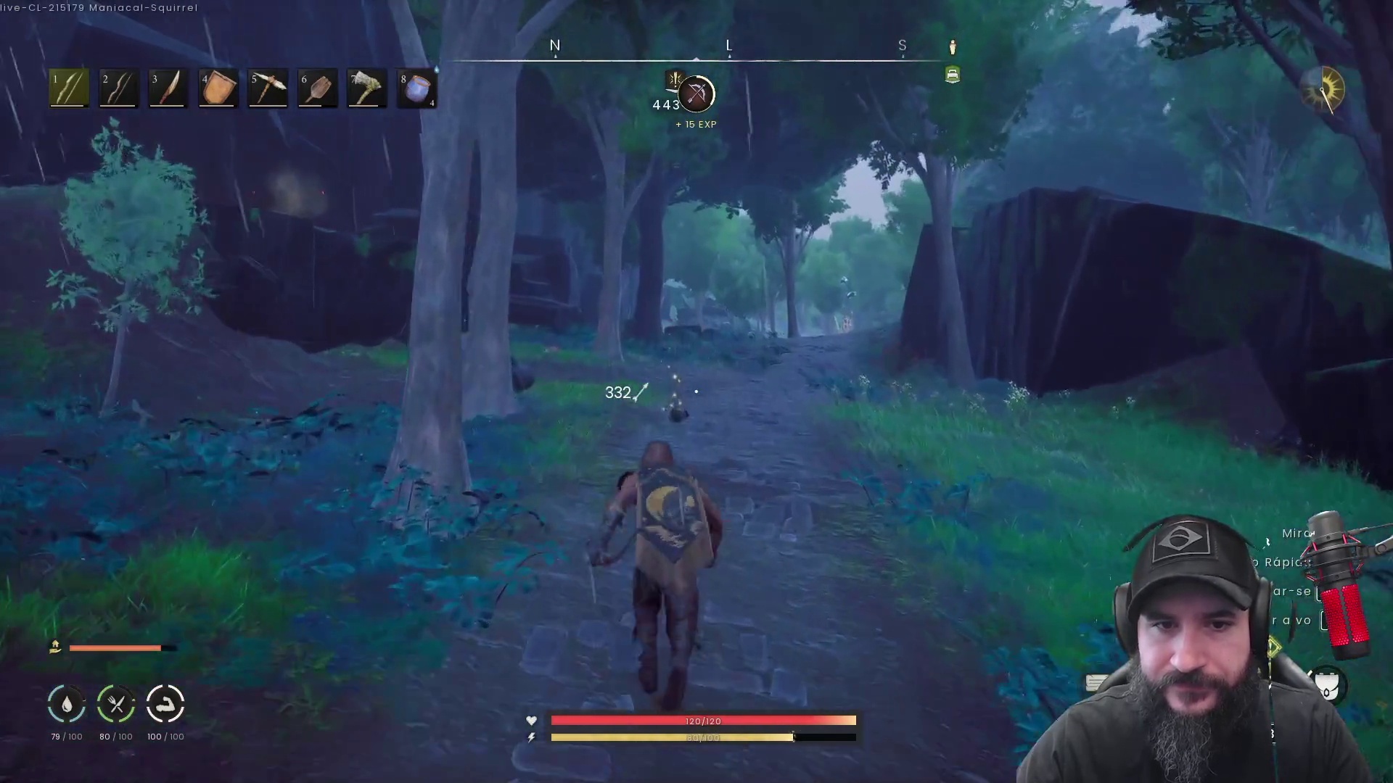
{"action": "key", "text": "shift"}
{"action": "key", "text": "w"}
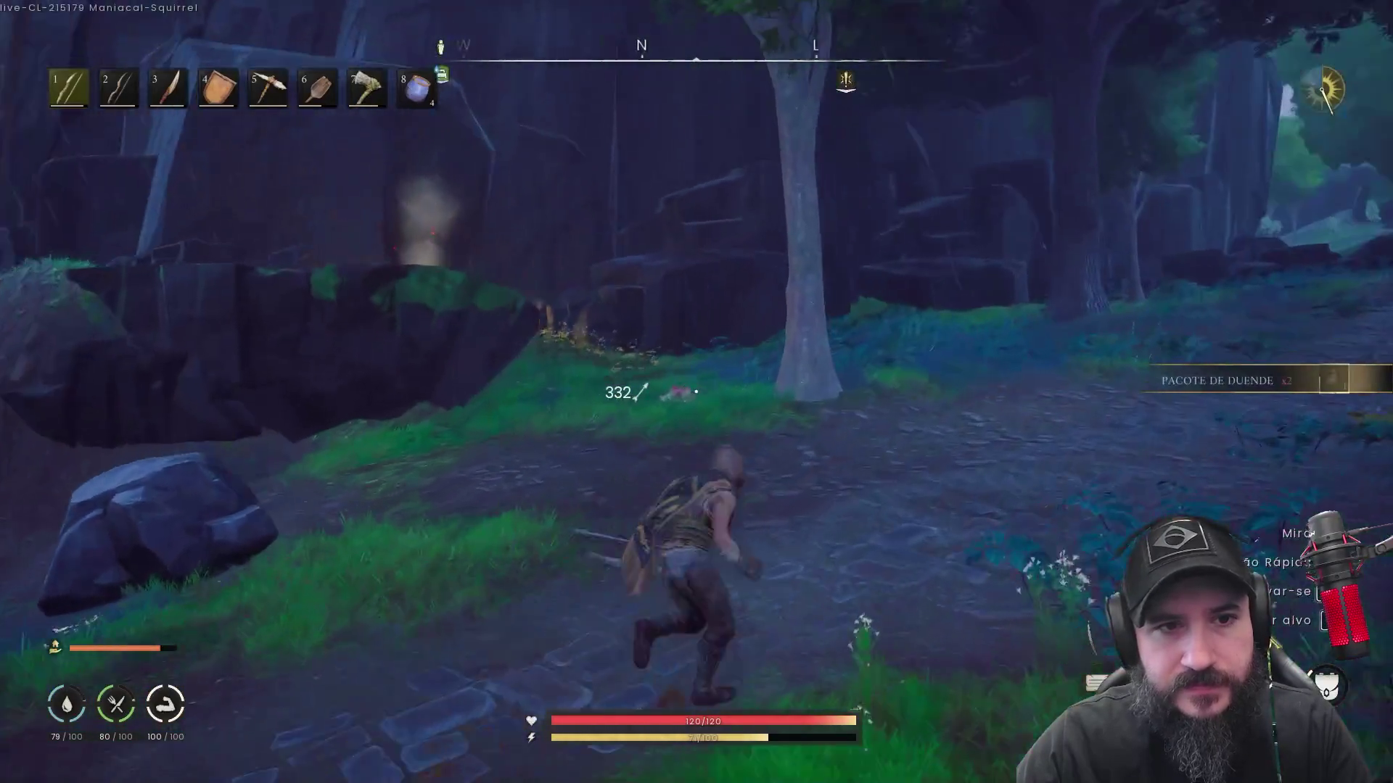
{"action": "key", "text": "w"}
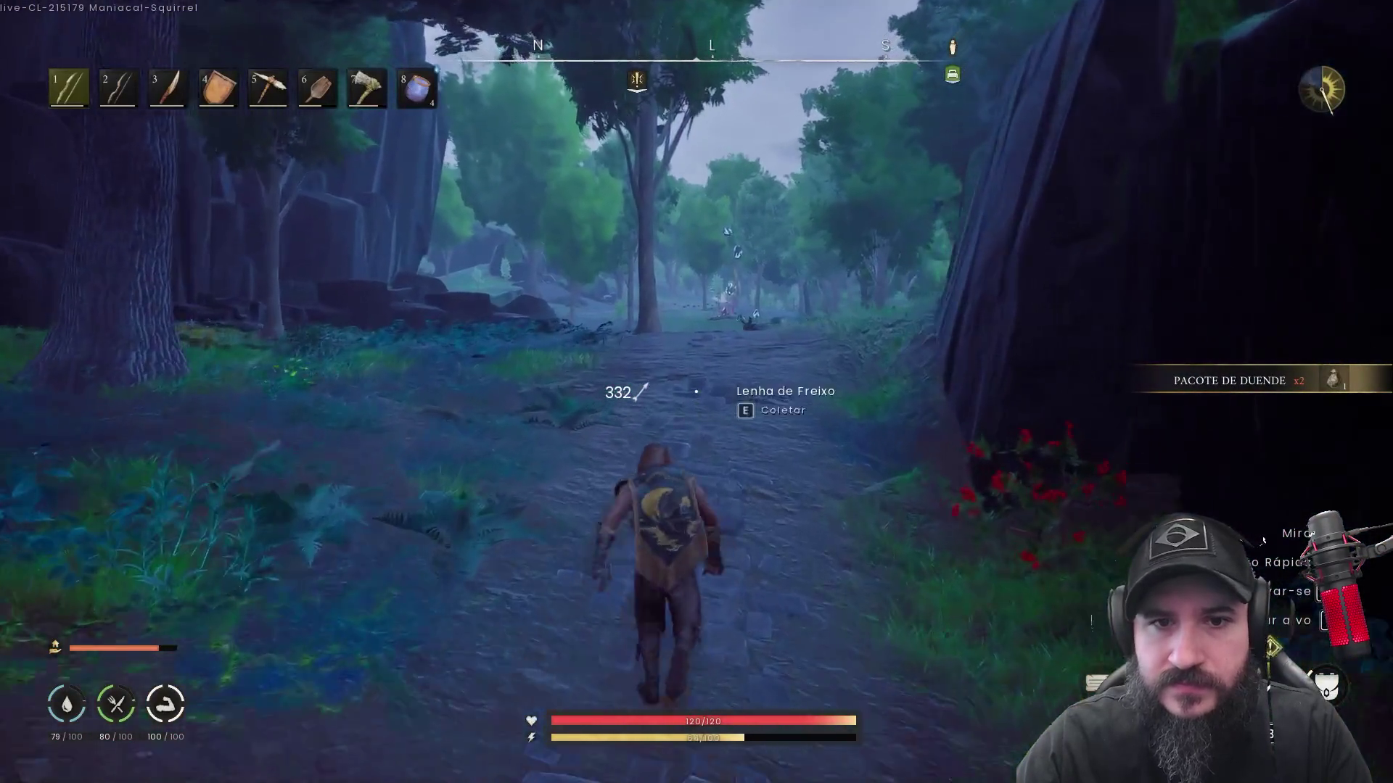
{"action": "key", "text": "w"}
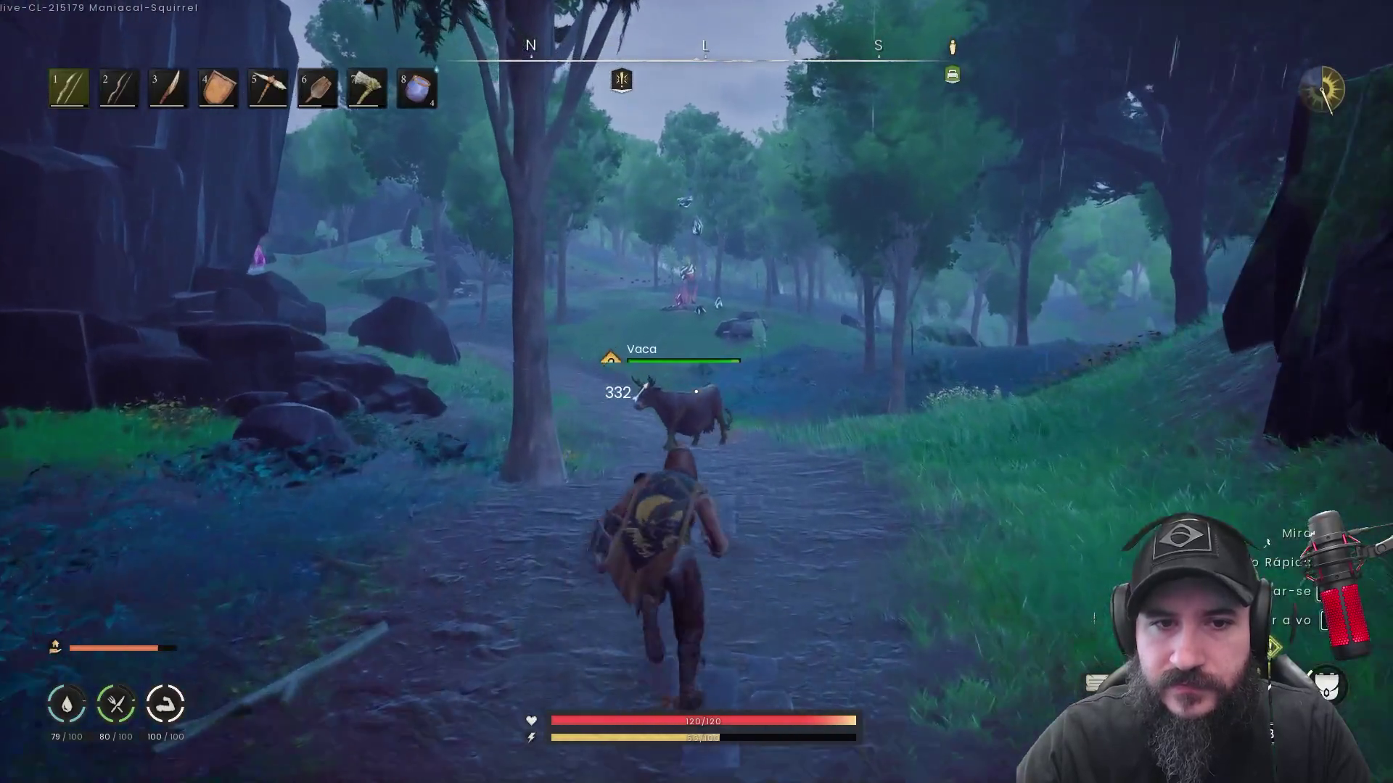
{"action": "key", "text": "w"}
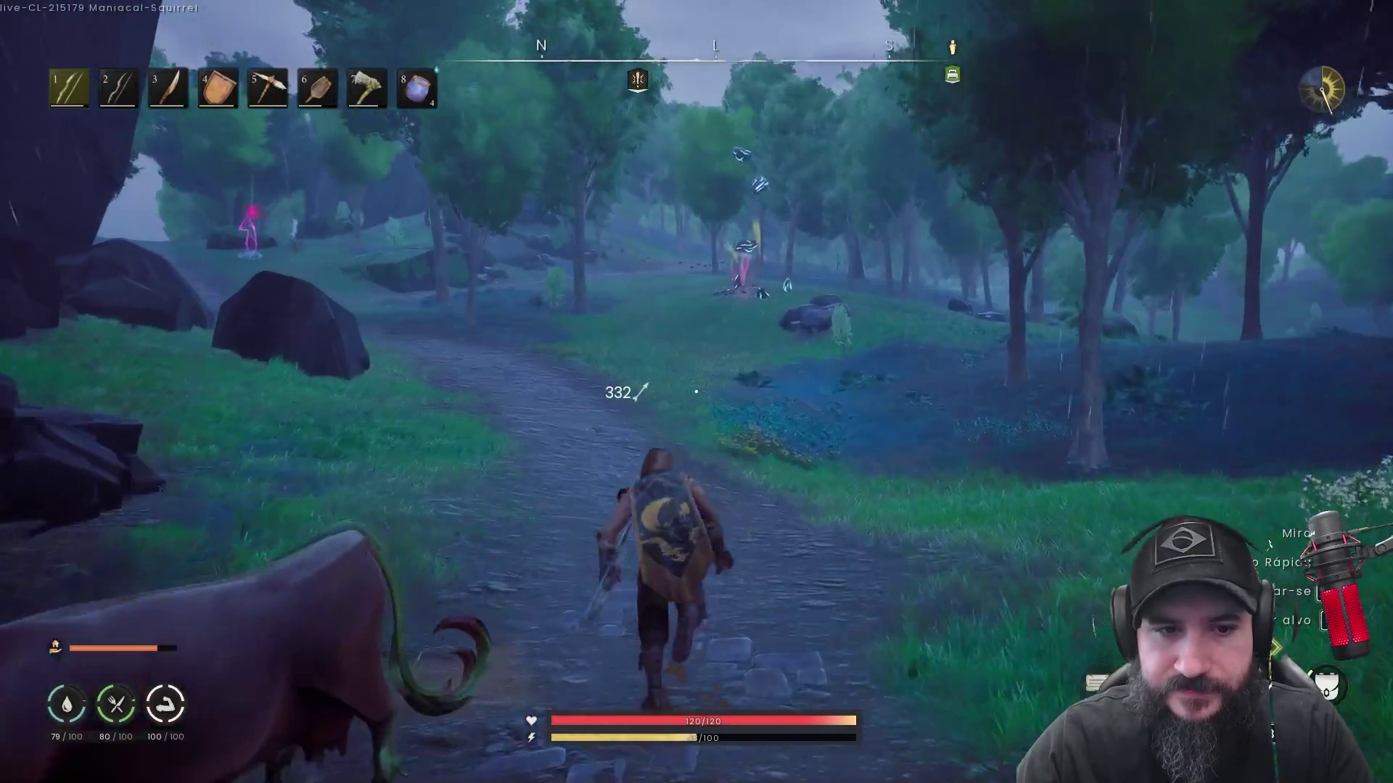
{"action": "key", "text": "w"}
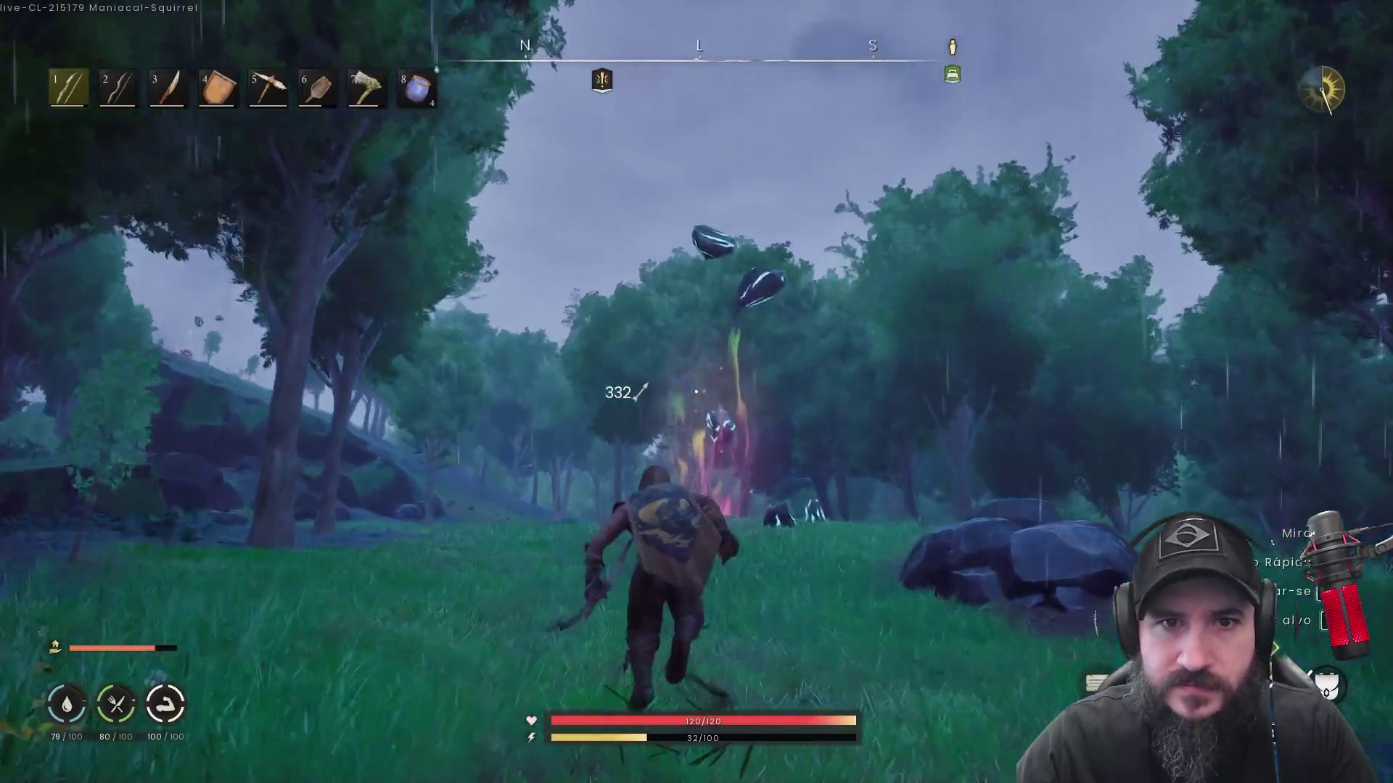
Aim the bow and shoot three arrows at the floating rune rocks
{"action": "right_click", "coordinate": [696, 392]}
{"action": "left_click", "coordinate": [696, 392]}
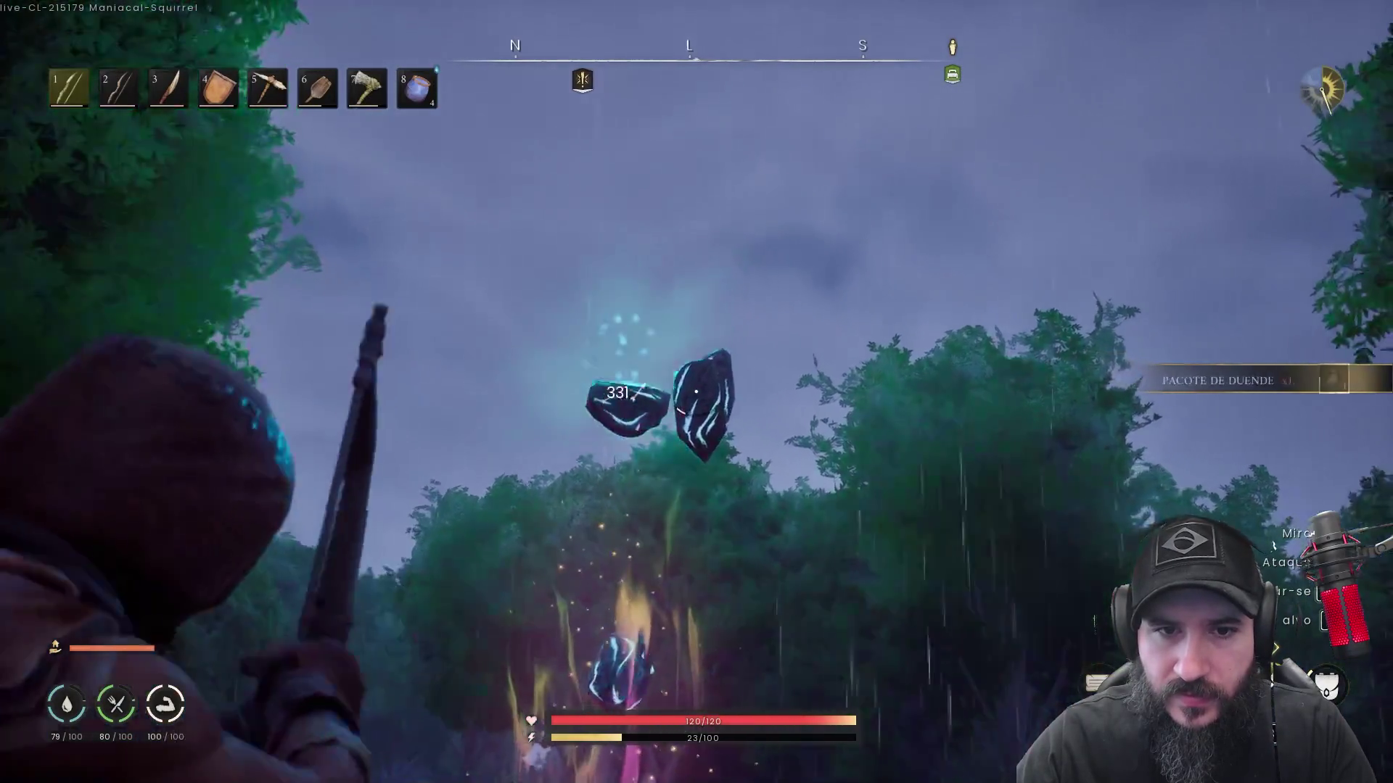
{"action": "left_click", "coordinate": [696, 392]}
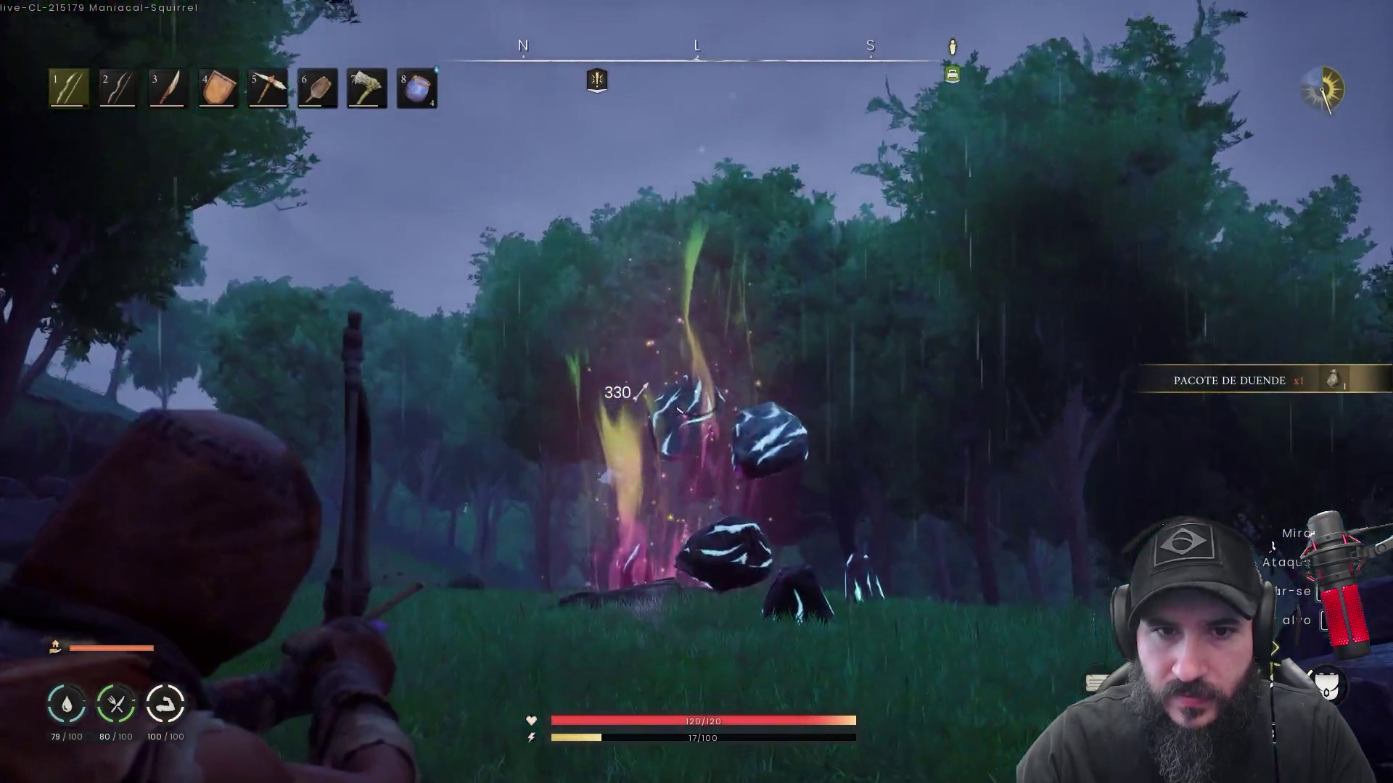
{"action": "left_click", "coordinate": [696, 392]}
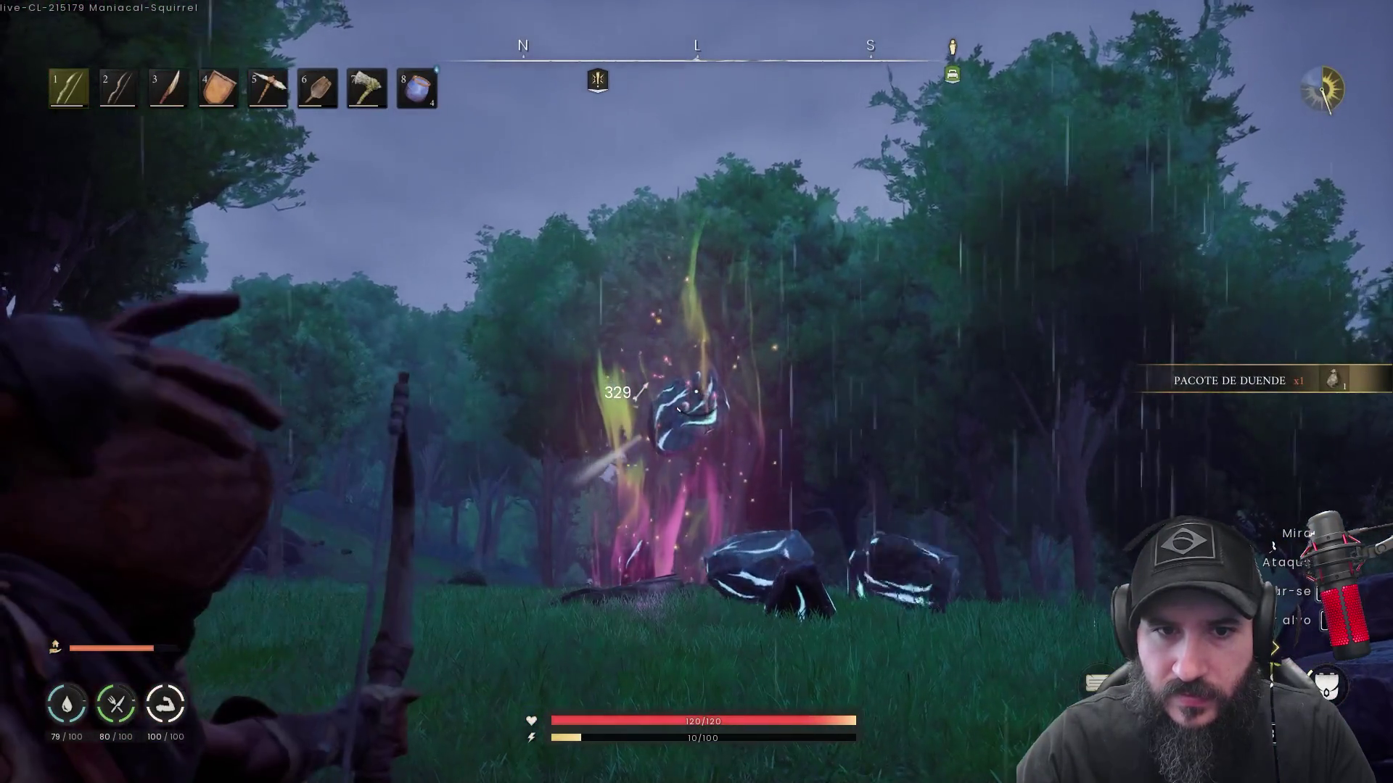
Blast the fallen rocks with Pedrexplosão and harvest the Essência rúnica deposit, reaching 32 essence
{"action": "key", "text": "w"}
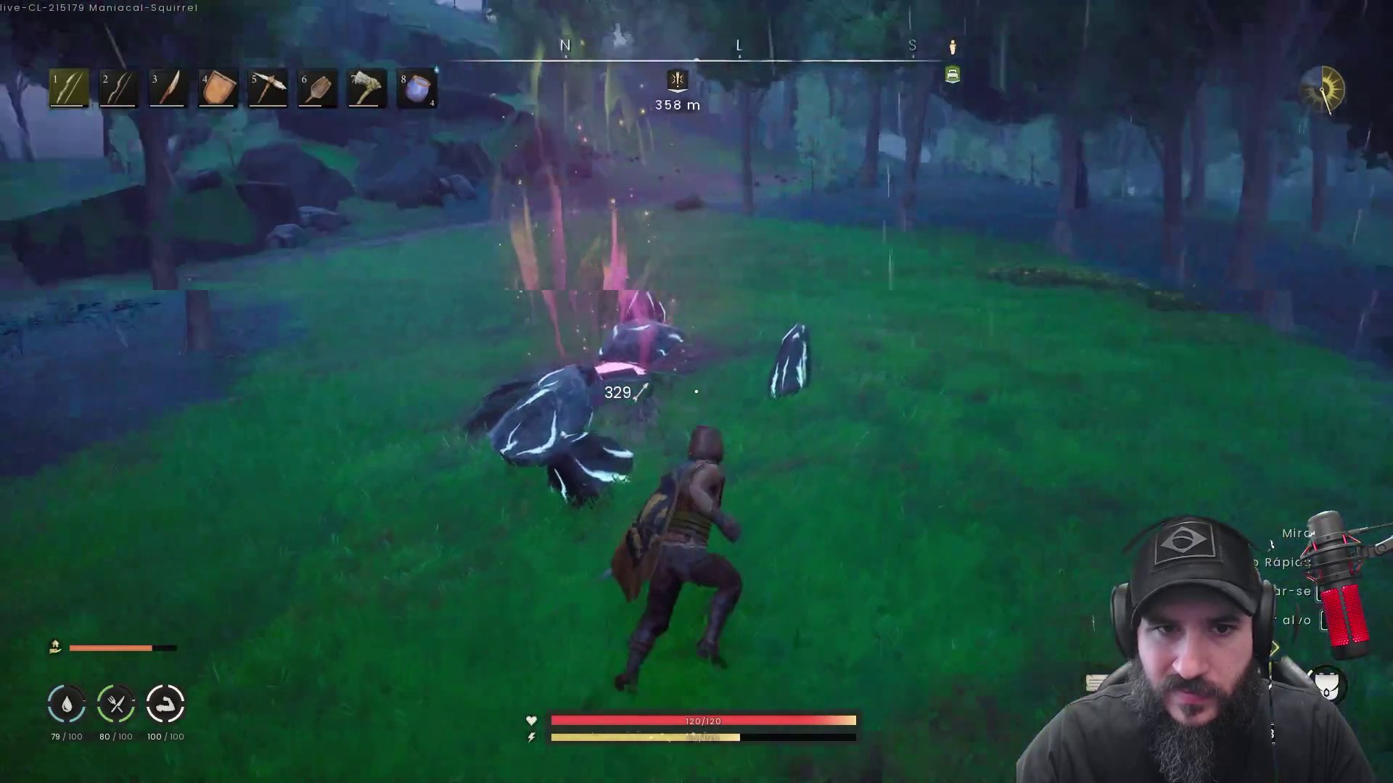
{"action": "key", "text": "q"}
{"action": "left_click", "coordinate": [807, 287]}
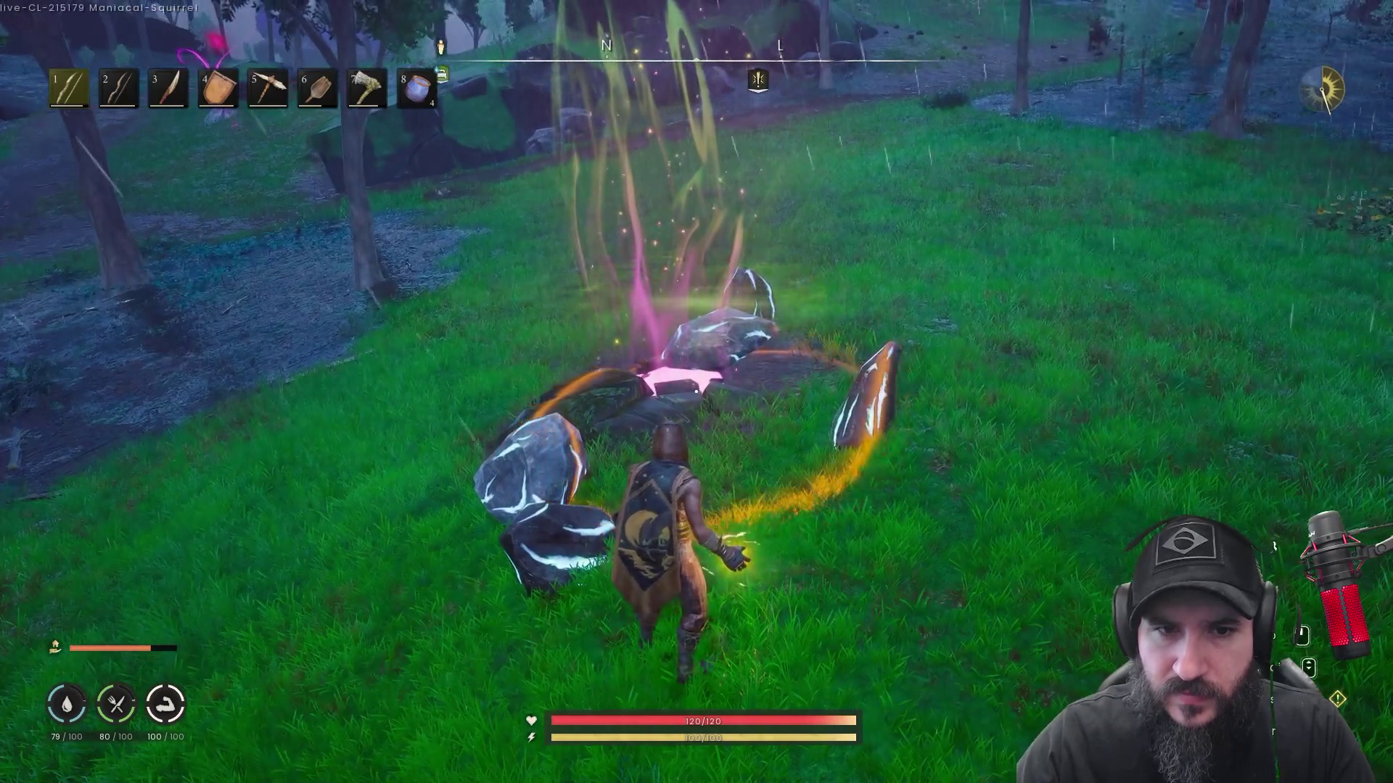
{"action": "key", "text": "c"}
{"action": "key", "text": "e"}
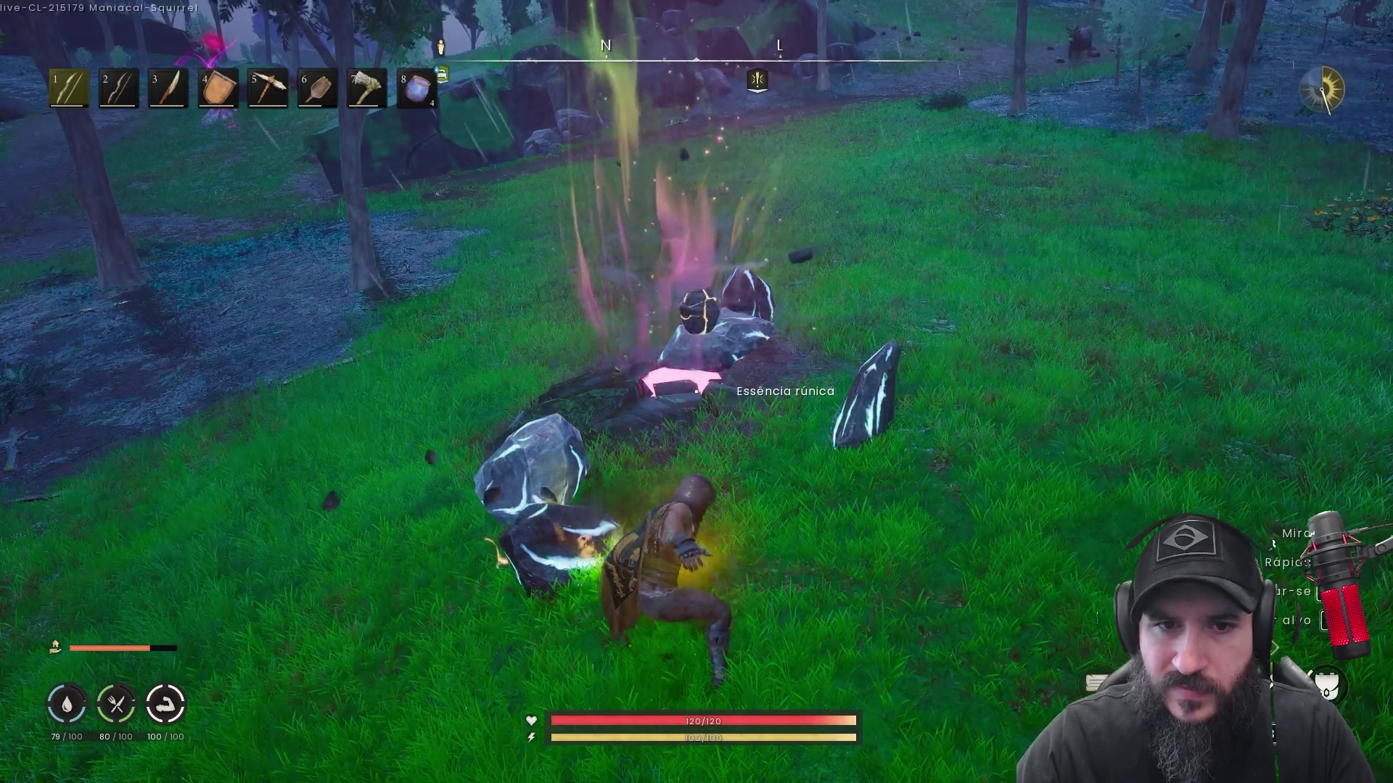
{"action": "key", "text": "w"}
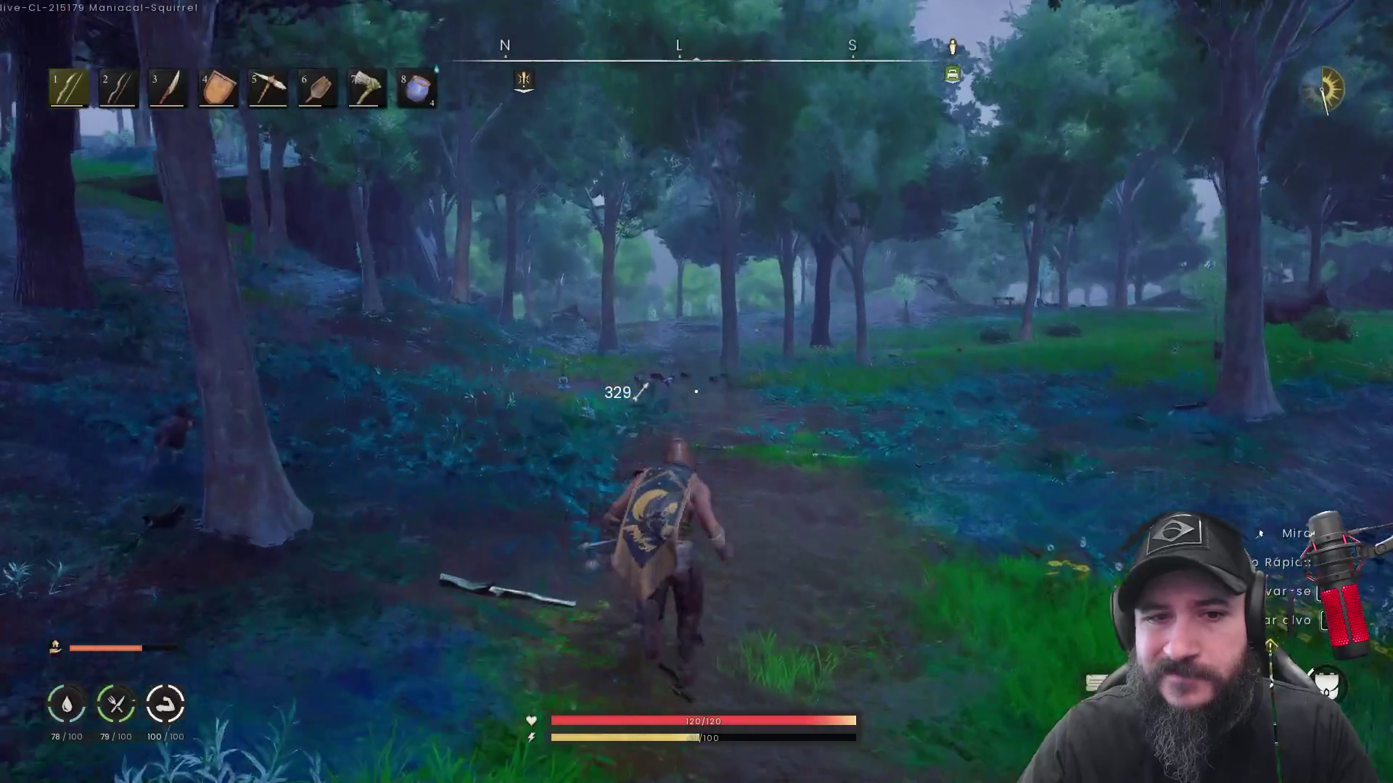
Check the world map, then sprint along the forest path toward the stone bridge
{"action": "key", "text": "m"}
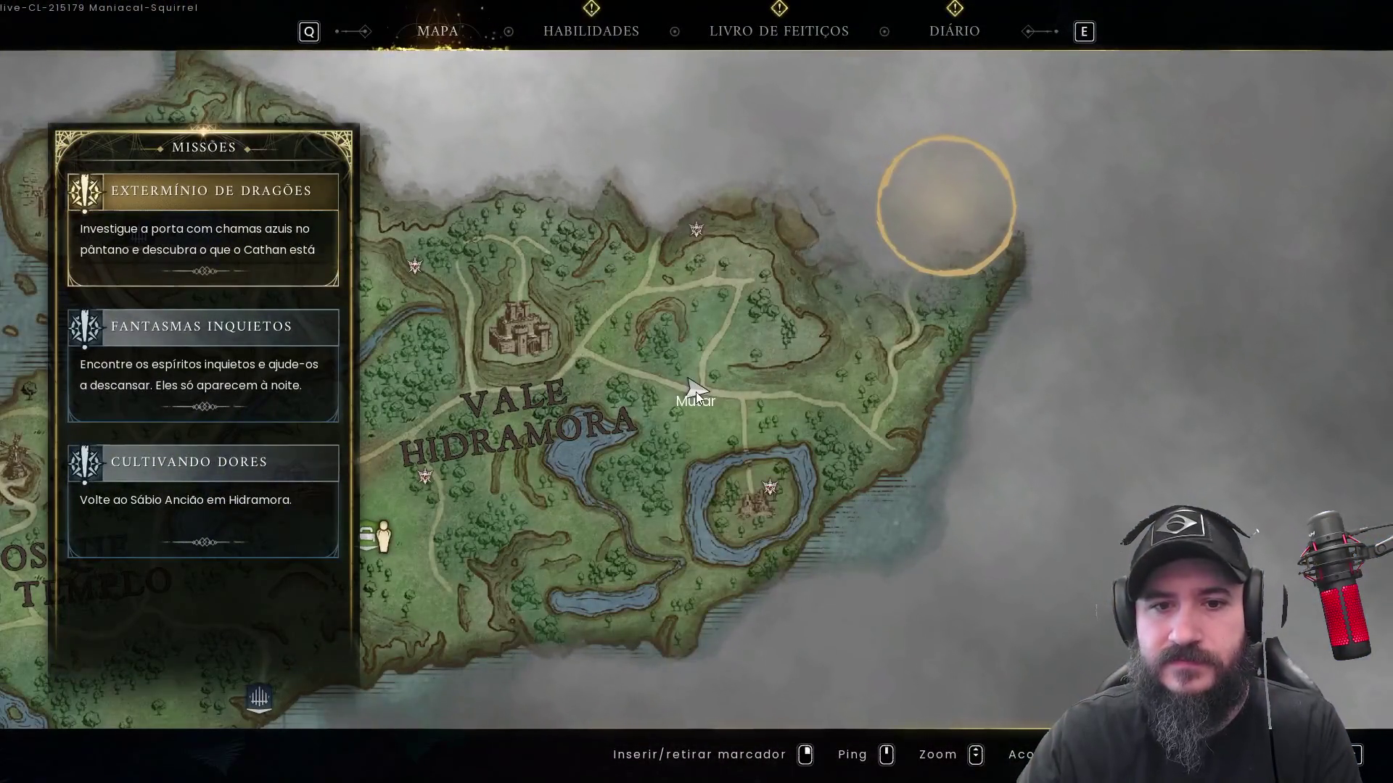
{"action": "key", "text": "m"}
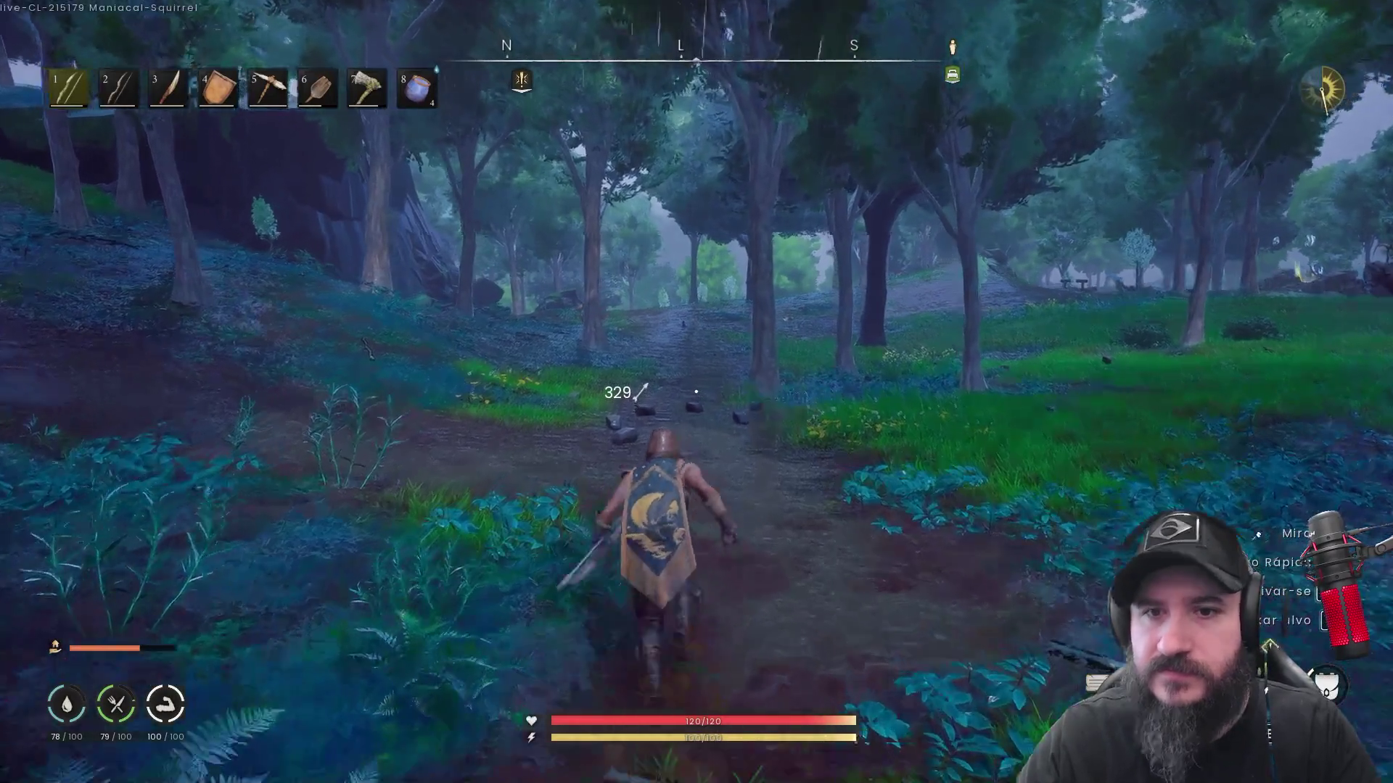
{"action": "key", "text": "shift+w"}
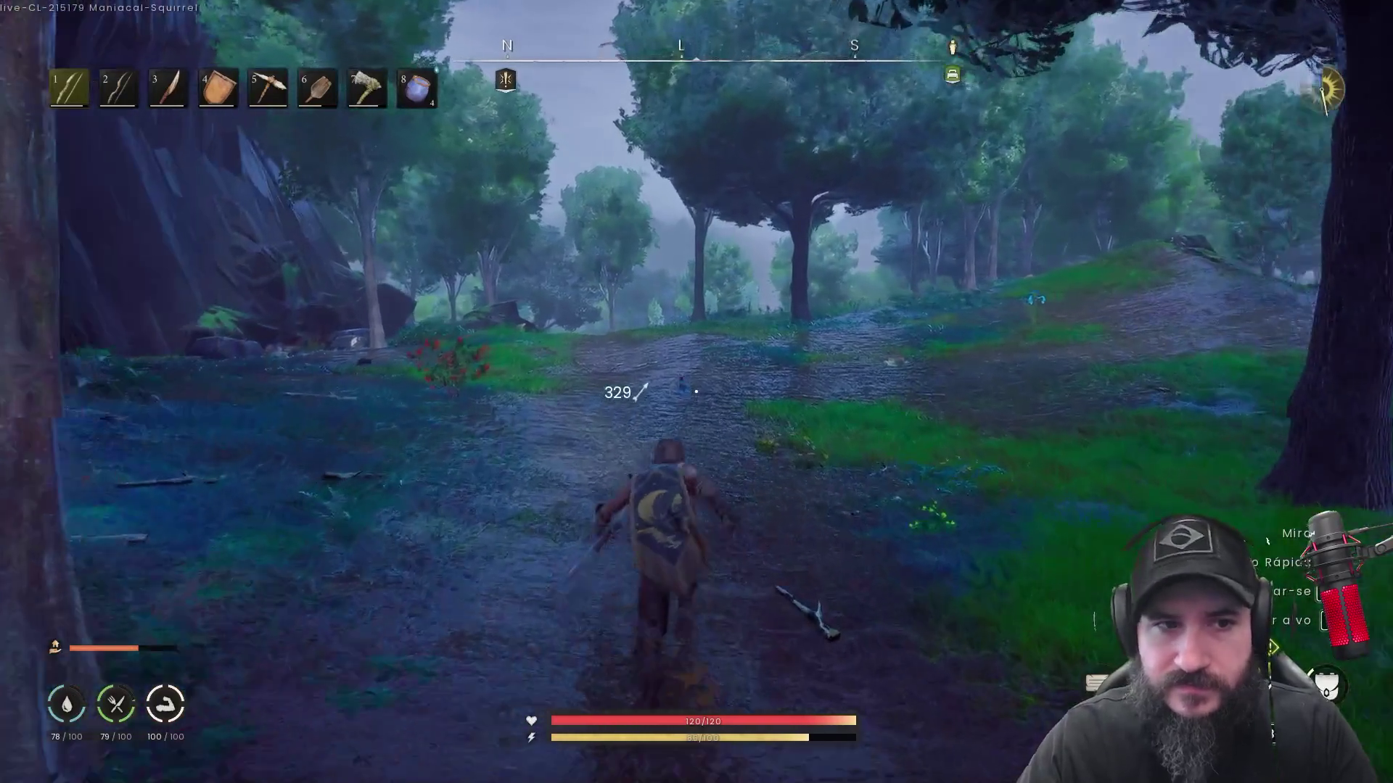
{"action": "key", "text": "shift+w"}
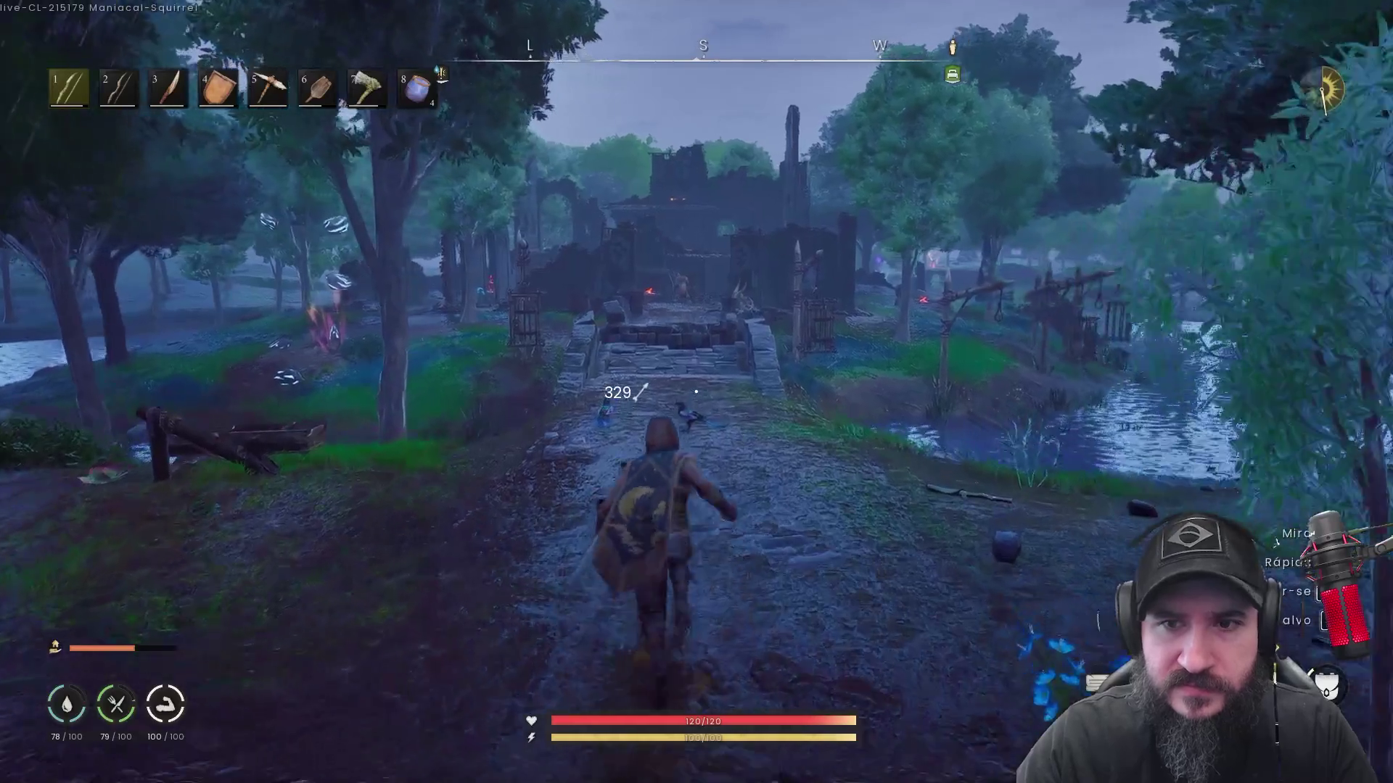
Shoot four arrows at the Duende Arqueiro in the pond, leaving it nearly dead
{"action": "key", "text": "w"}
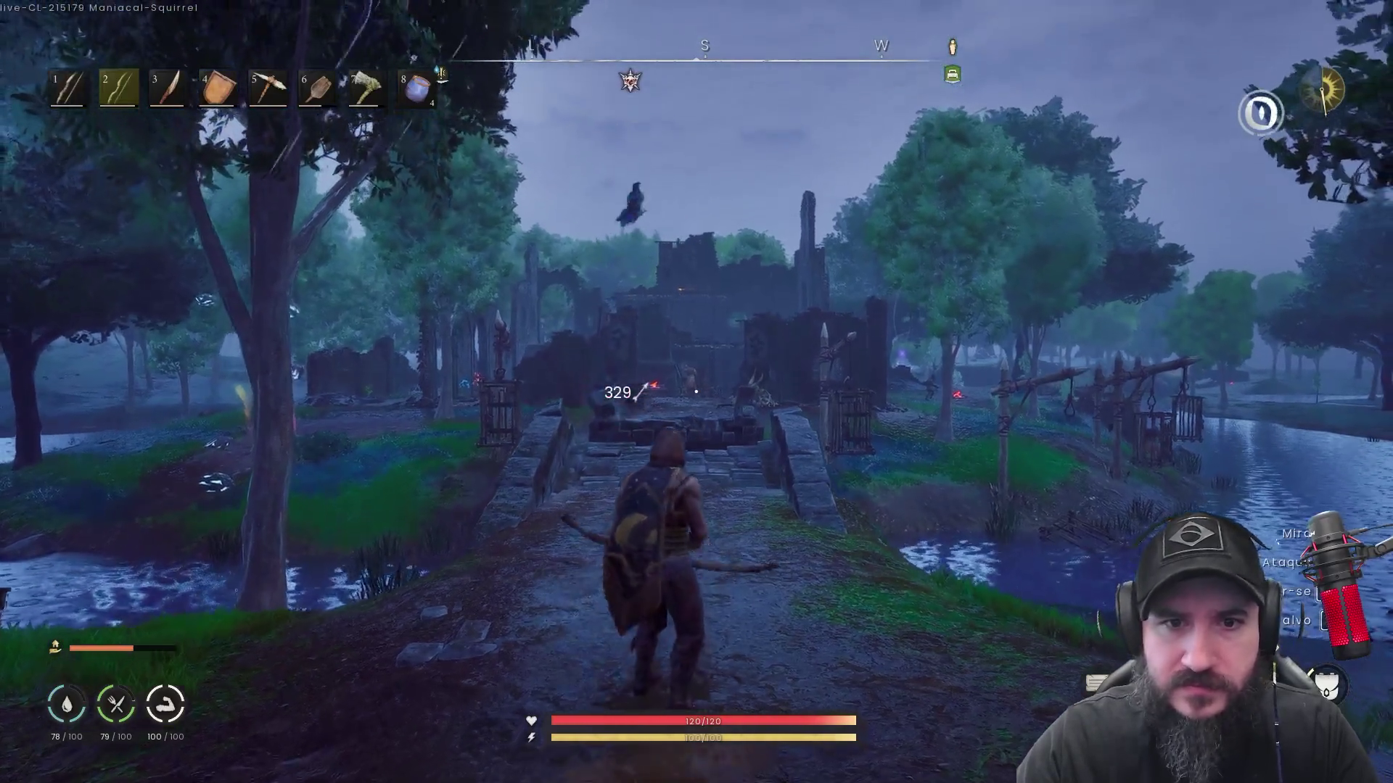
{"action": "right_click", "coordinate": [696, 392]}
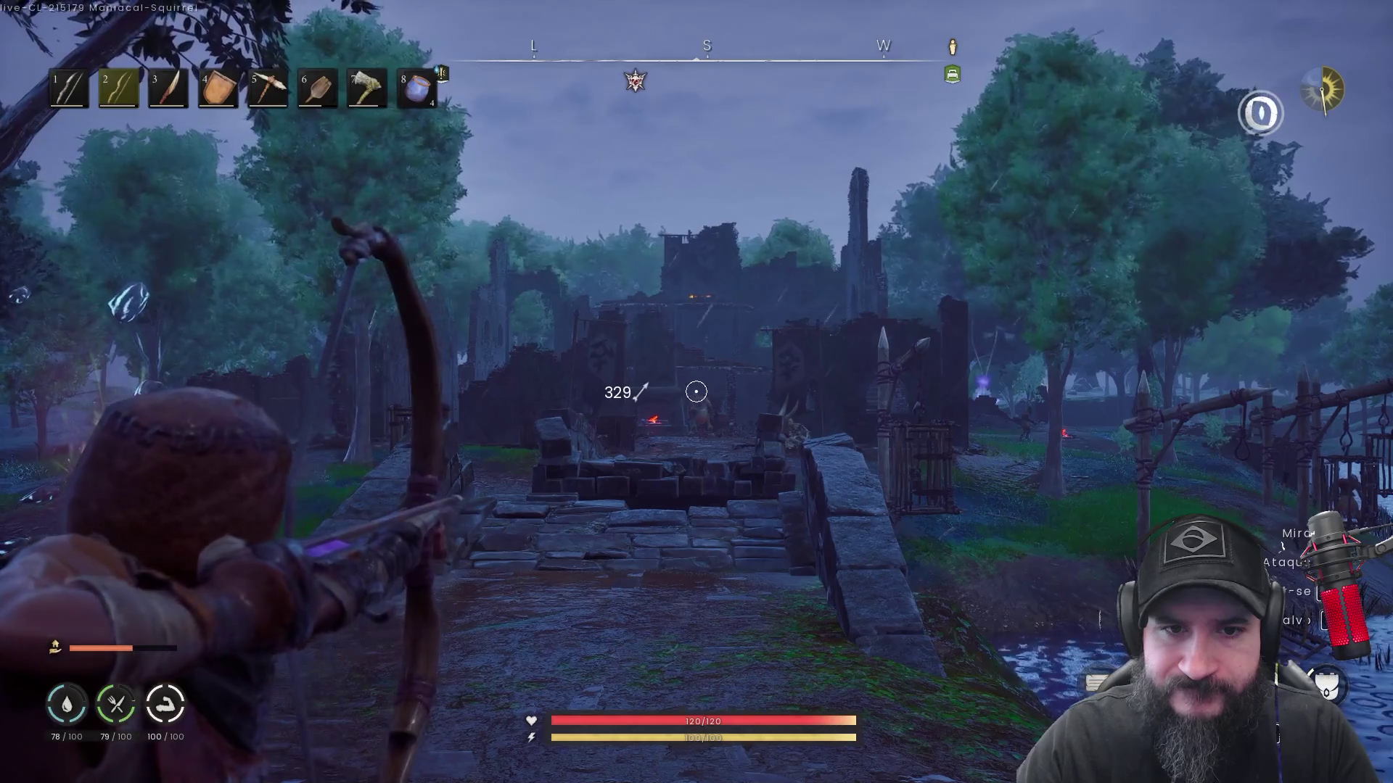
{"action": "left_click", "coordinate": [695, 392]}
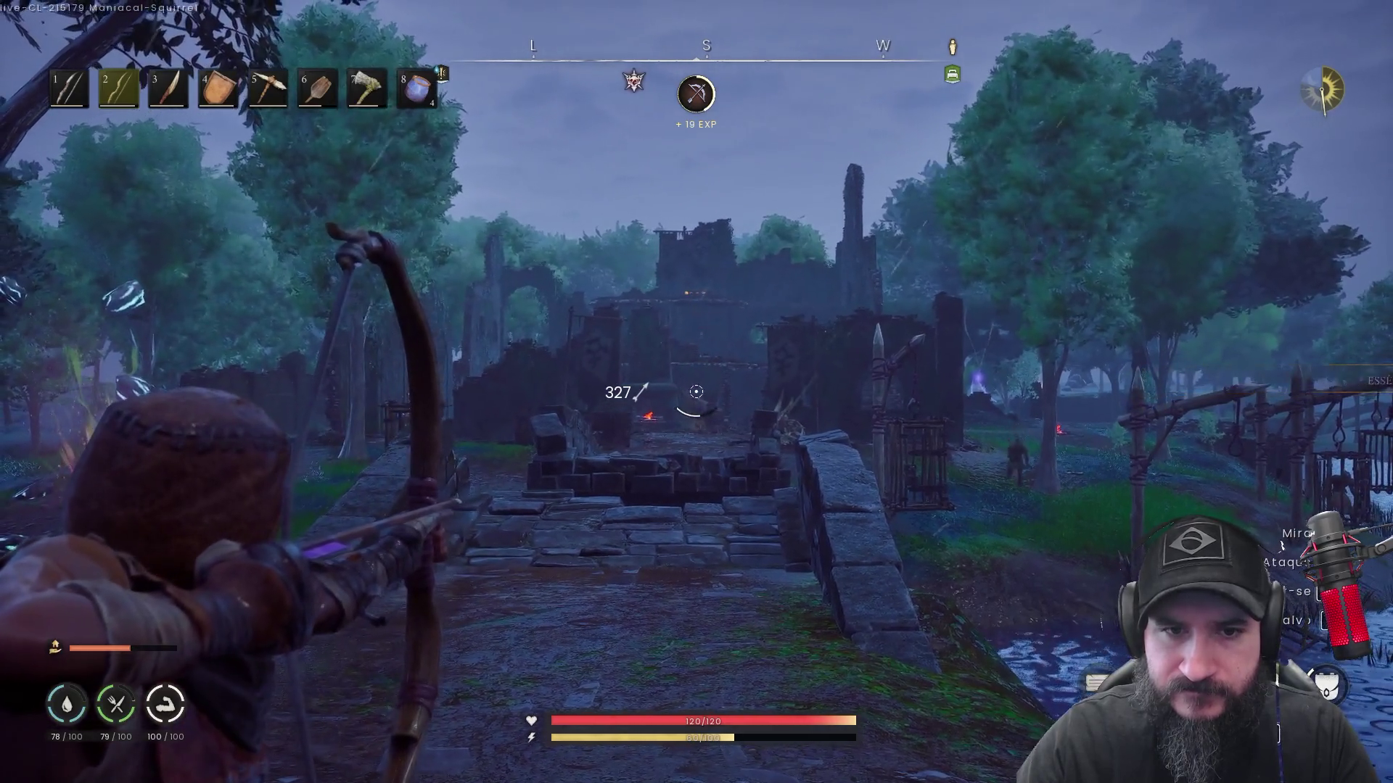
{"action": "left_click", "coordinate": [695, 392]}
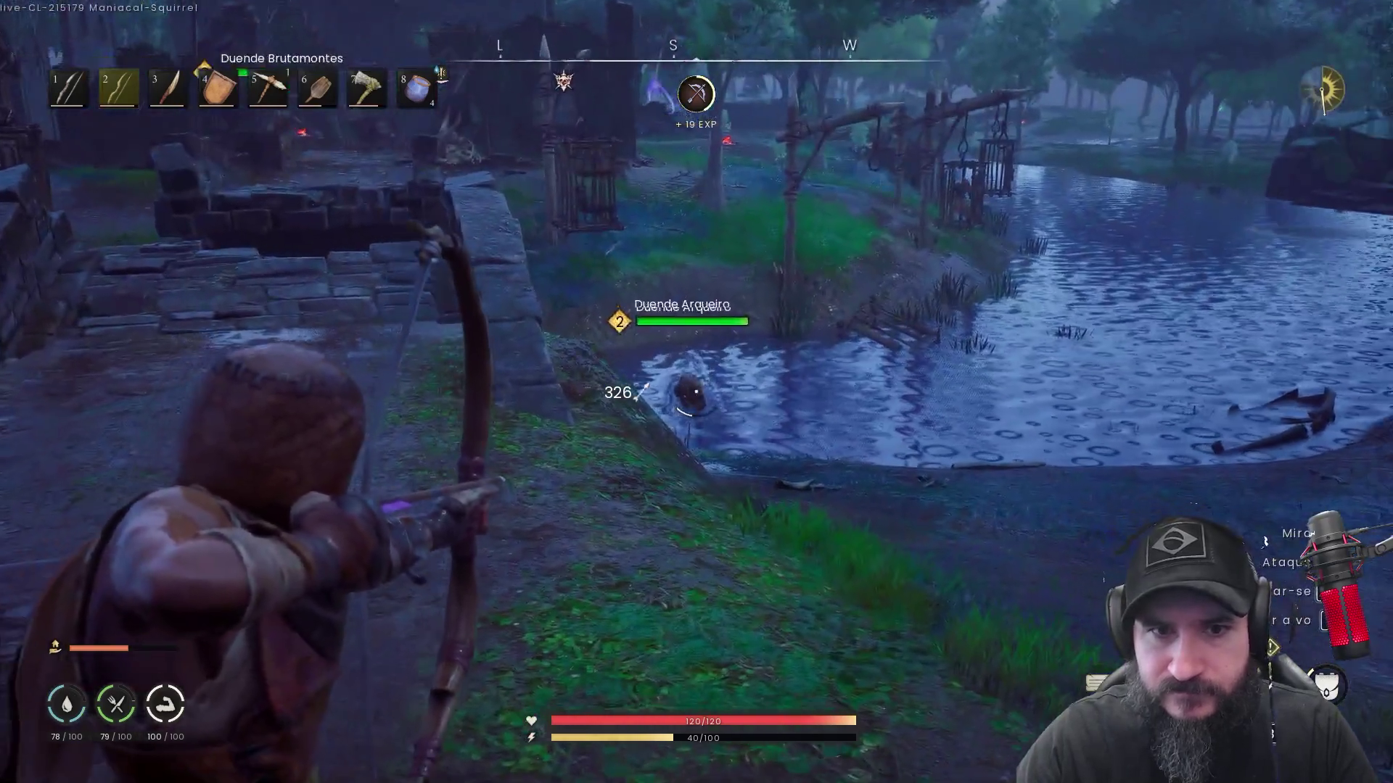
{"action": "left_click", "coordinate": [695, 392]}
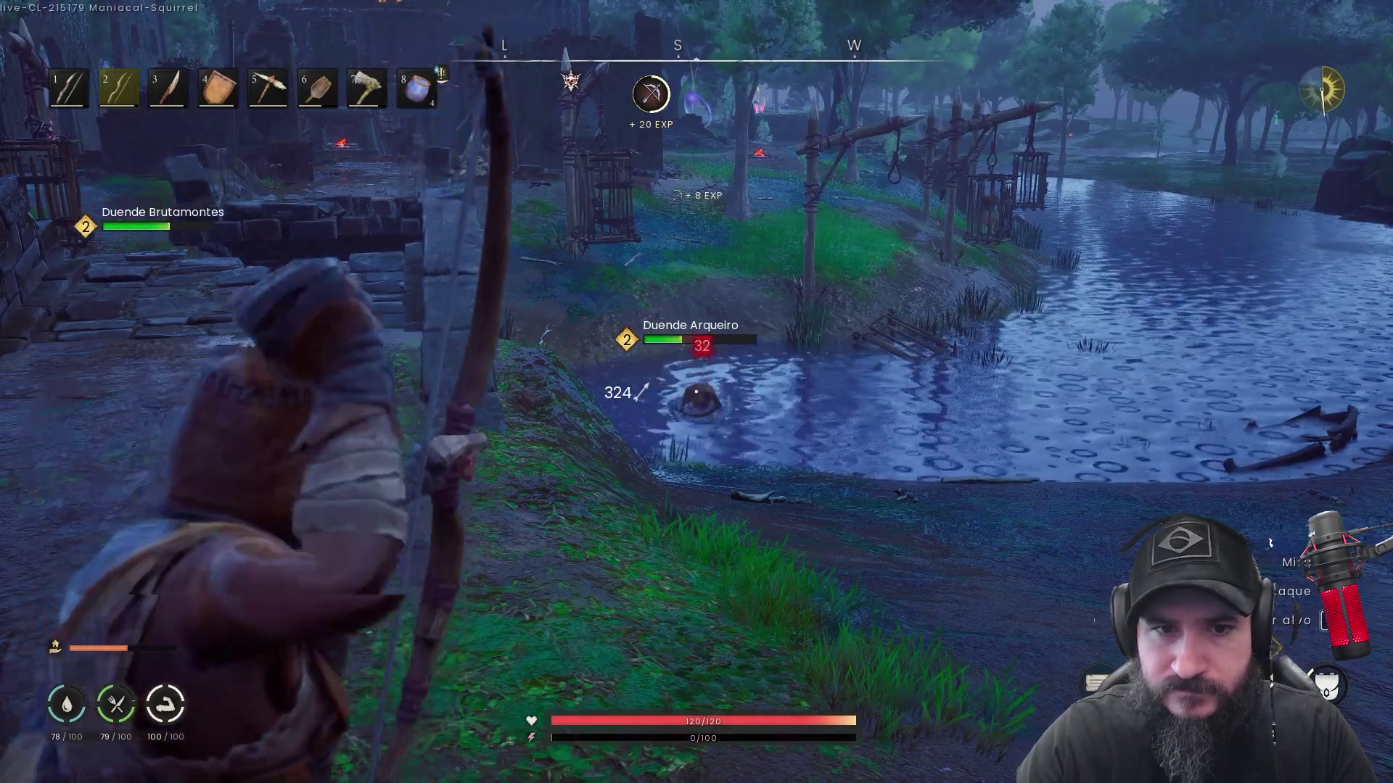
{"action": "key", "text": "w"}
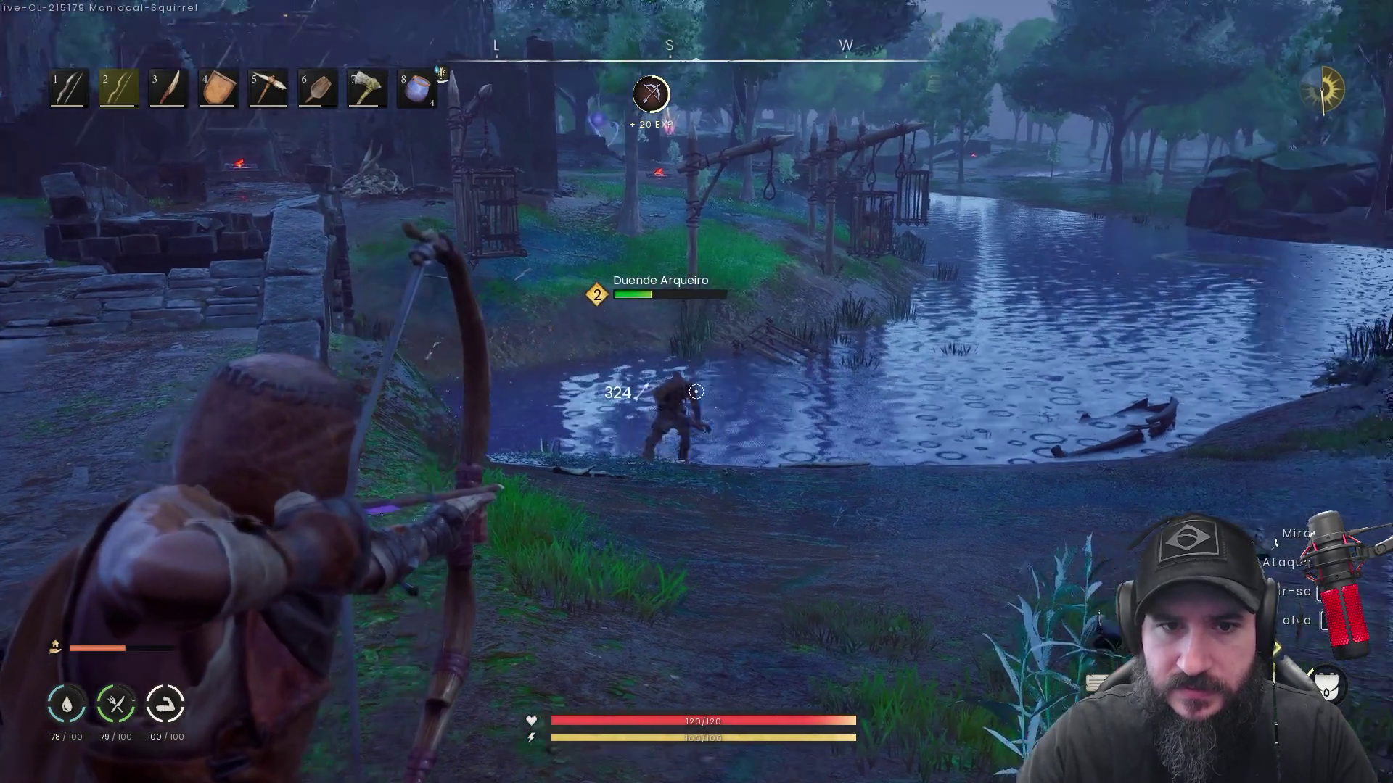
{"action": "left_click", "coordinate": [696, 392]}
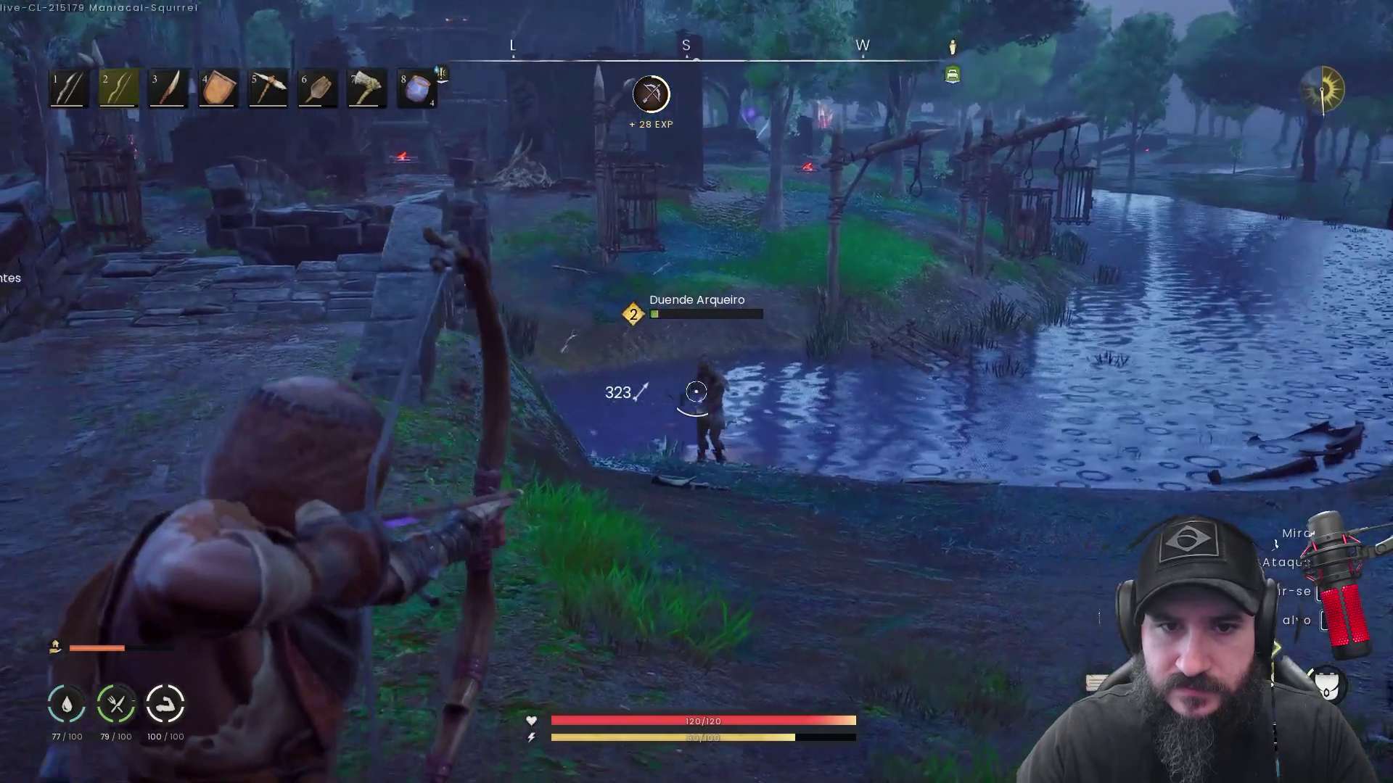
Switch to hotbar slot 1, fire eight arrows at the Duende Brutamontes, then head for the ruins
{"action": "key", "text": "w"}
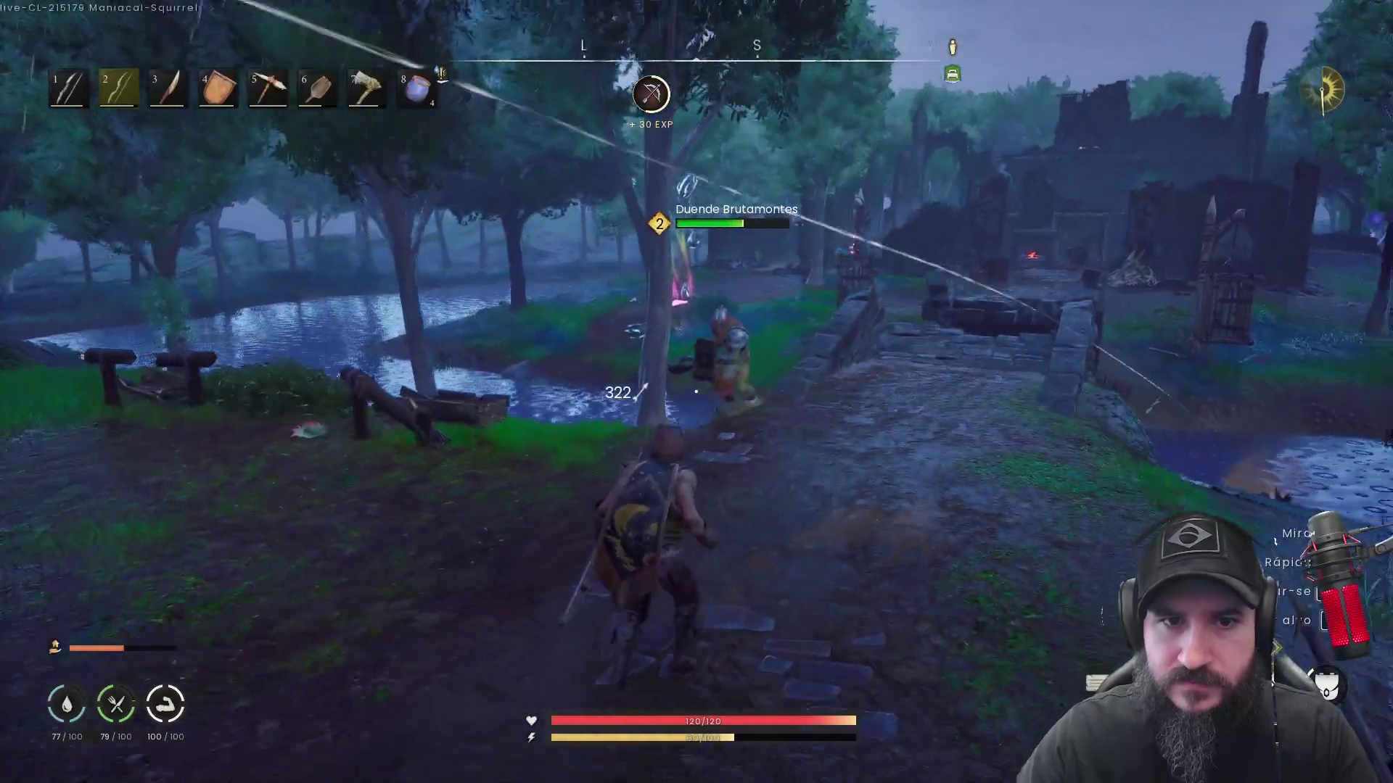
{"action": "key", "text": "1"}
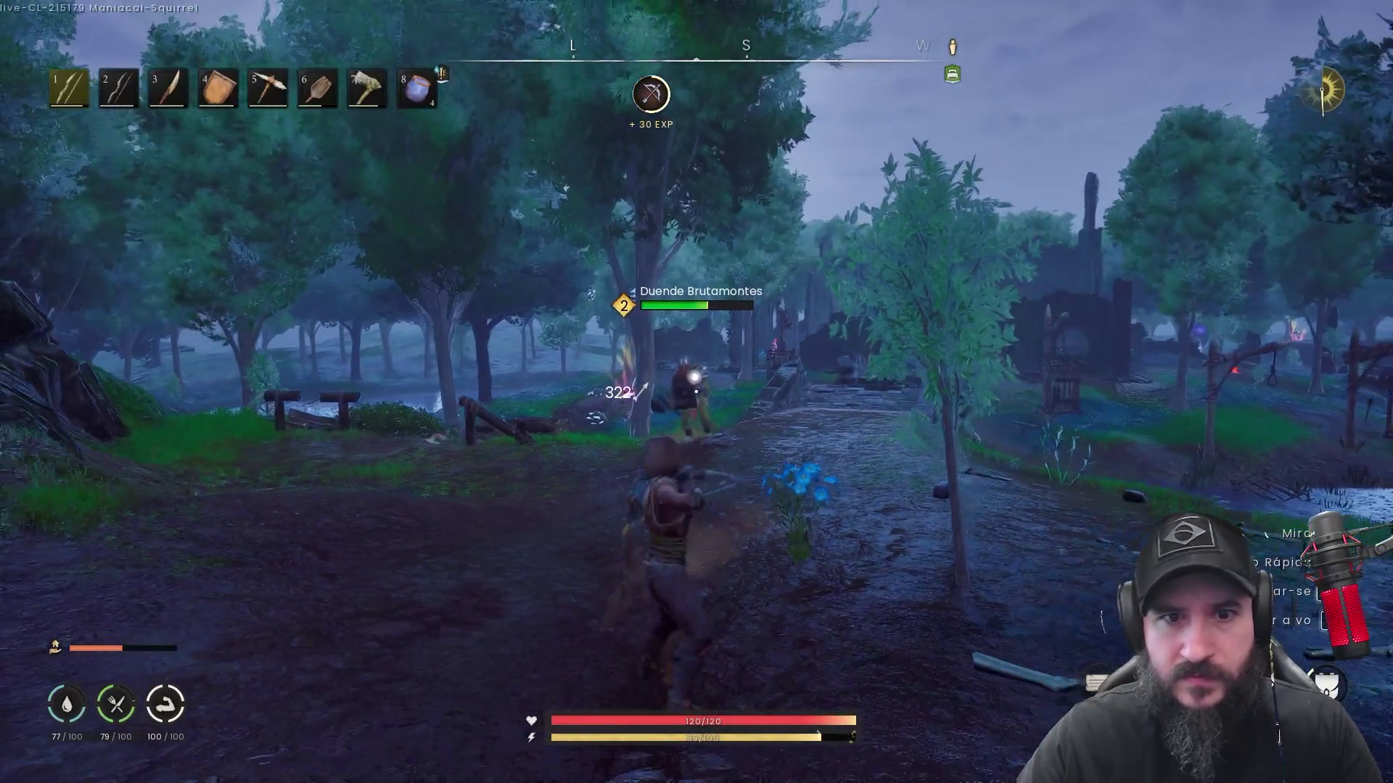
{"action": "left_click", "coordinate": [695, 391]}
{"action": "left_click", "coordinate": [695, 392]}
{"action": "left_click", "coordinate": [695, 392]}
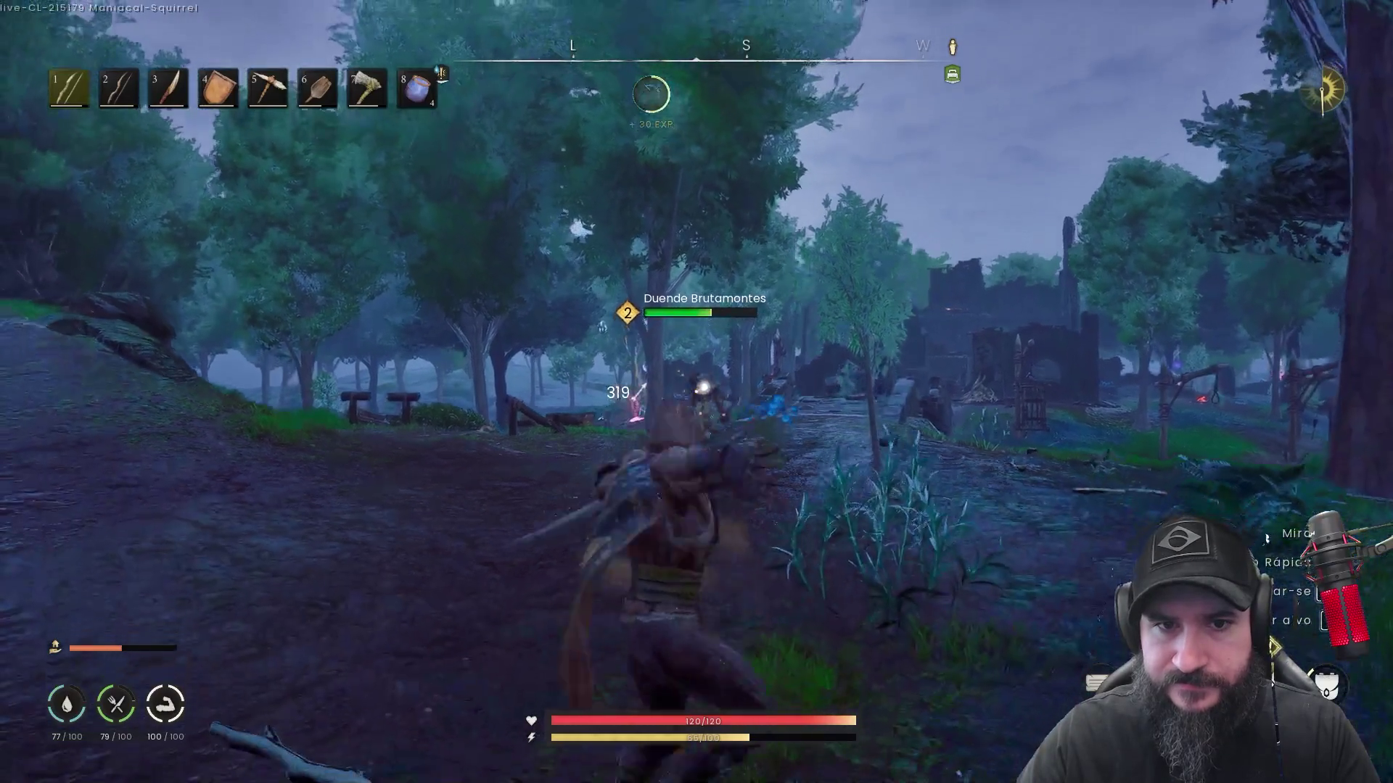
{"action": "left_click", "coordinate": [695, 391]}
{"action": "left_click", "coordinate": [696, 391]}
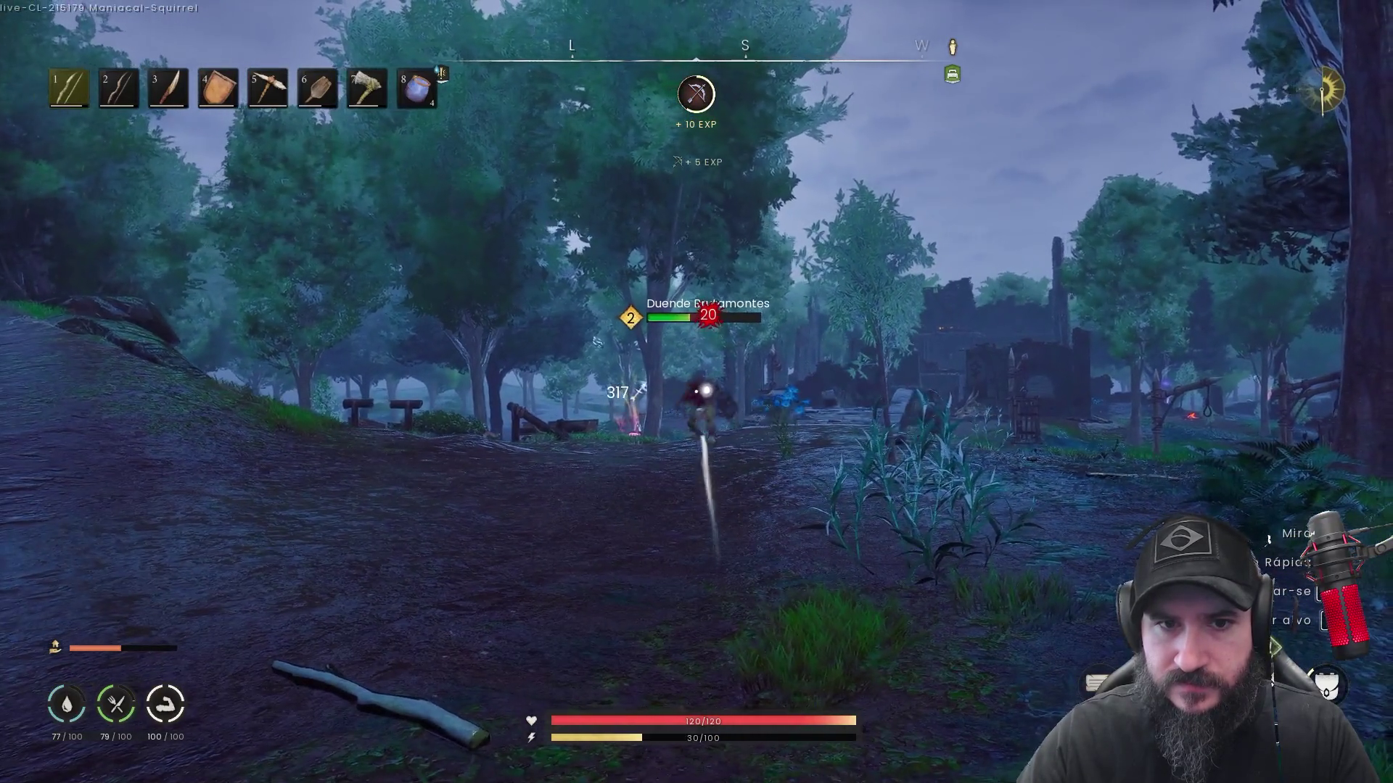
{"action": "left_click", "coordinate": [696, 391]}
{"action": "left_click", "coordinate": [695, 392]}
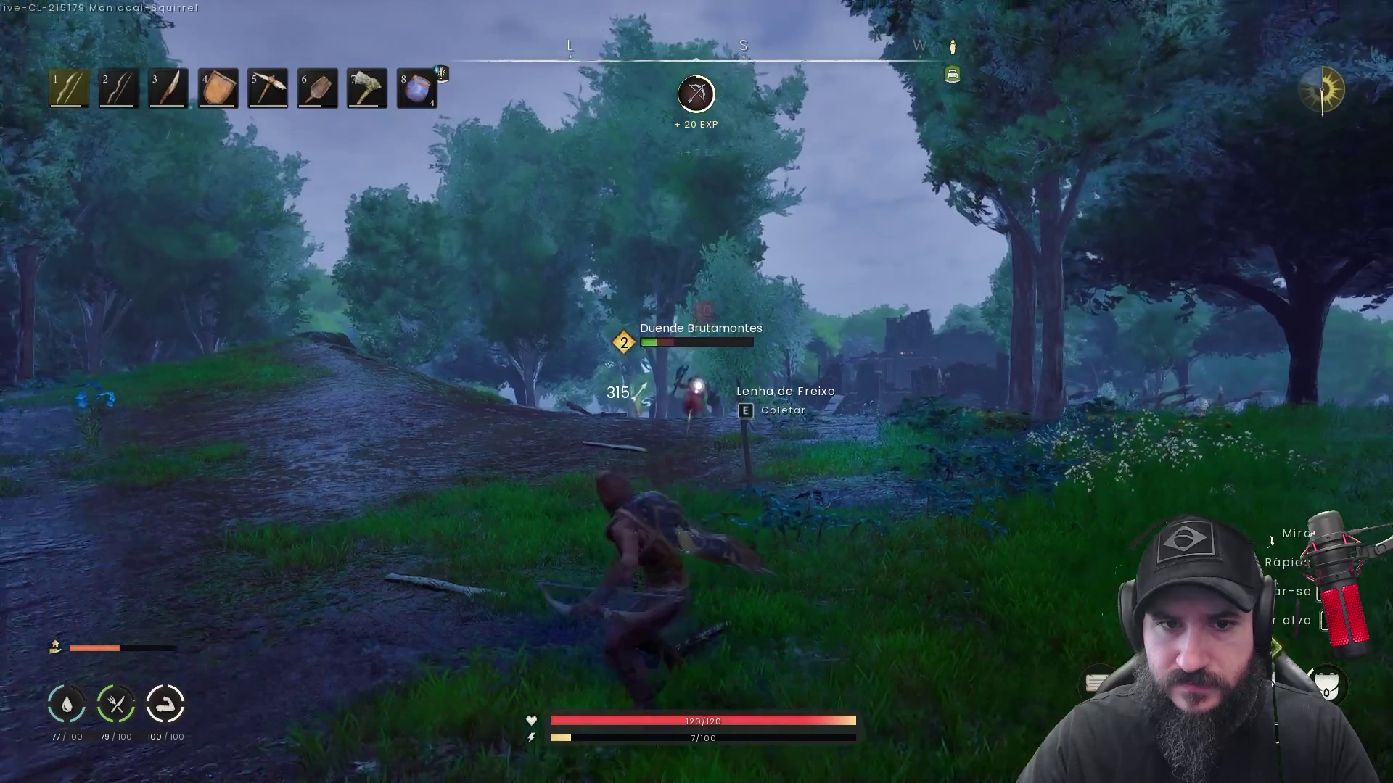
{"action": "left_click", "coordinate": [695, 392]}
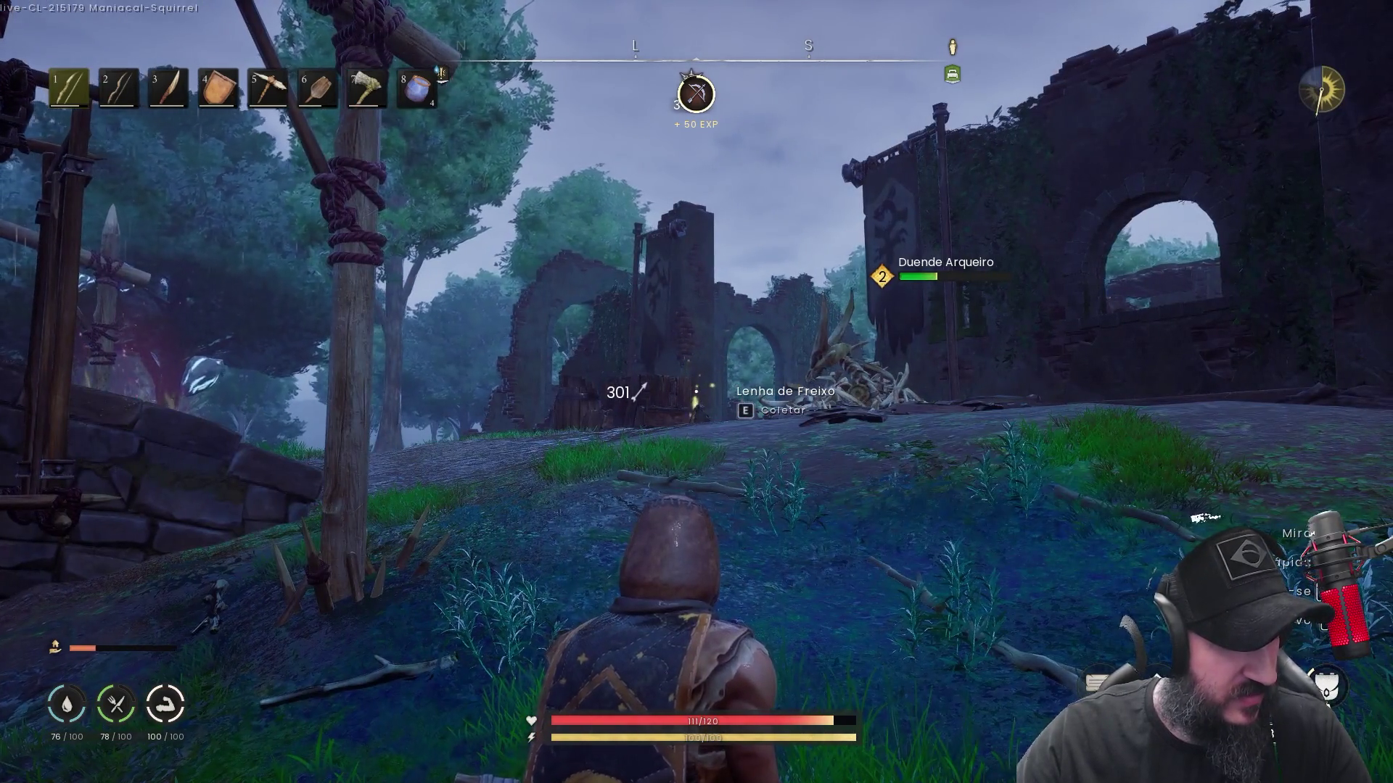
{"action": "key", "text": "w"}
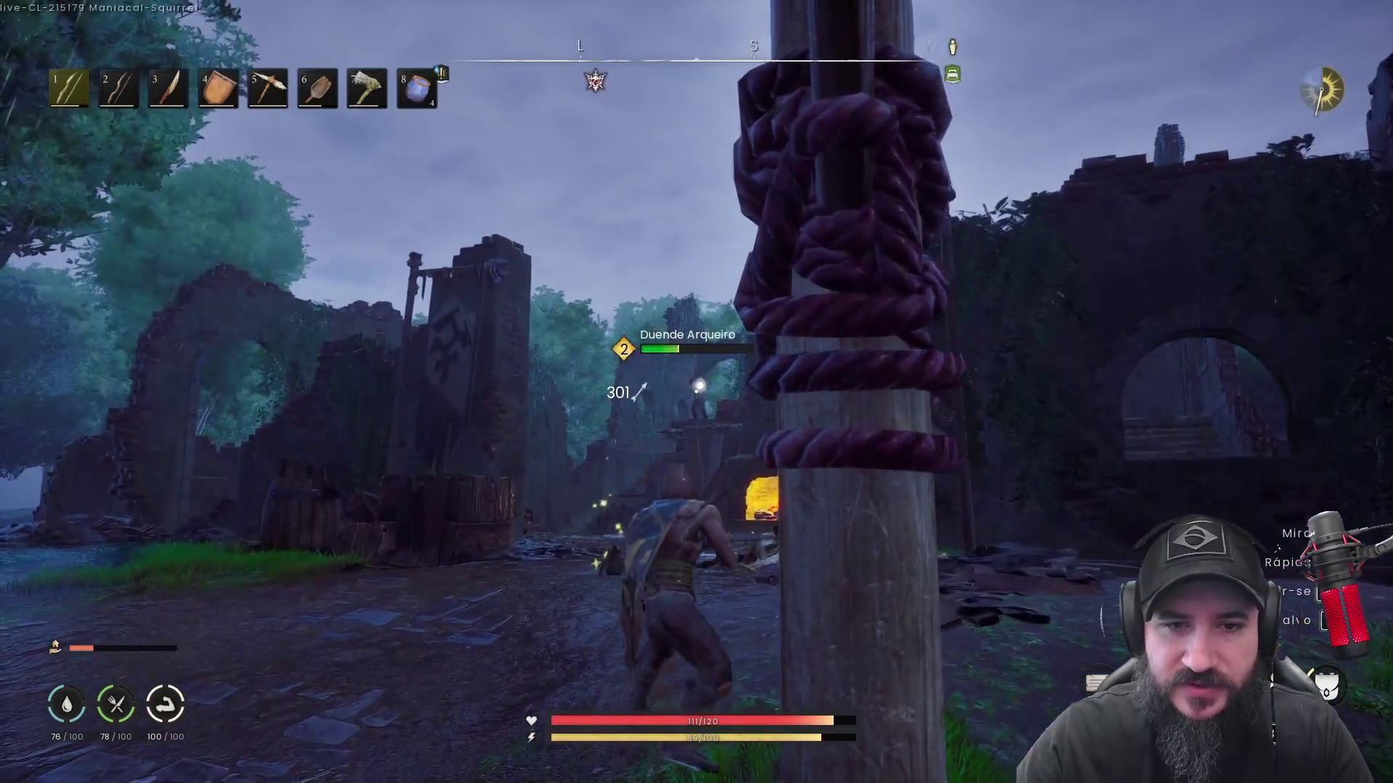
Kill the goblin archer, loot the goblin packs, and absorb the Urna Sanguínea for 130 health
{"action": "left_click", "coordinate": [696, 392]}
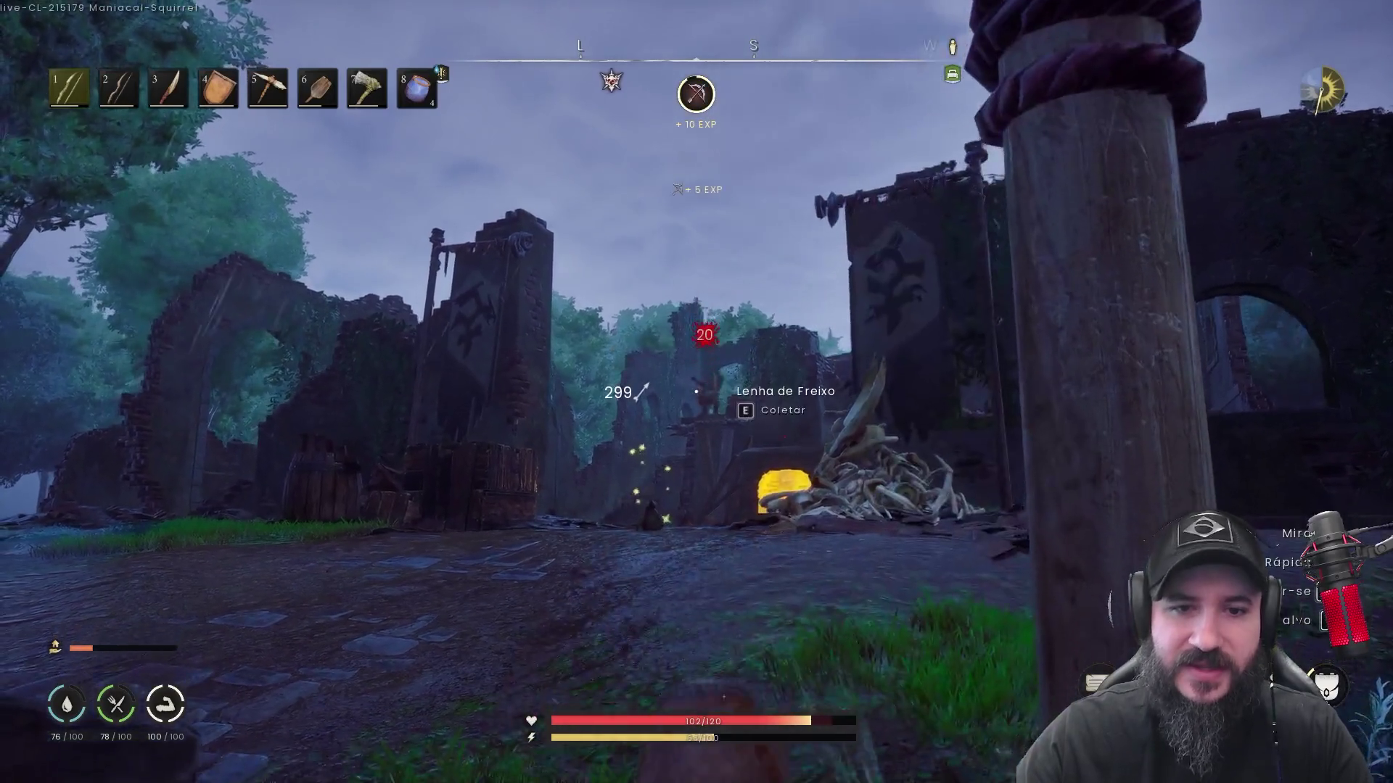
{"action": "left_click", "coordinate": [696, 392]}
{"action": "key", "text": "w"}
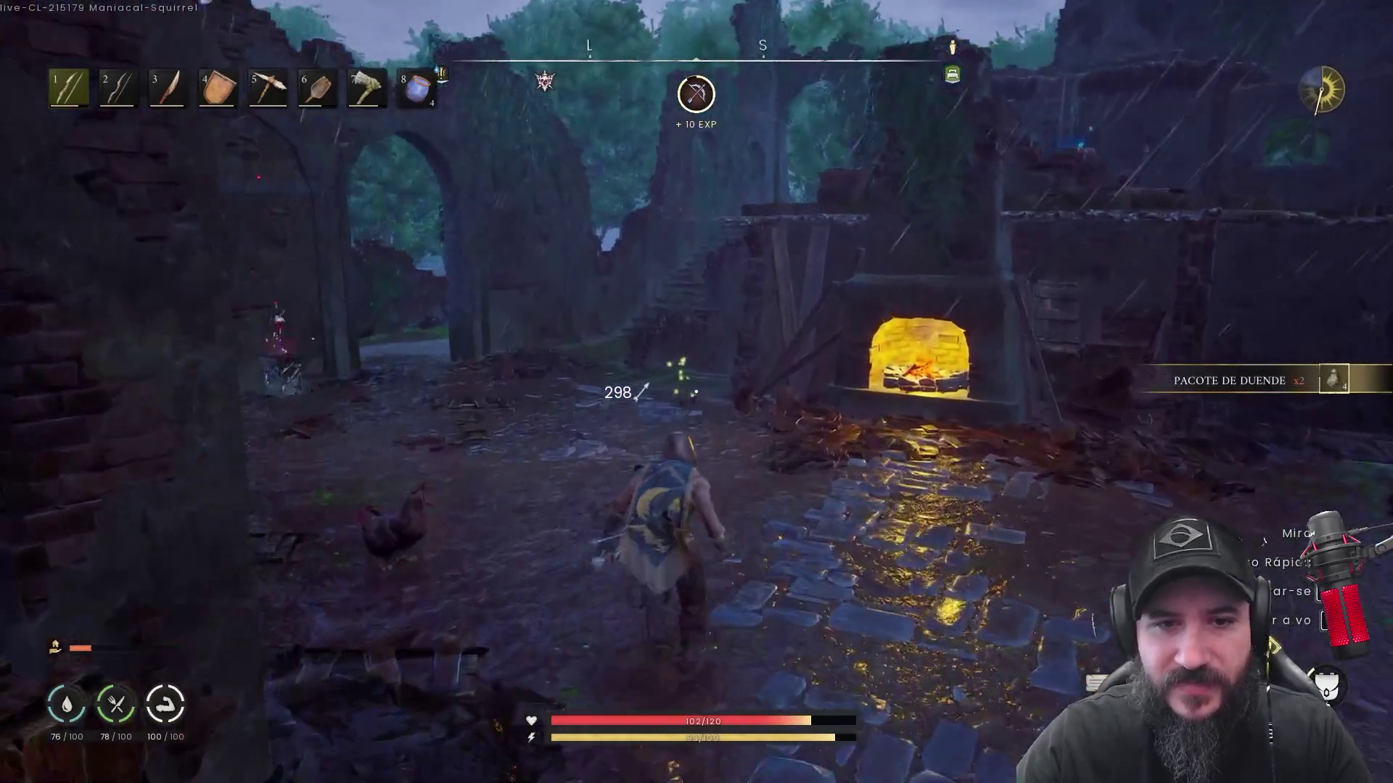
{"action": "key", "text": "e"}
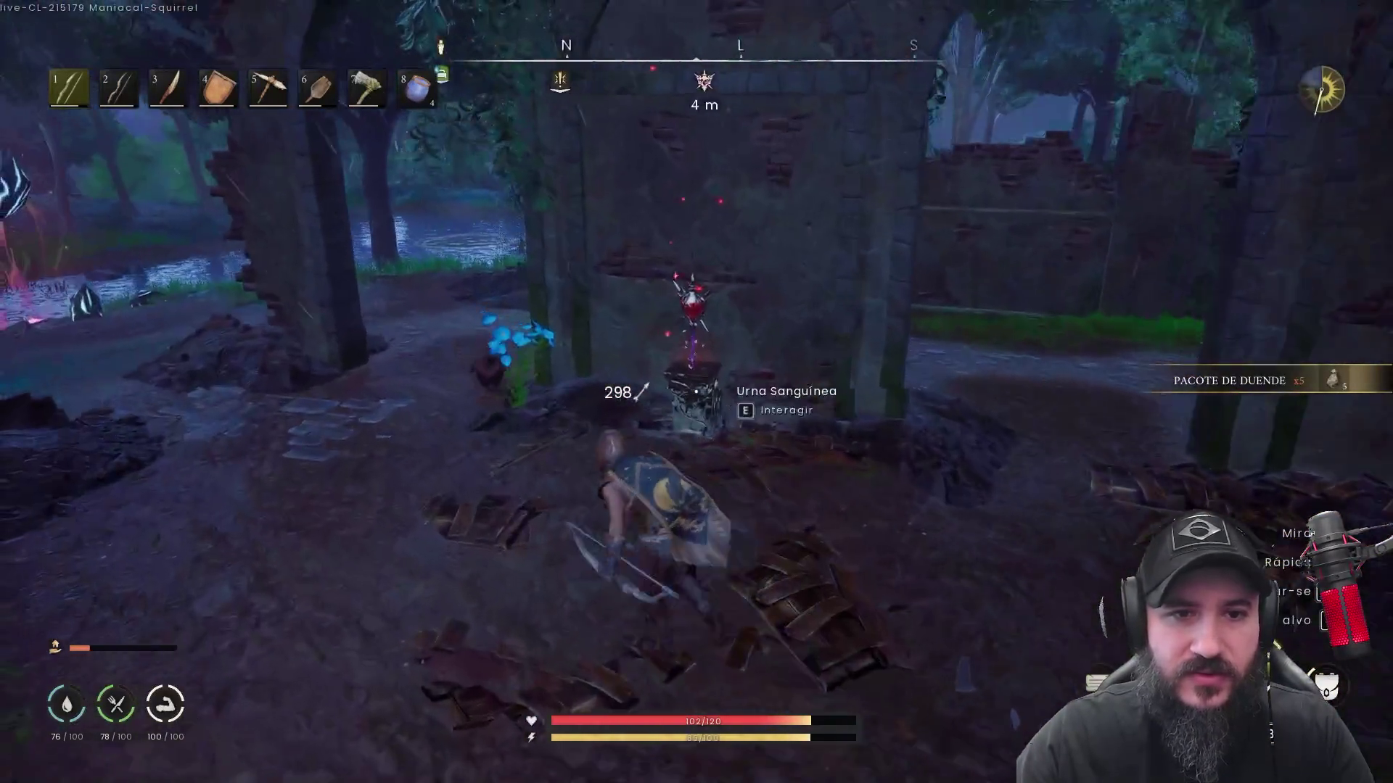
{"action": "key", "text": "e"}
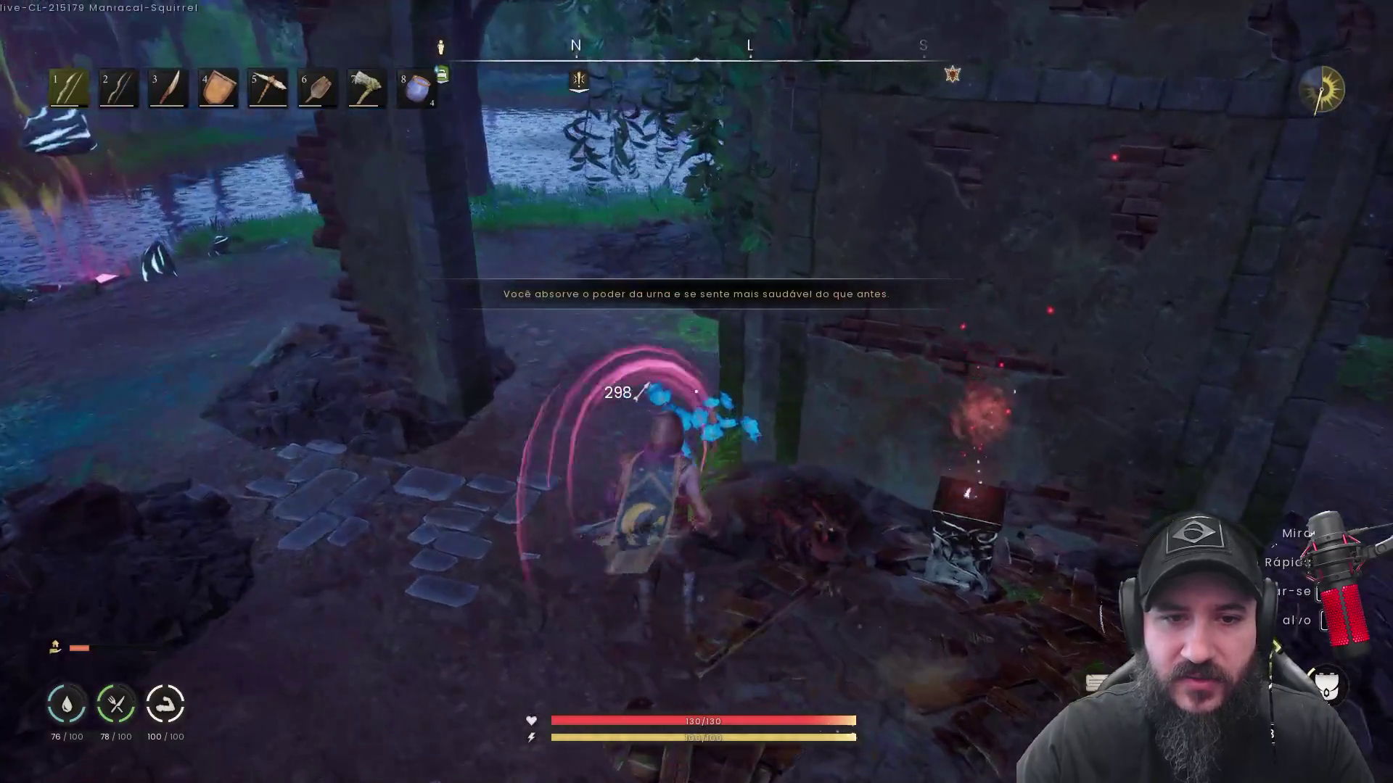
Run to the river and cross the stone bridge
{"action": "key", "text": "w"}
{"action": "key", "text": "w"}
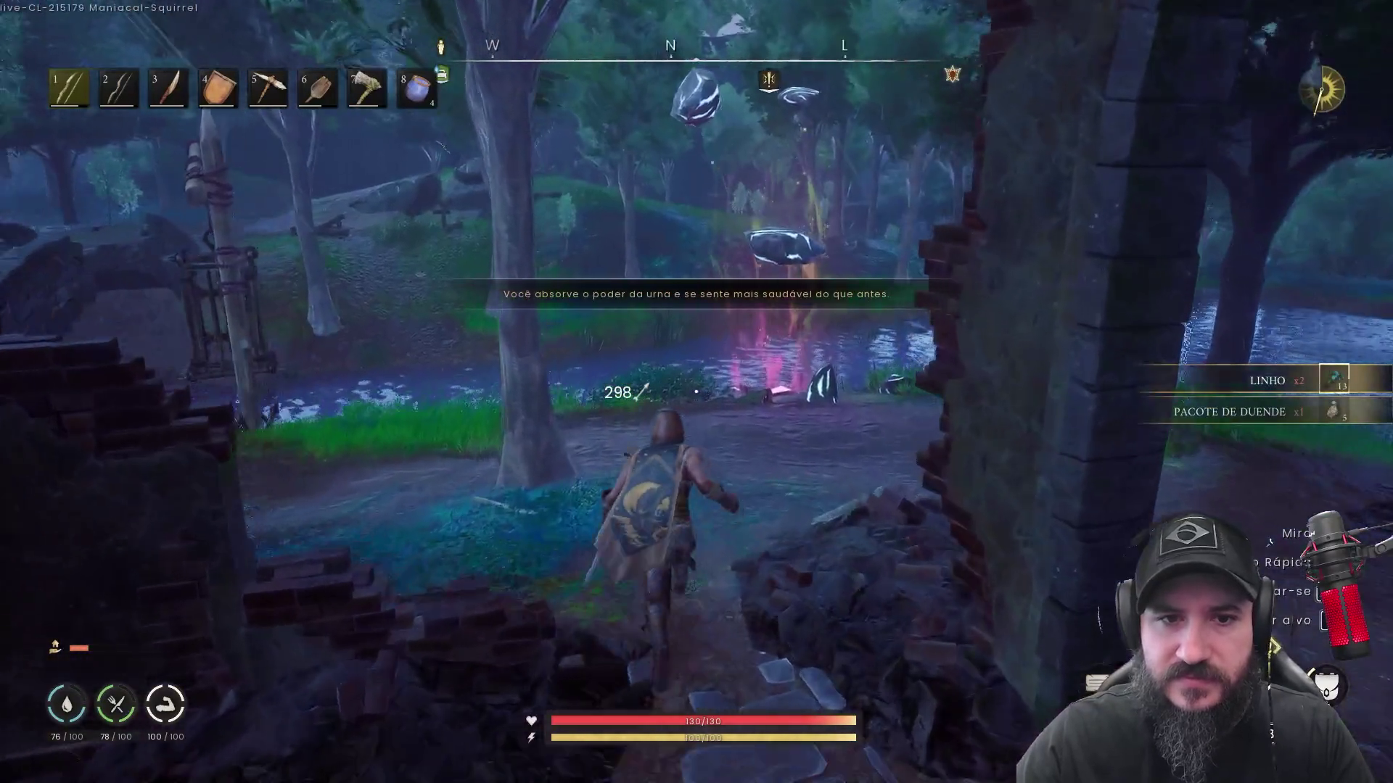
{"action": "key", "text": "w"}
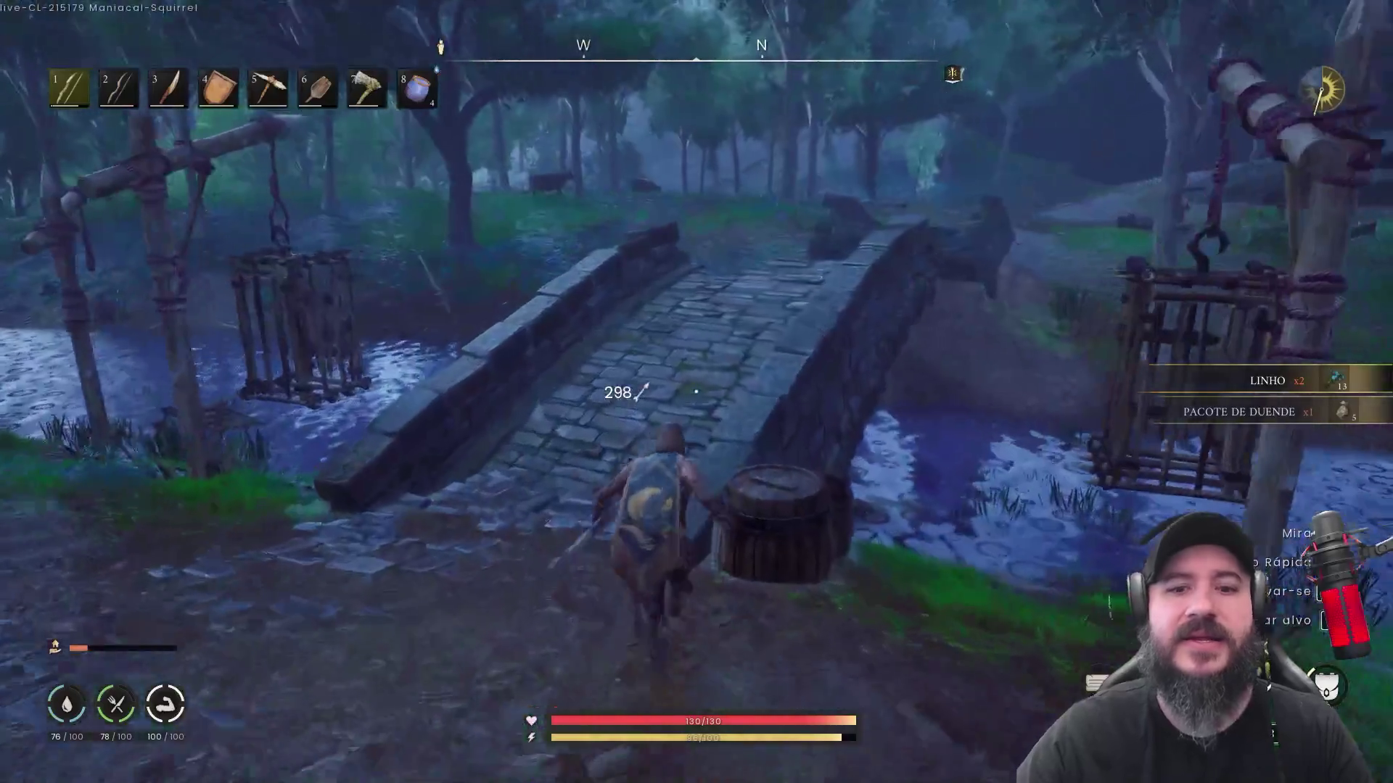
{"action": "key", "text": "w"}
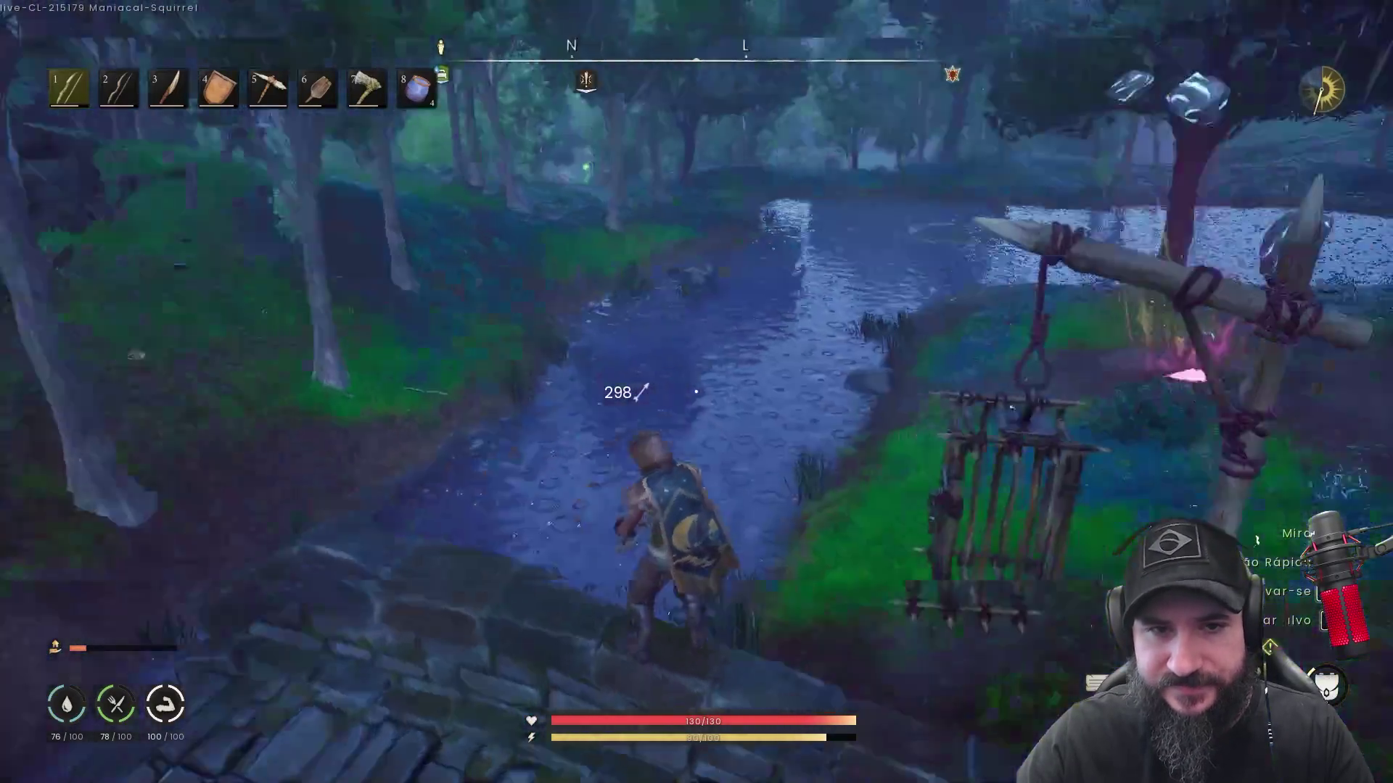
{"action": "key", "text": "Tab"}
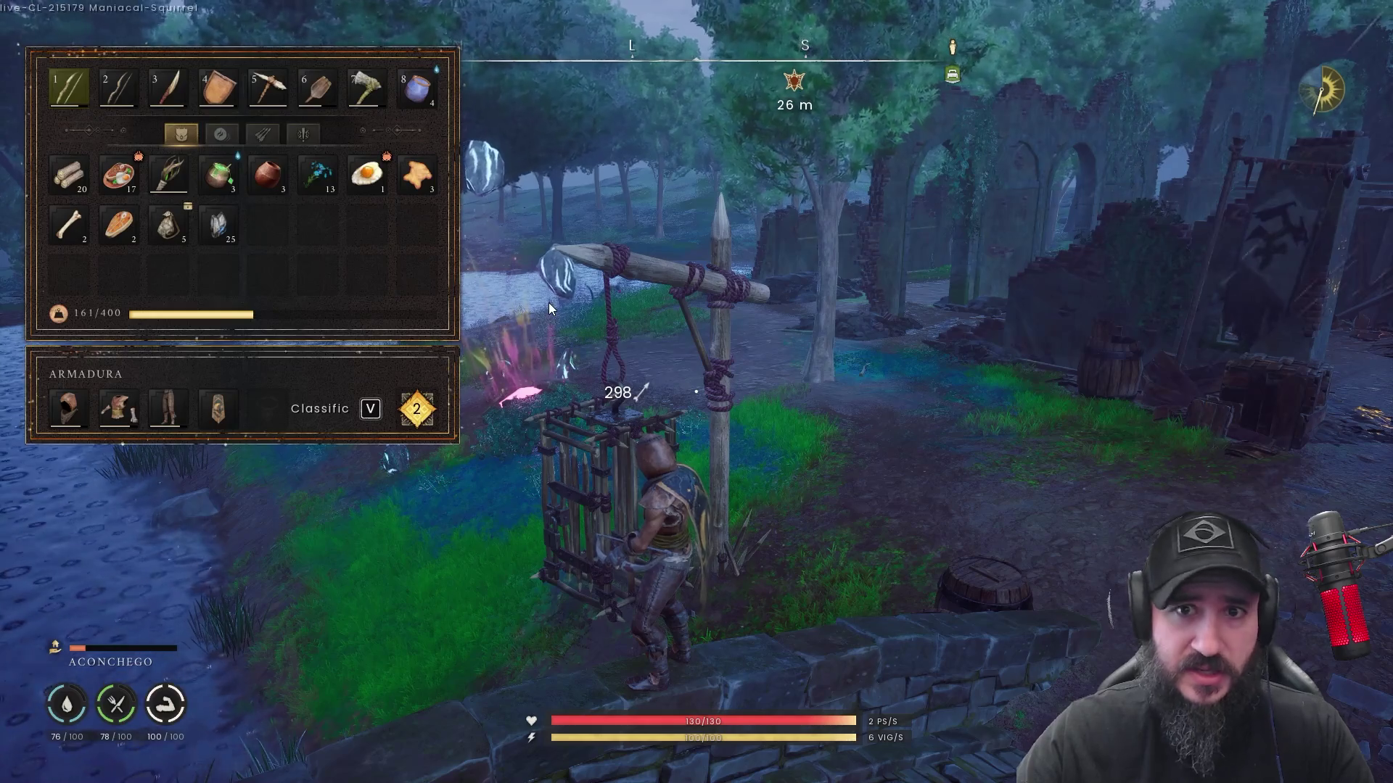
Flip through the spellbook, emote choices, world map and character skills screens
{"action": "key", "text": "q"}
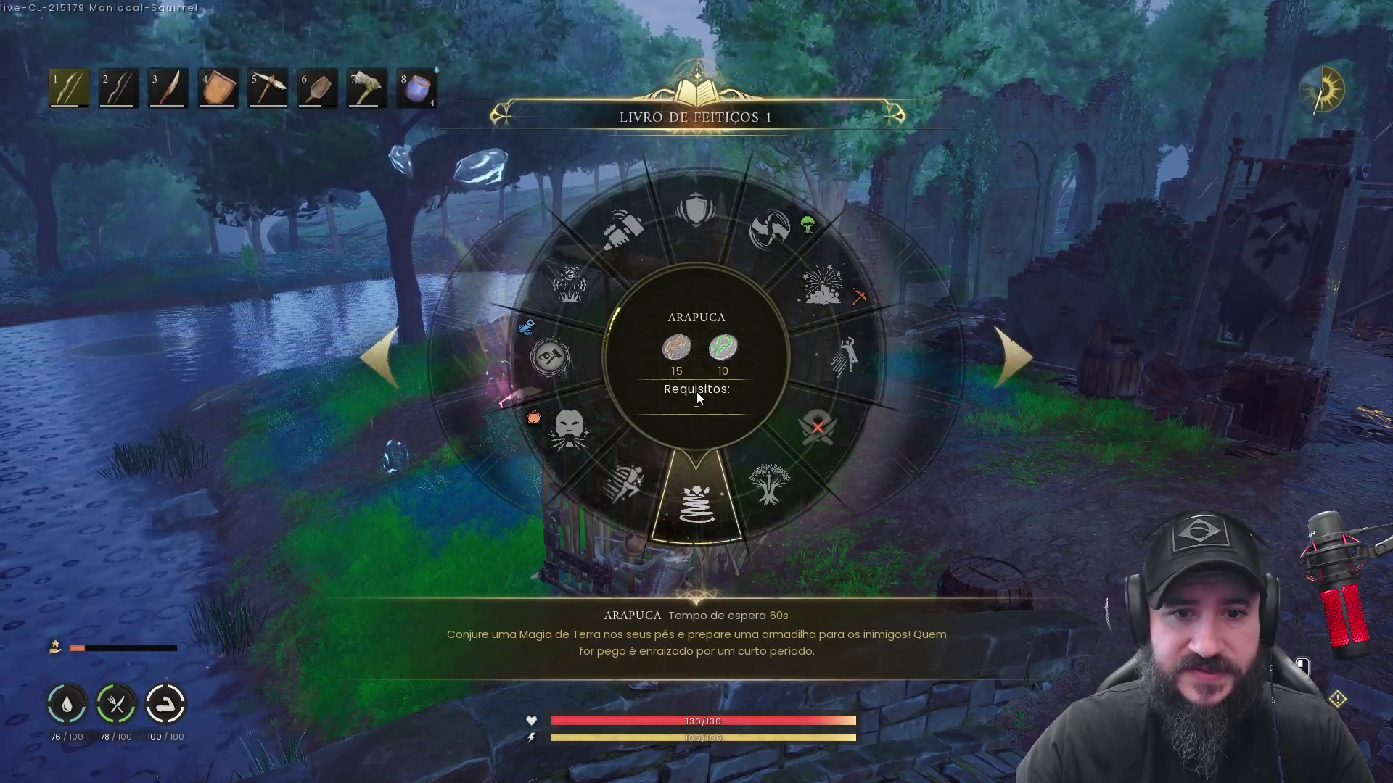
{"action": "key", "text": "b"}
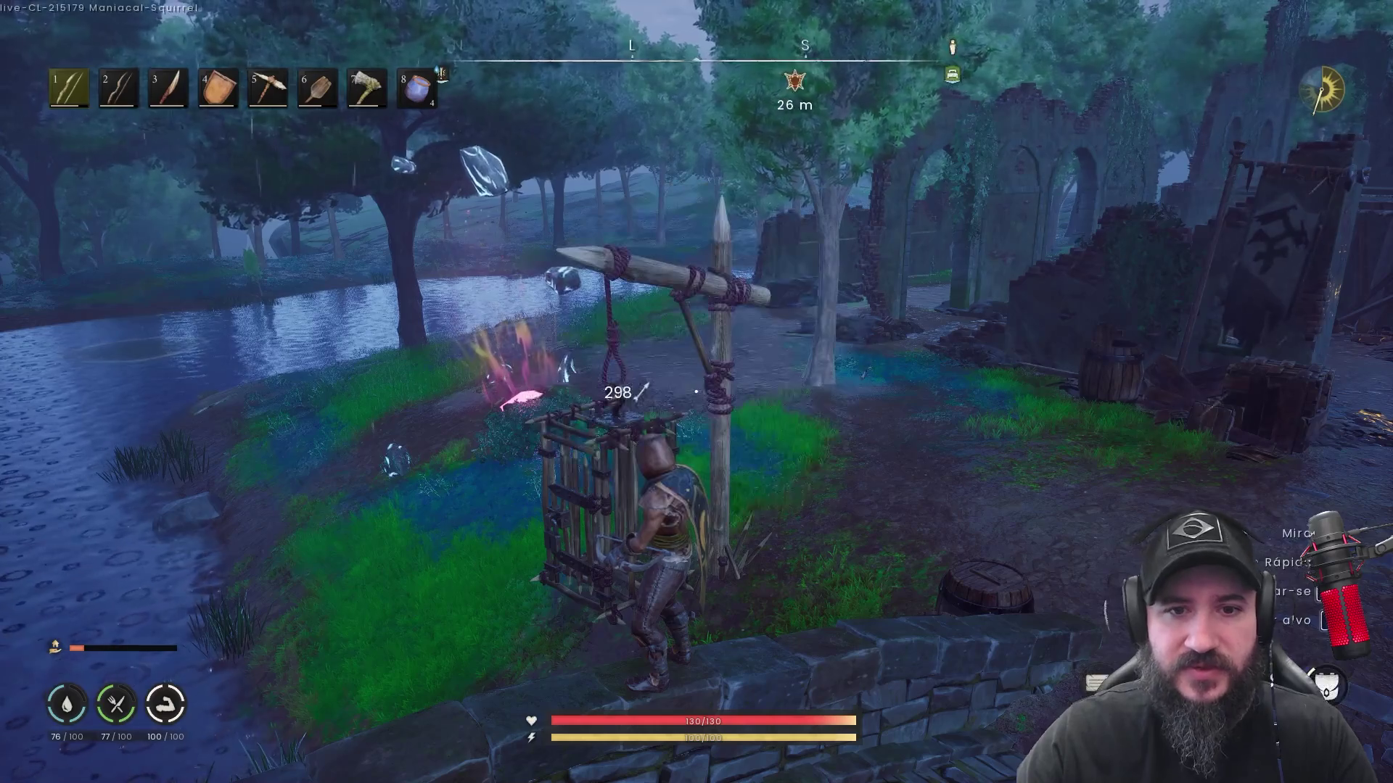
{"action": "key", "text": "m"}
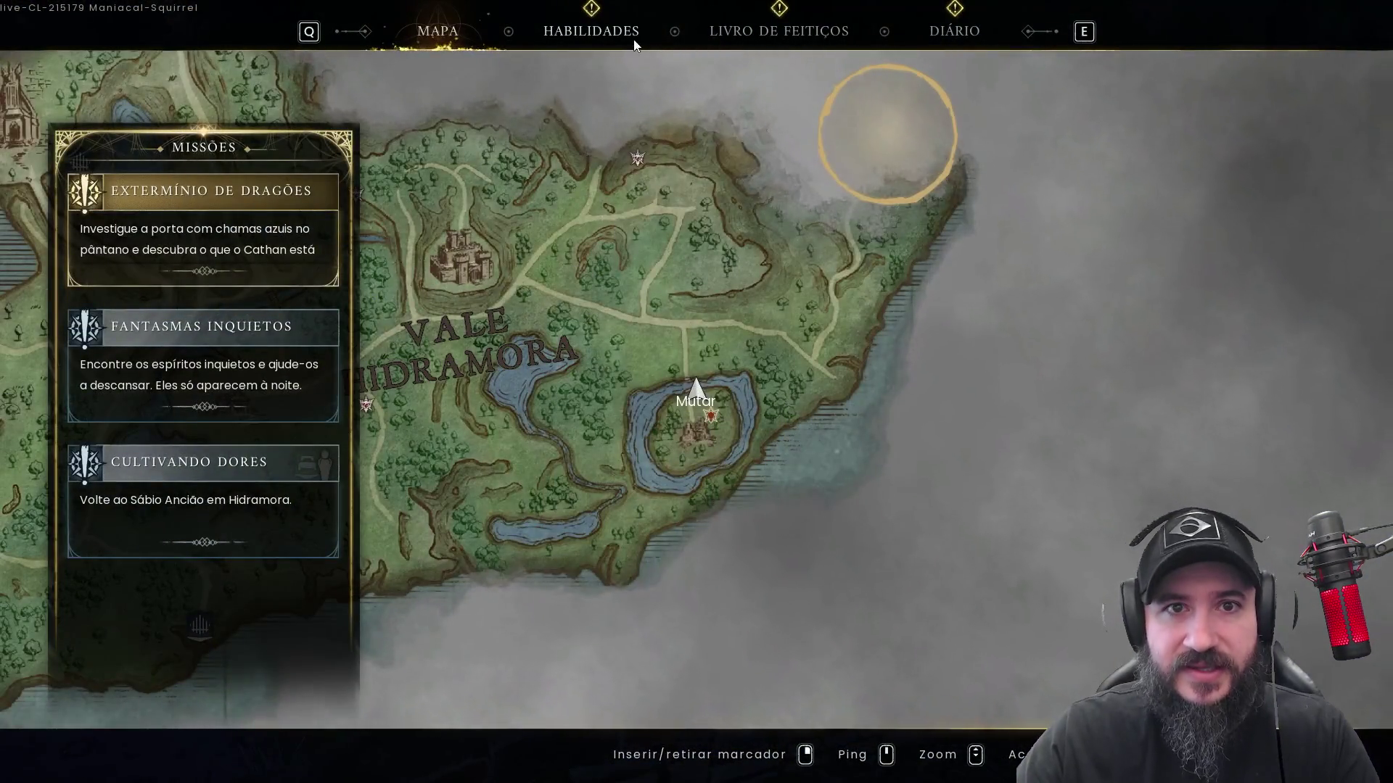
{"action": "left_click", "coordinate": [640, 41]}
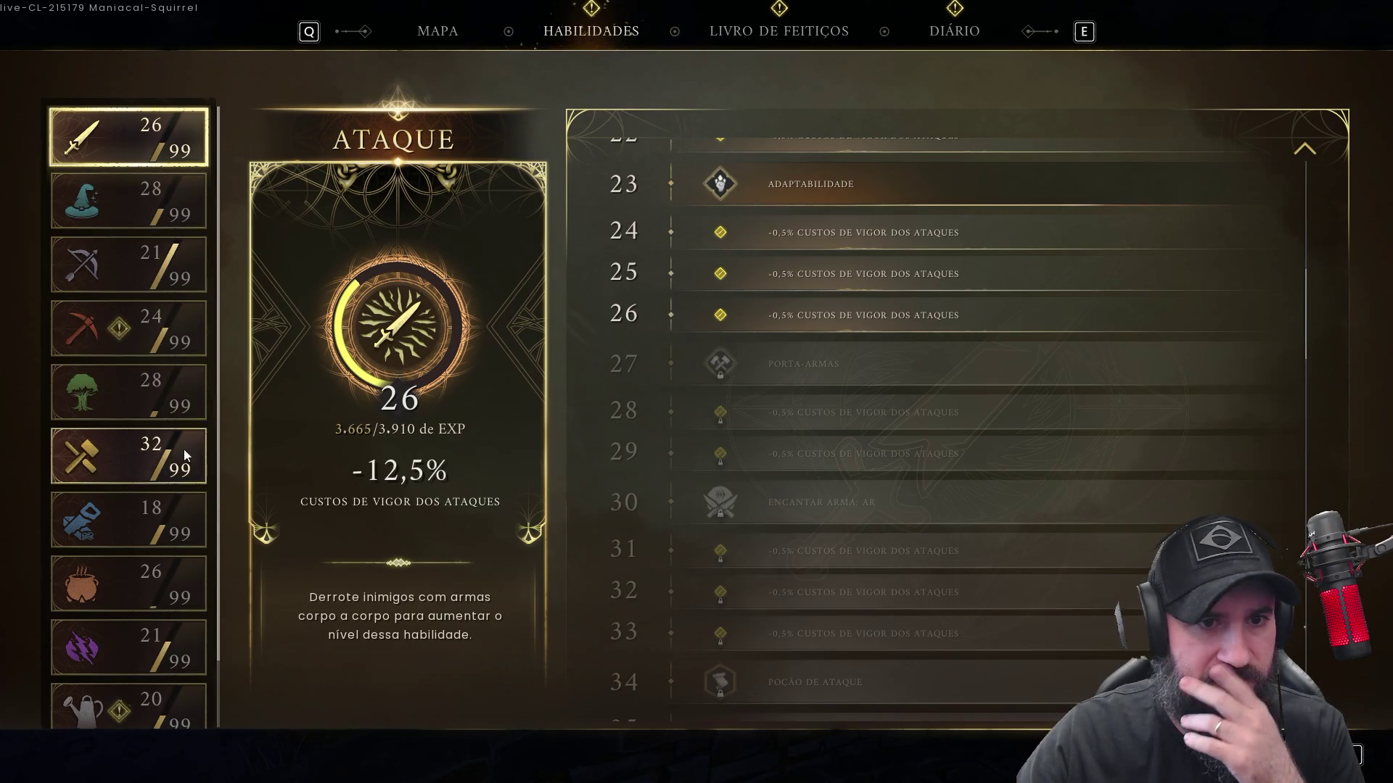
Scroll the LIVRO DE FEITIÇOS spell list down to Fragmentar, then close the menus
{"action": "left_click", "coordinate": [781, 29]}
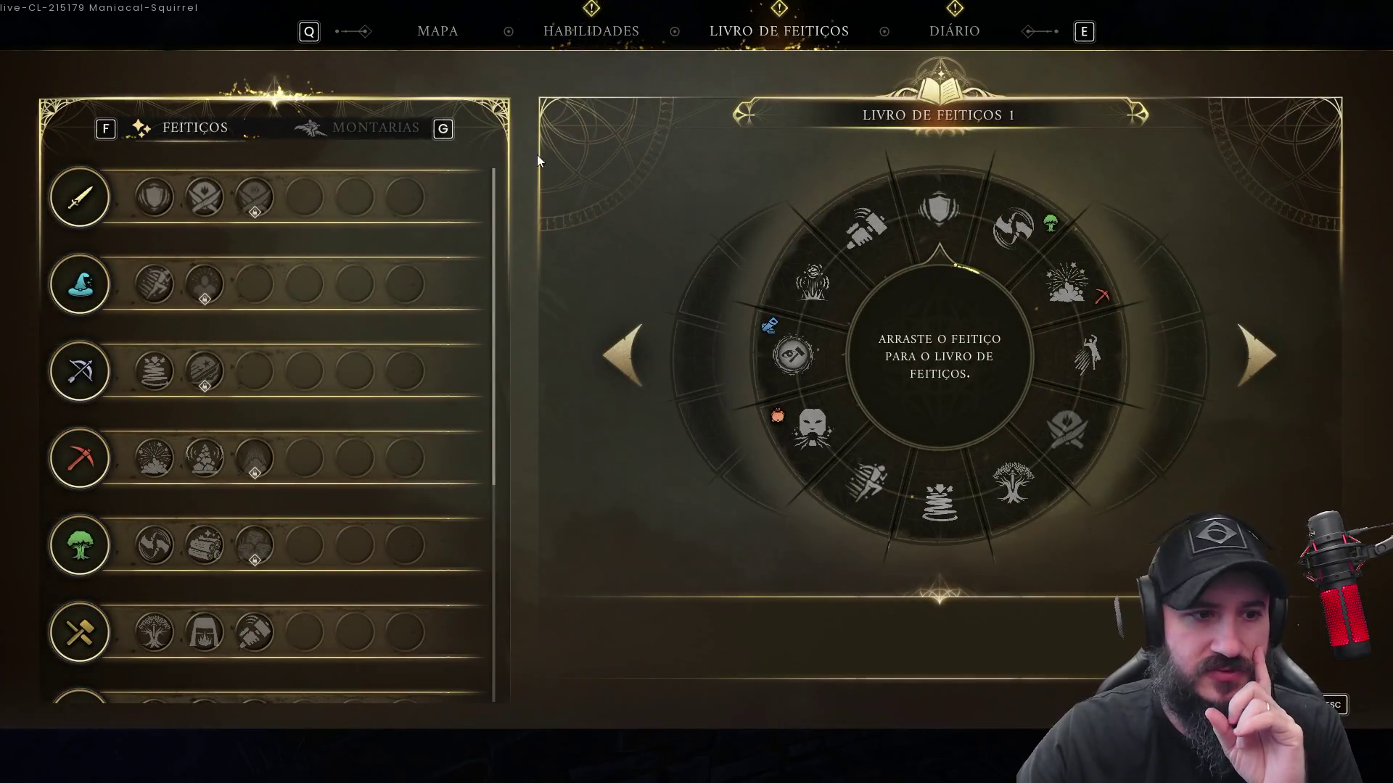
{"action": "scroll", "coordinate": [368, 323], "scroll_direction": "down", "scroll_amount": 5}
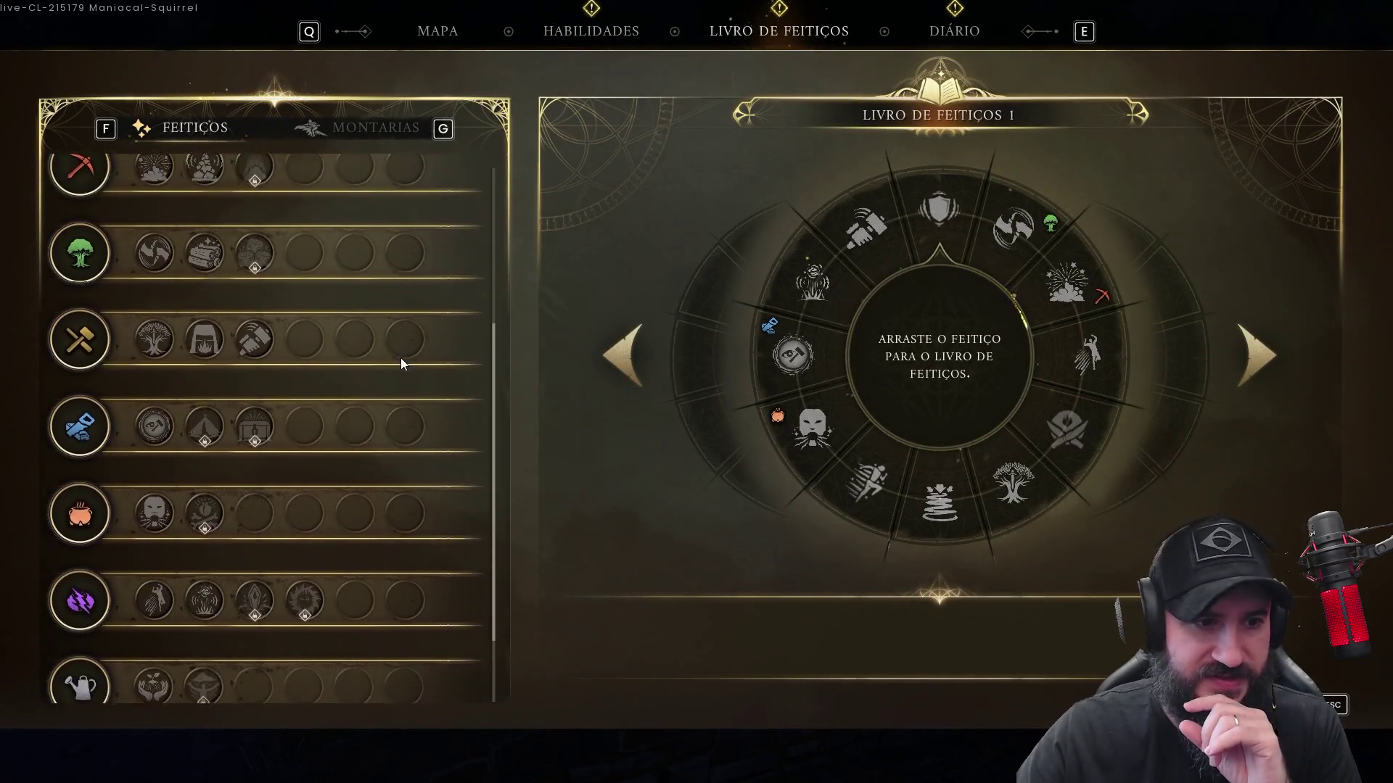
{"action": "scroll", "coordinate": [397, 370], "scroll_direction": "down", "scroll_amount": 1}
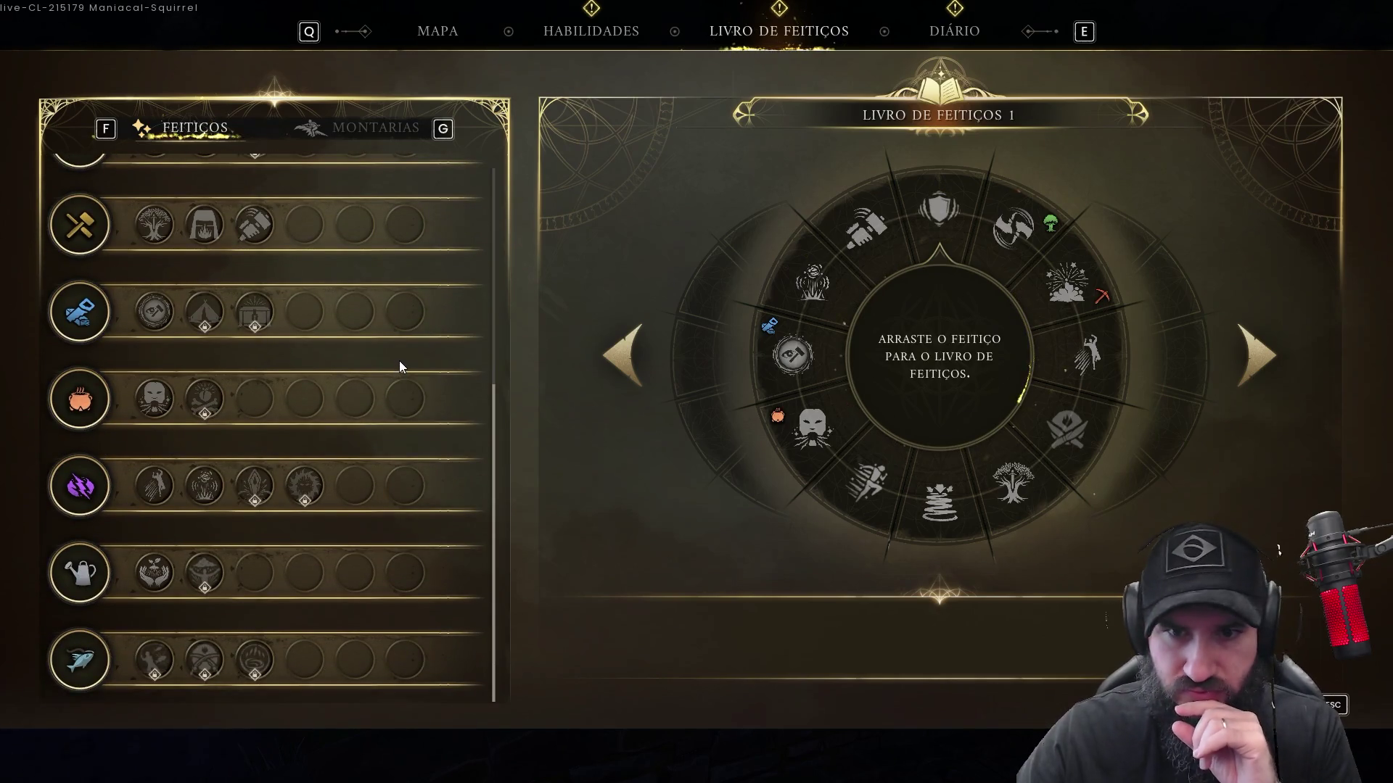
{"action": "left_click_drag", "start_coordinate": [493, 428], "coordinate": [493, 289]}
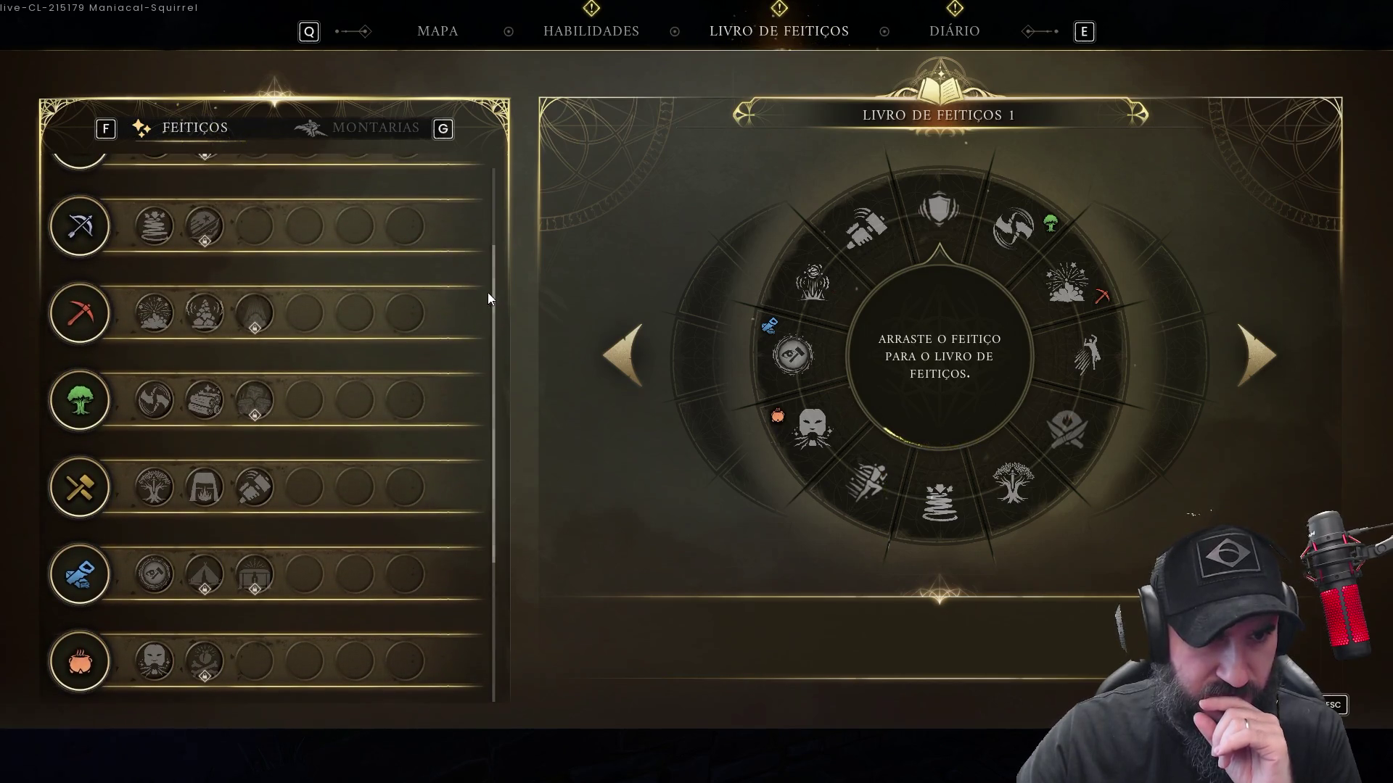
{"action": "mouse_move", "coordinate": [200, 401]}
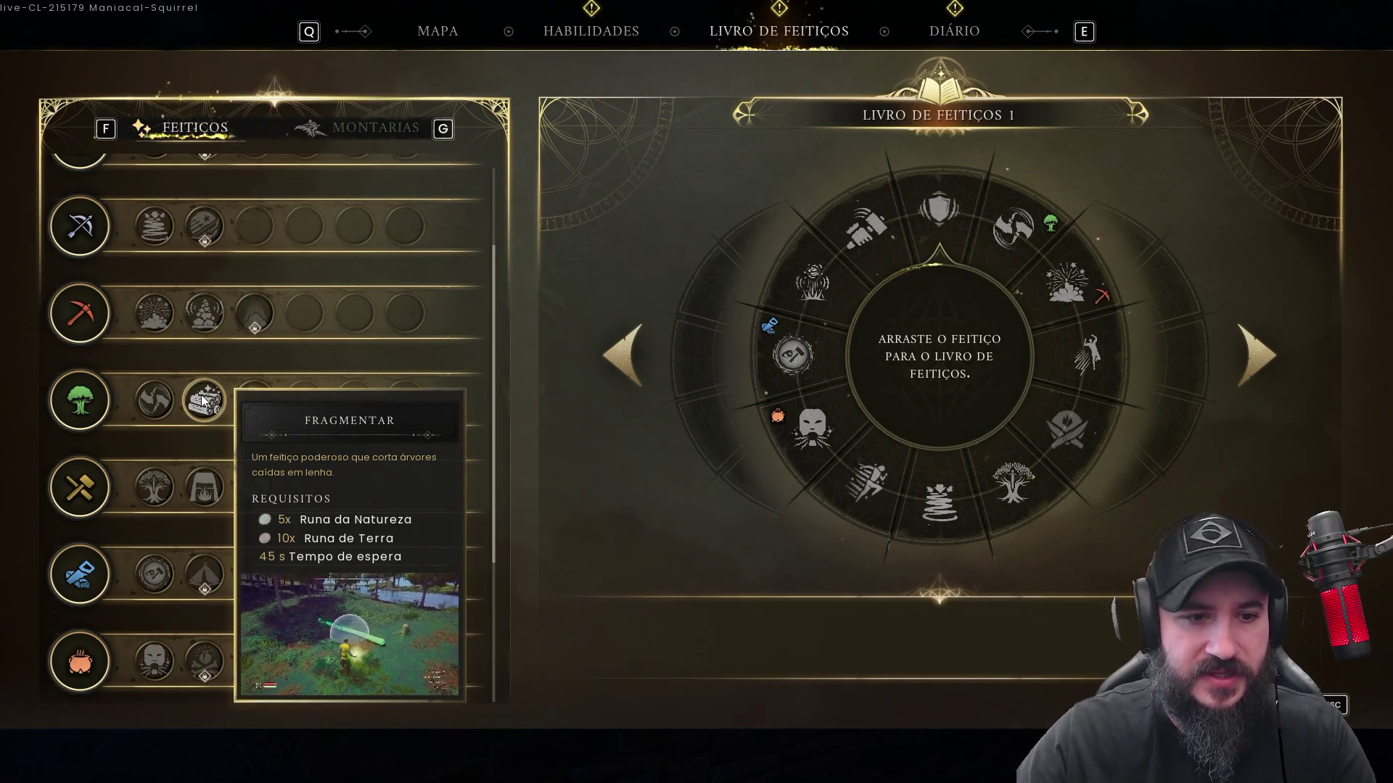
{"action": "key", "text": "Escape"}
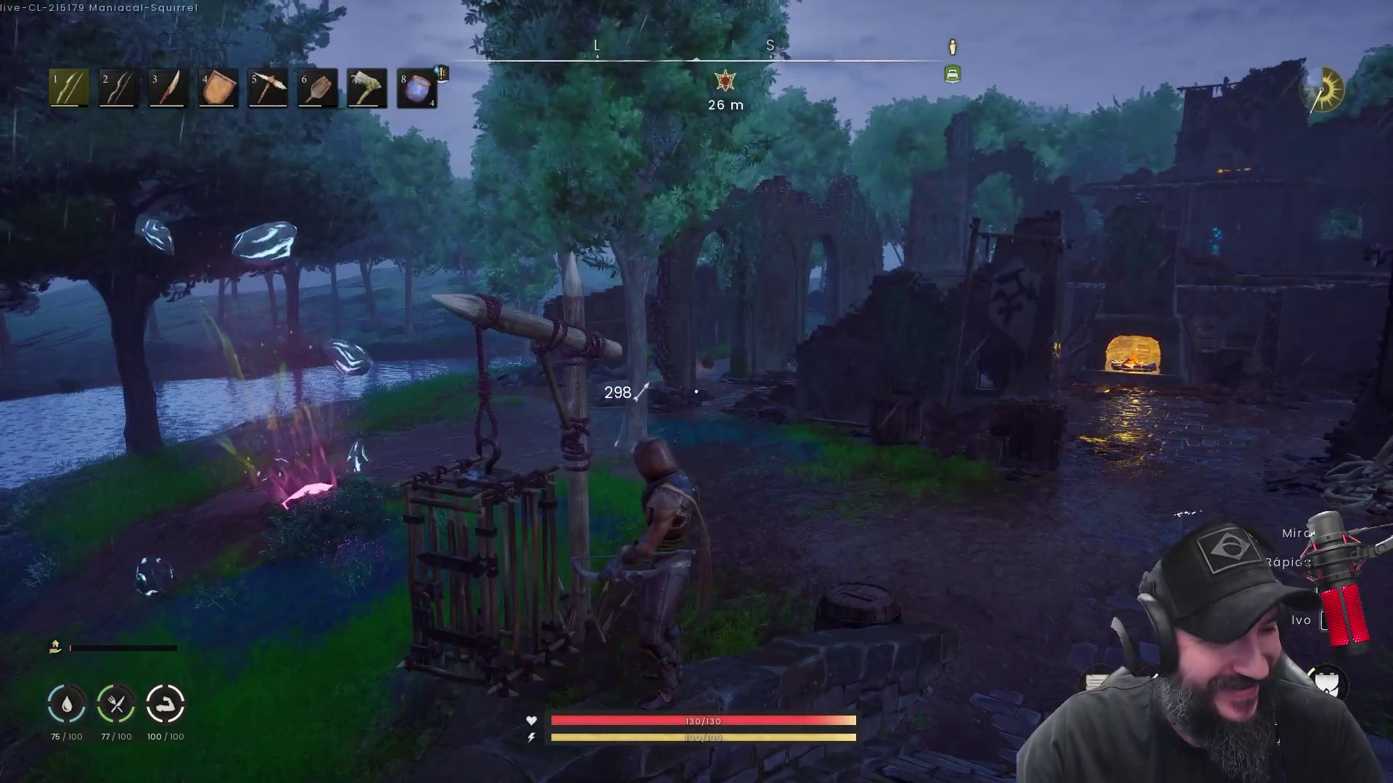
Run past the ruined wall toward the river, then bring the Claude Code terminal up over the game
{"action": "key", "text": "w"}
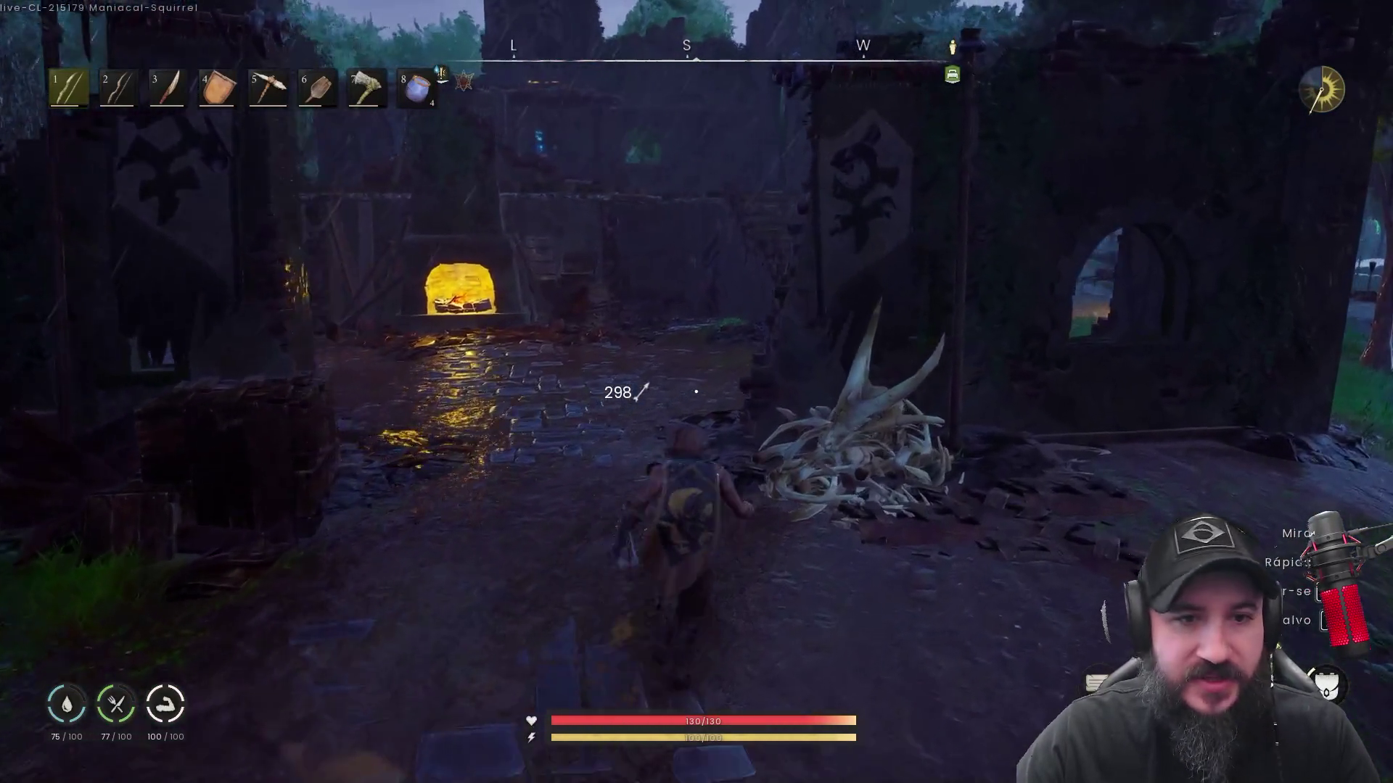
{"action": "key", "text": "d"}
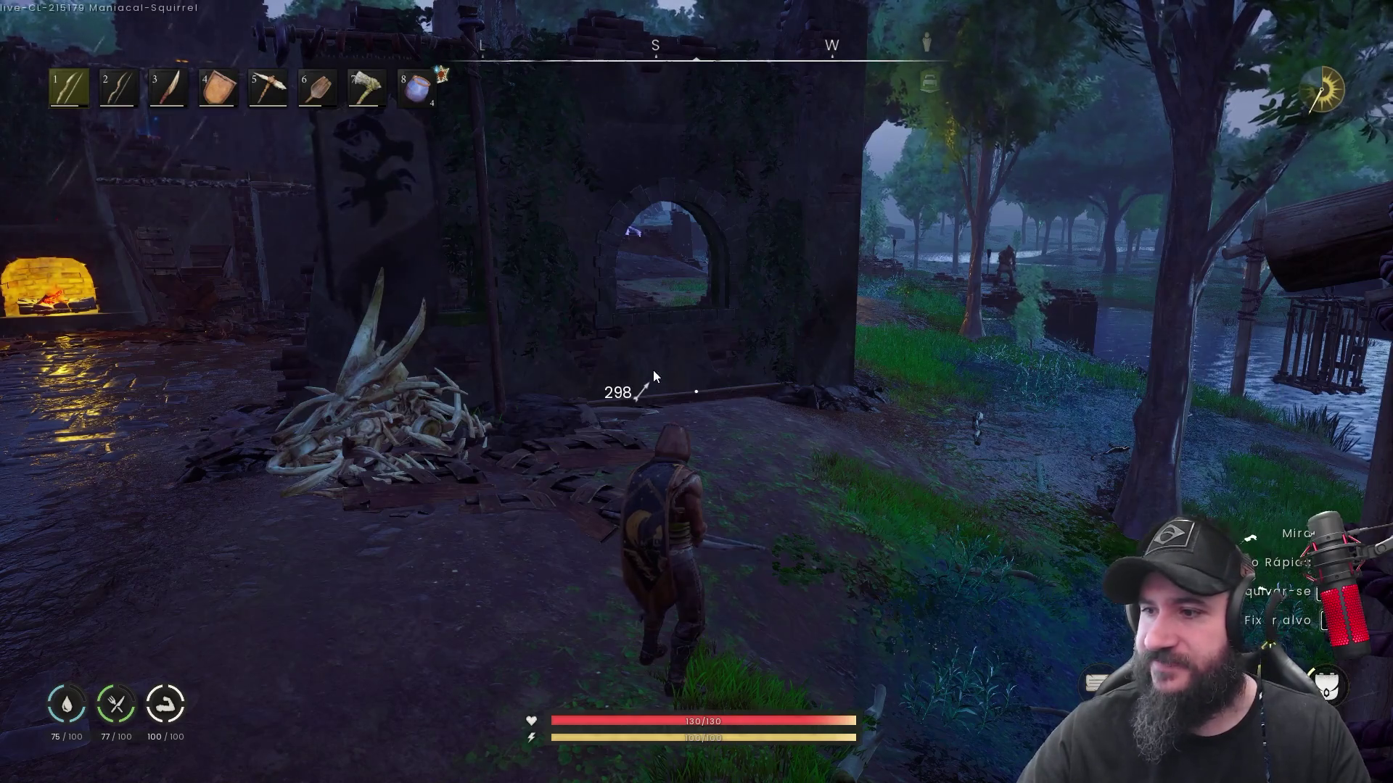
{"action": "key", "text": "alt+Tab"}
{"action": "left_click_drag", "start_coordinate": [1222, 180], "coordinate": [815, 103]}
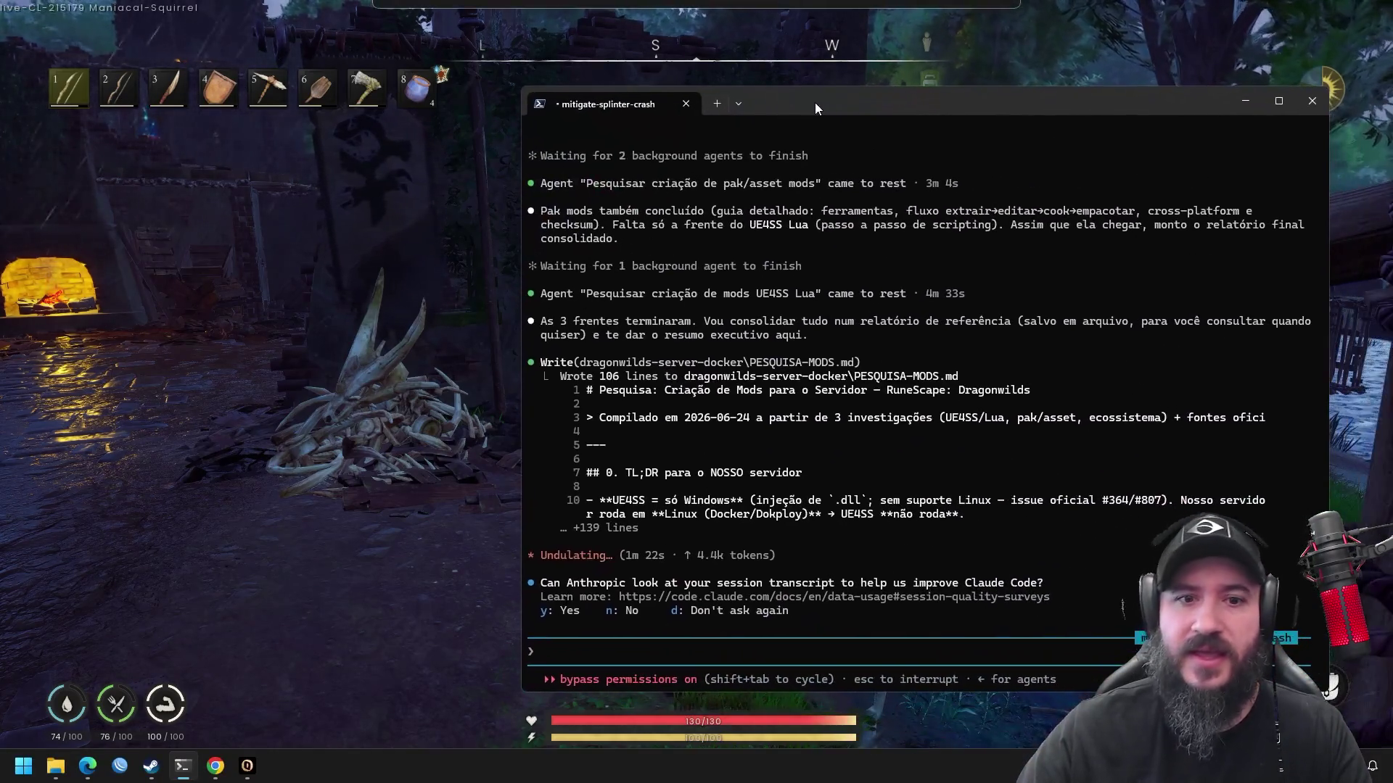
Review the 106-line PESQUISA-MODS.md research summary, then switch back to Enshrouded
{"action": "key", "text": "d"}
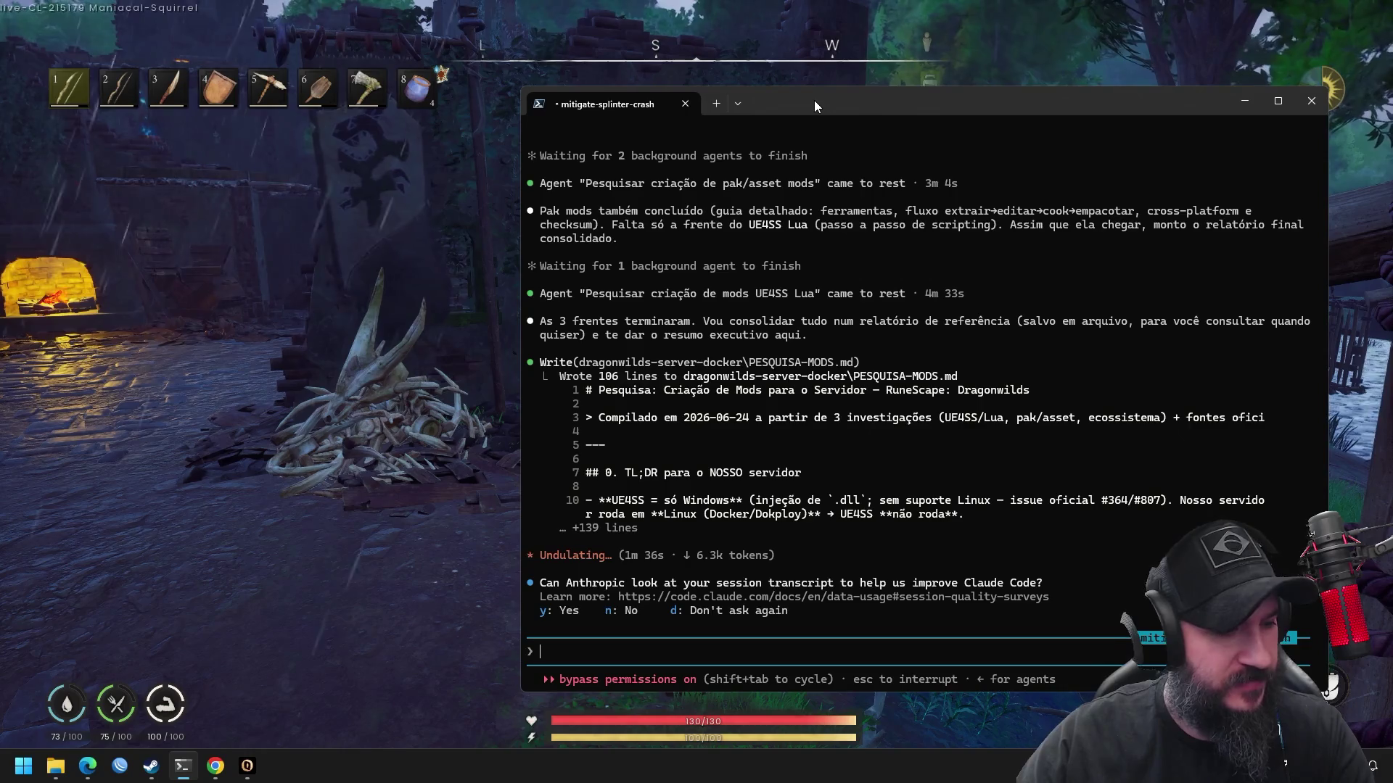
{"action": "key", "text": "alt+Tab"}
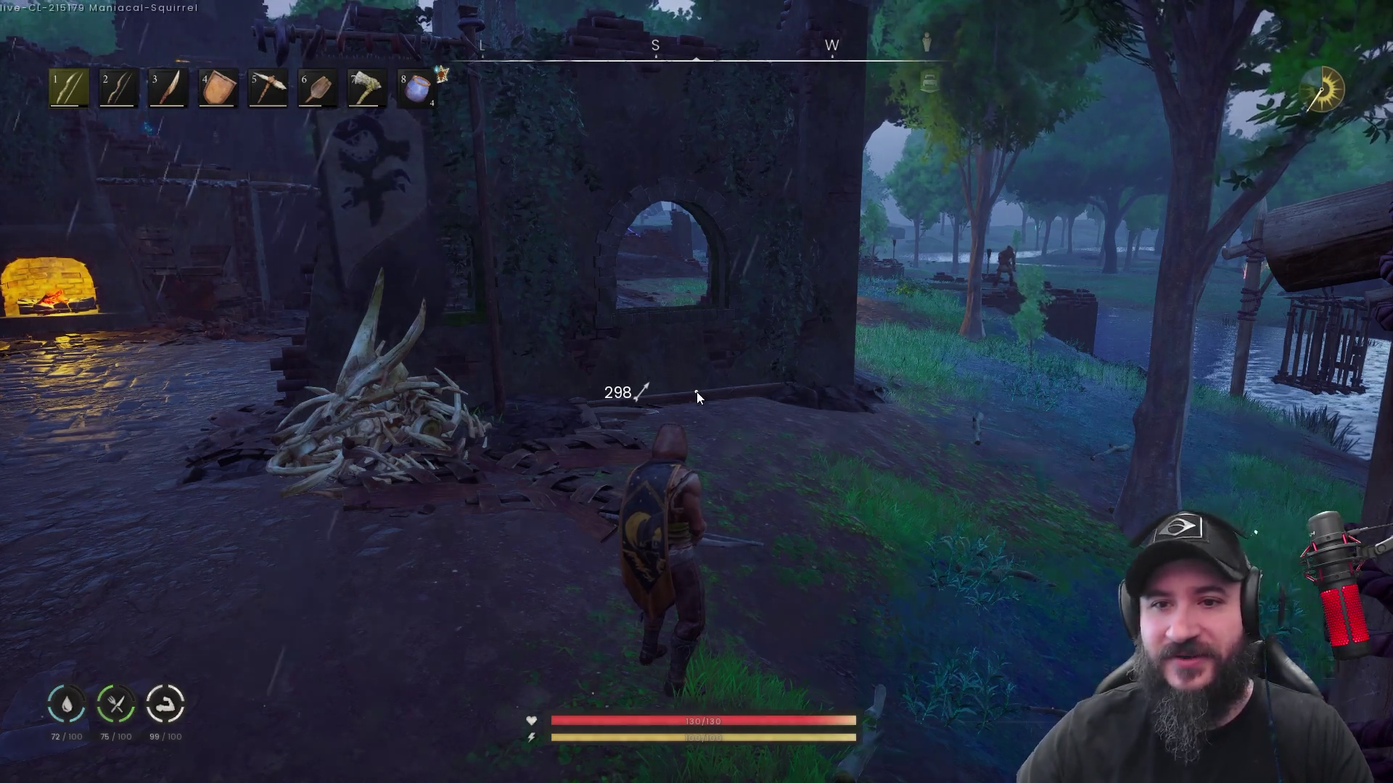
Leave the riverside session for the main menu and open the On-line worlds list
{"action": "key", "text": "Escape"}
{"action": "left_click", "coordinate": [298, 397]}
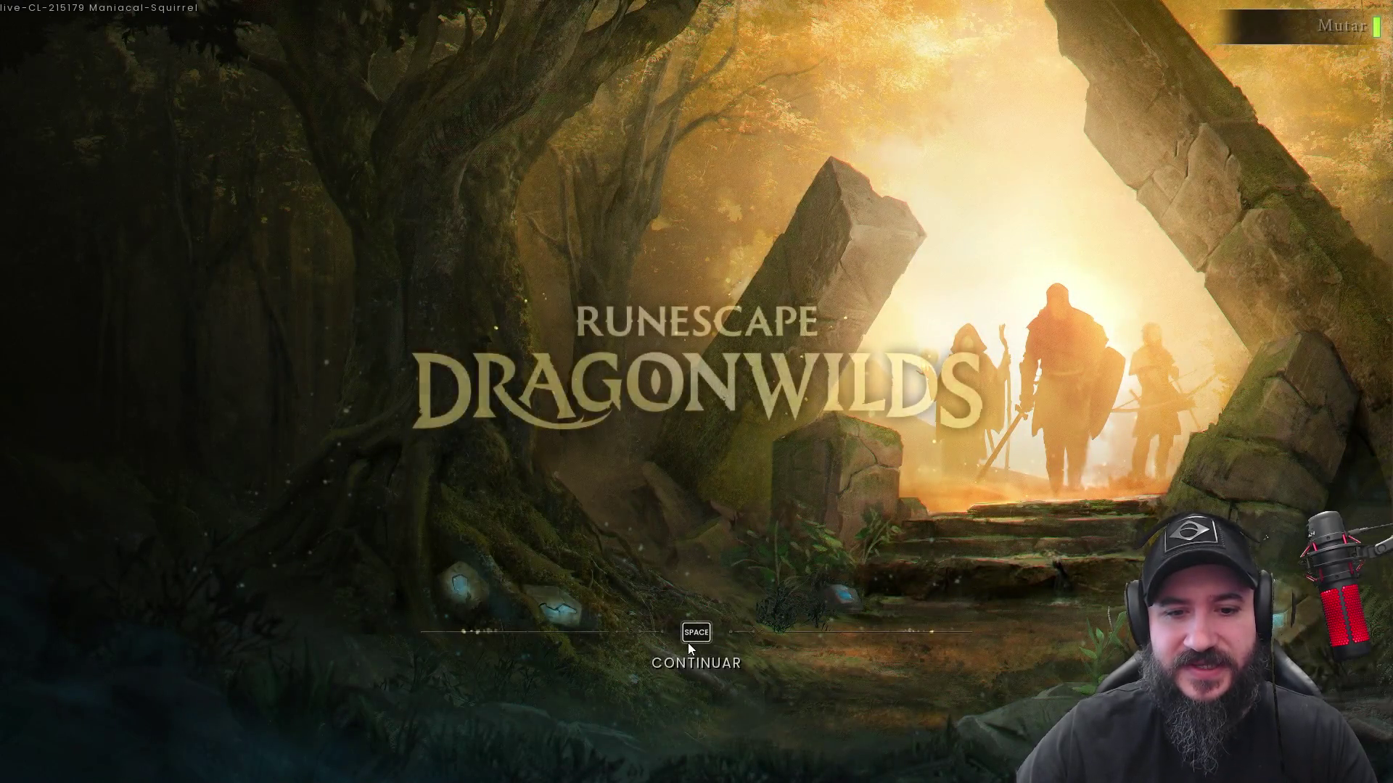
{"action": "left_click", "coordinate": [689, 643]}
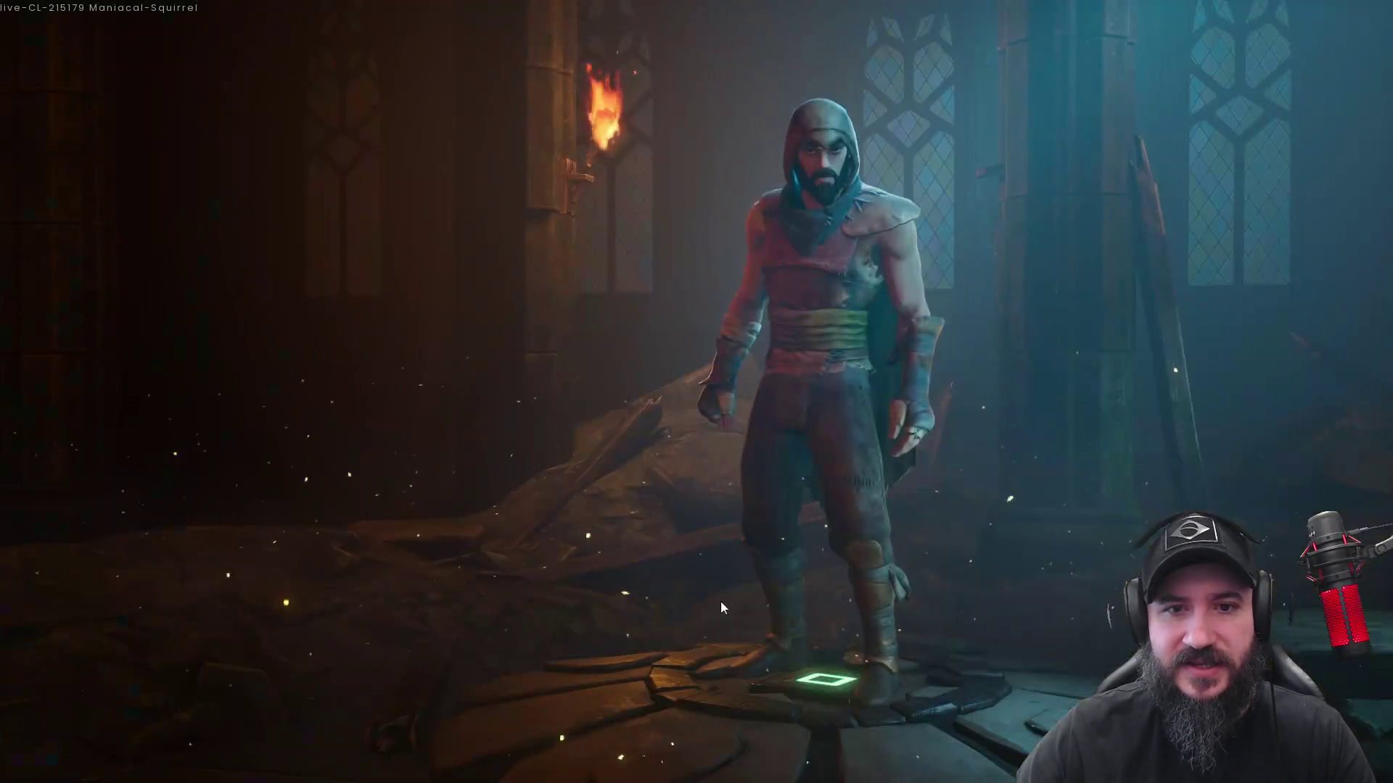
{"action": "left_click", "coordinate": [154, 172]}
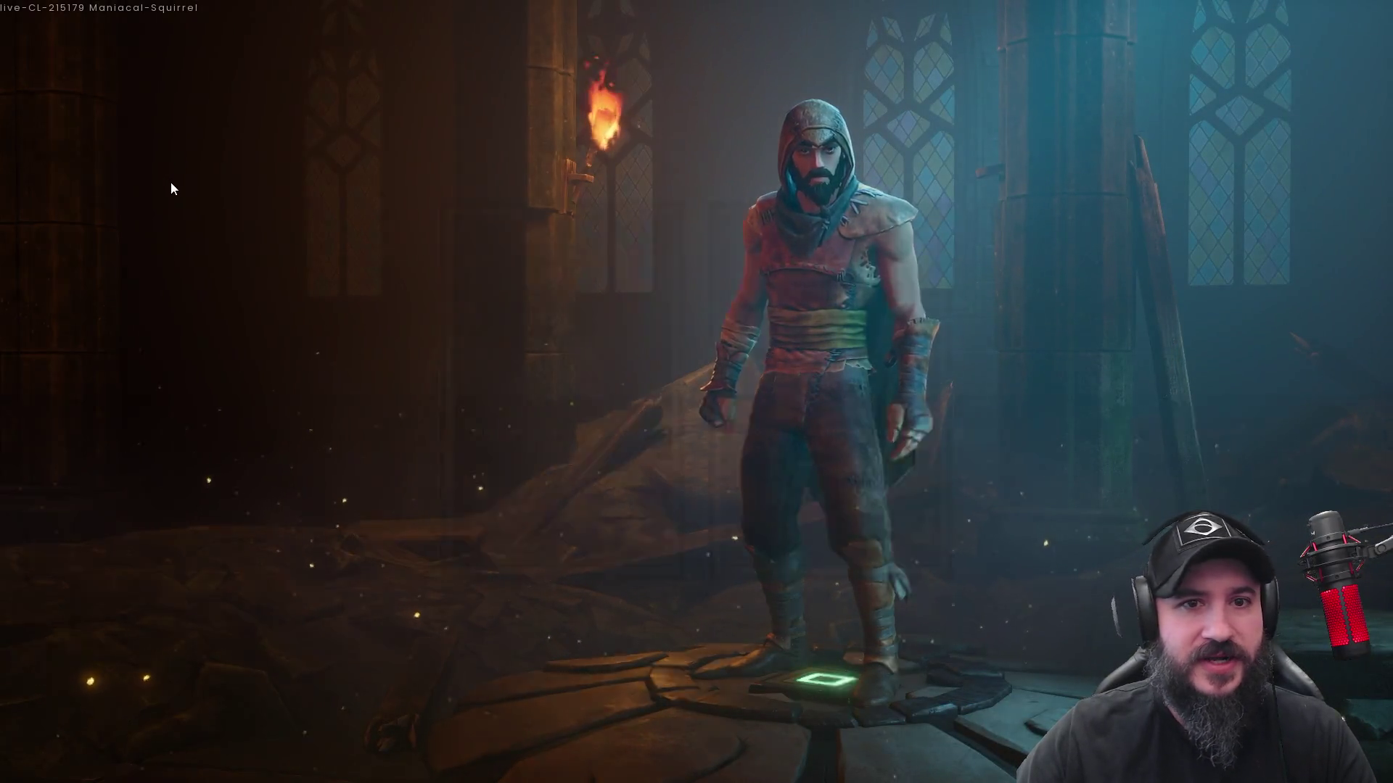
{"action": "left_click", "coordinate": [762, 317]}
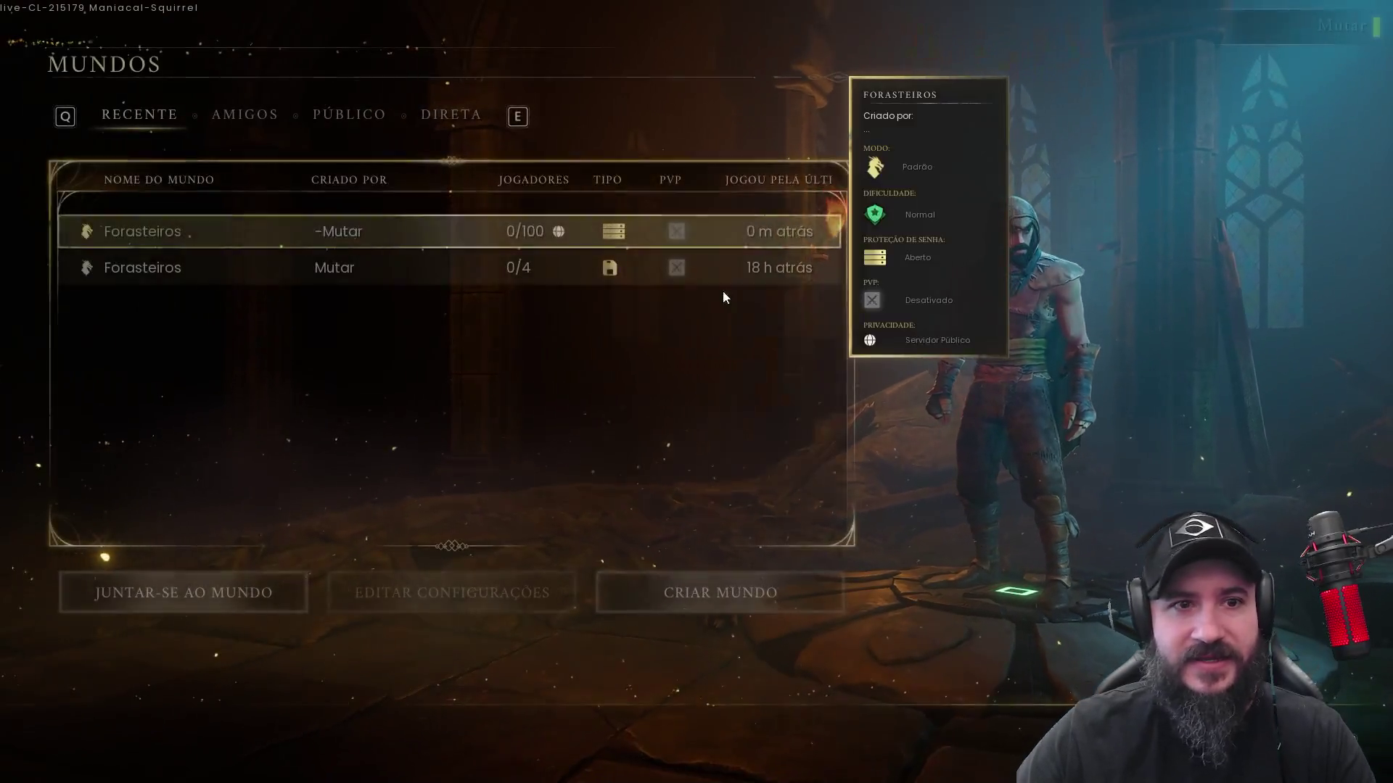
Search the PÚBLICO worlds tab for Forasteiros and inspect its 0/100-player, passwordless listing
{"action": "left_click", "coordinate": [340, 113]}
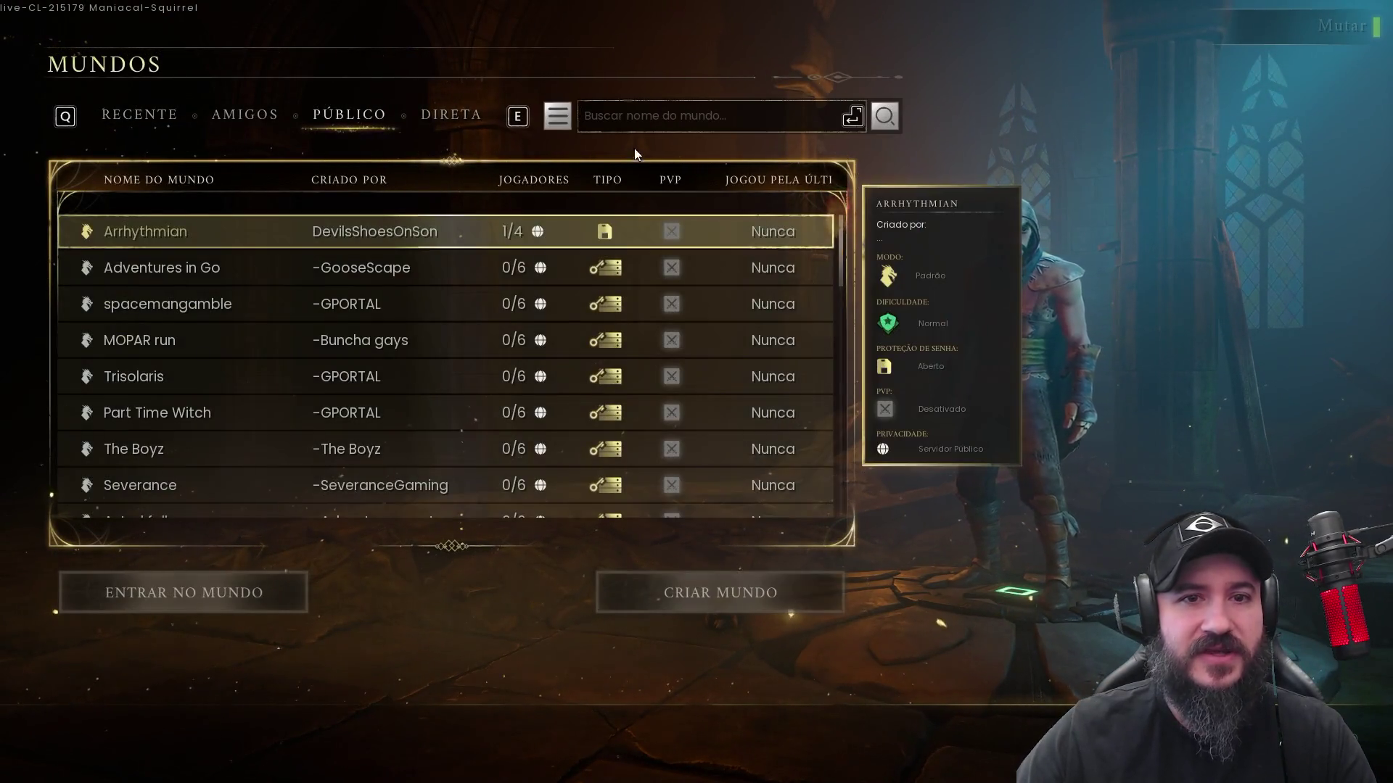
{"action": "type", "text": "Ford"}
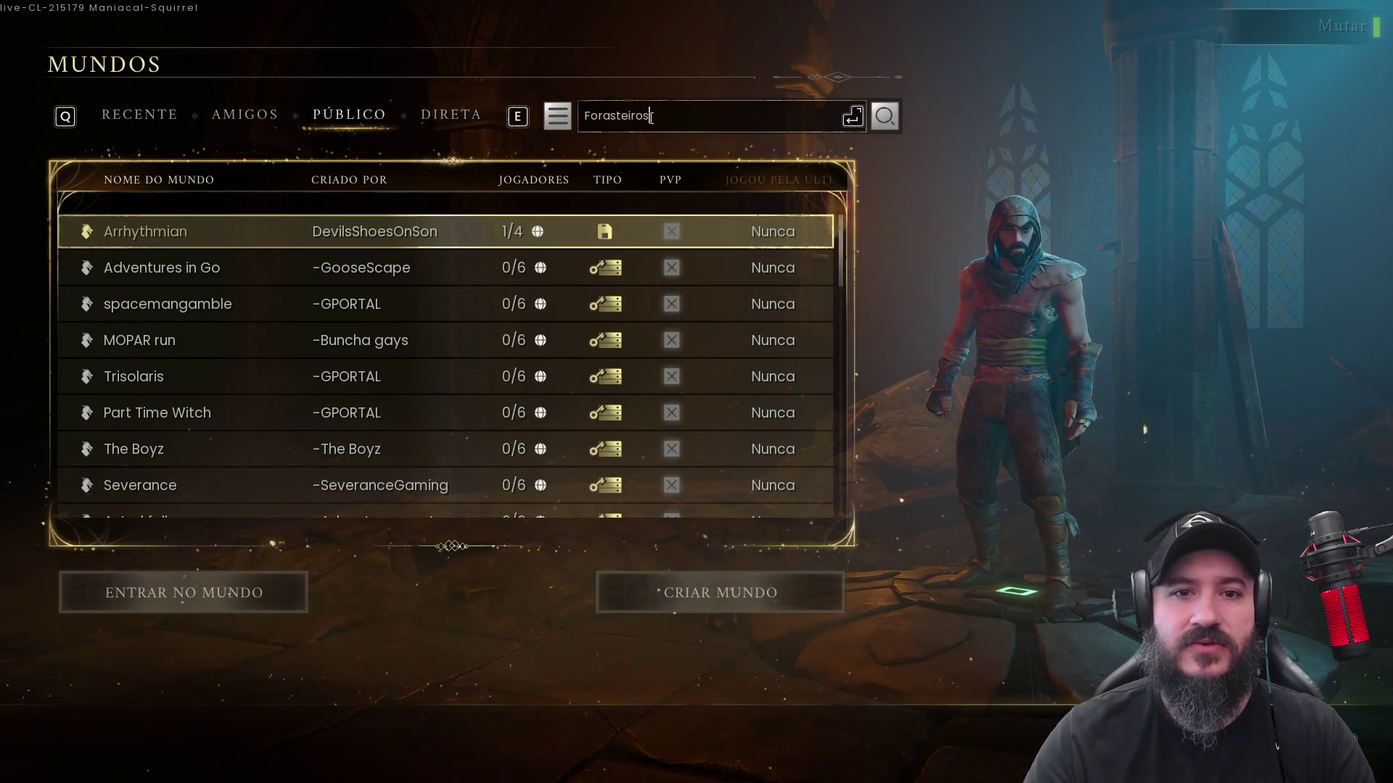
{"action": "key", "text": "Return"}
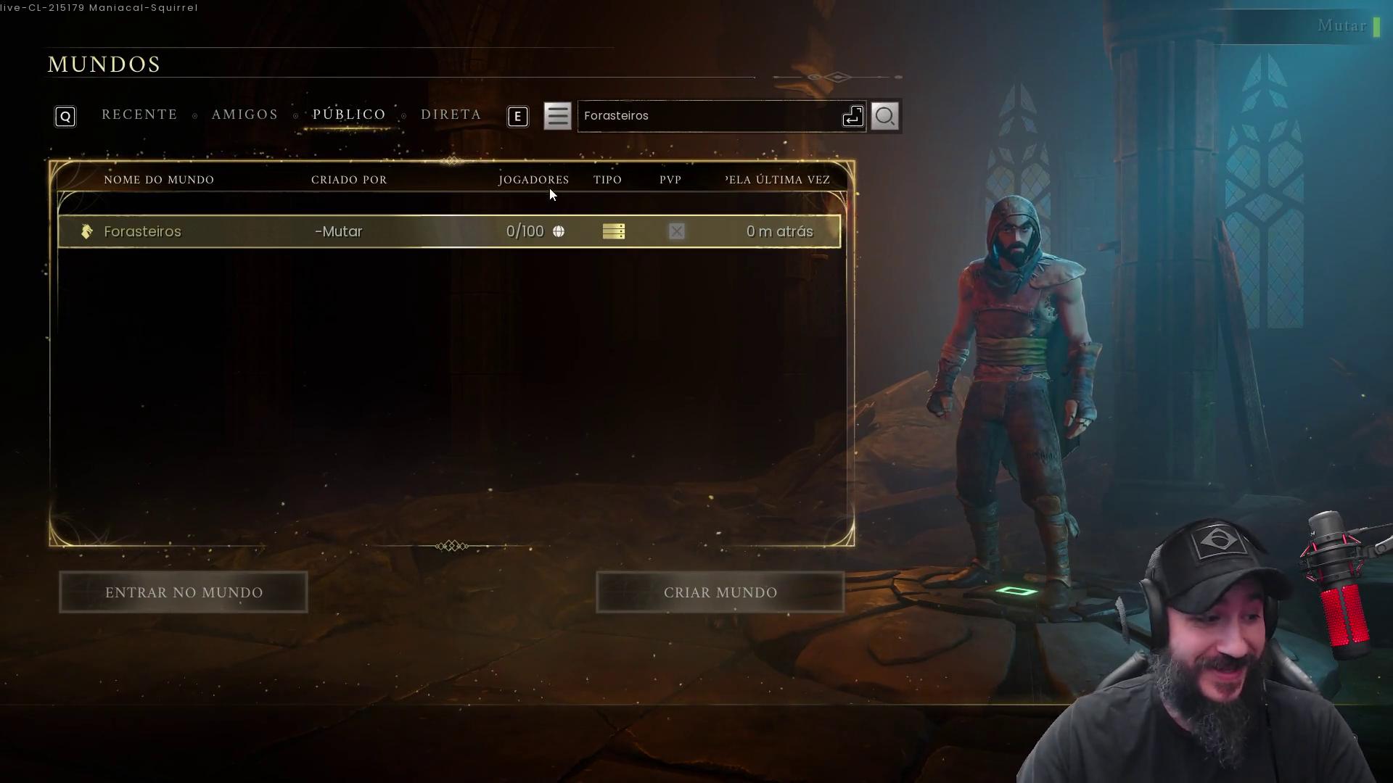
{"action": "mouse_move", "coordinate": [555, 215]}
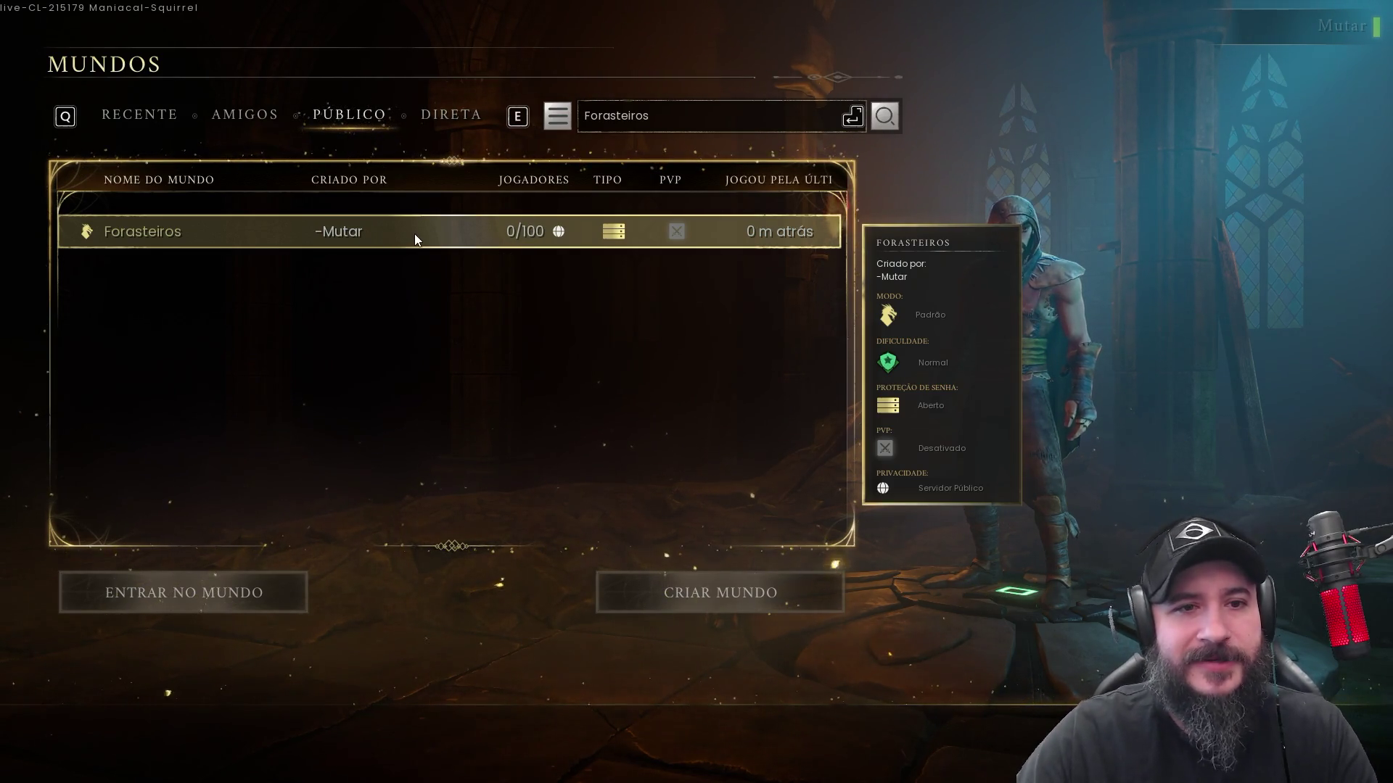
Join the Forasteiros world with the existing character and load in by the ruins
{"action": "left_click", "coordinate": [240, 587]}
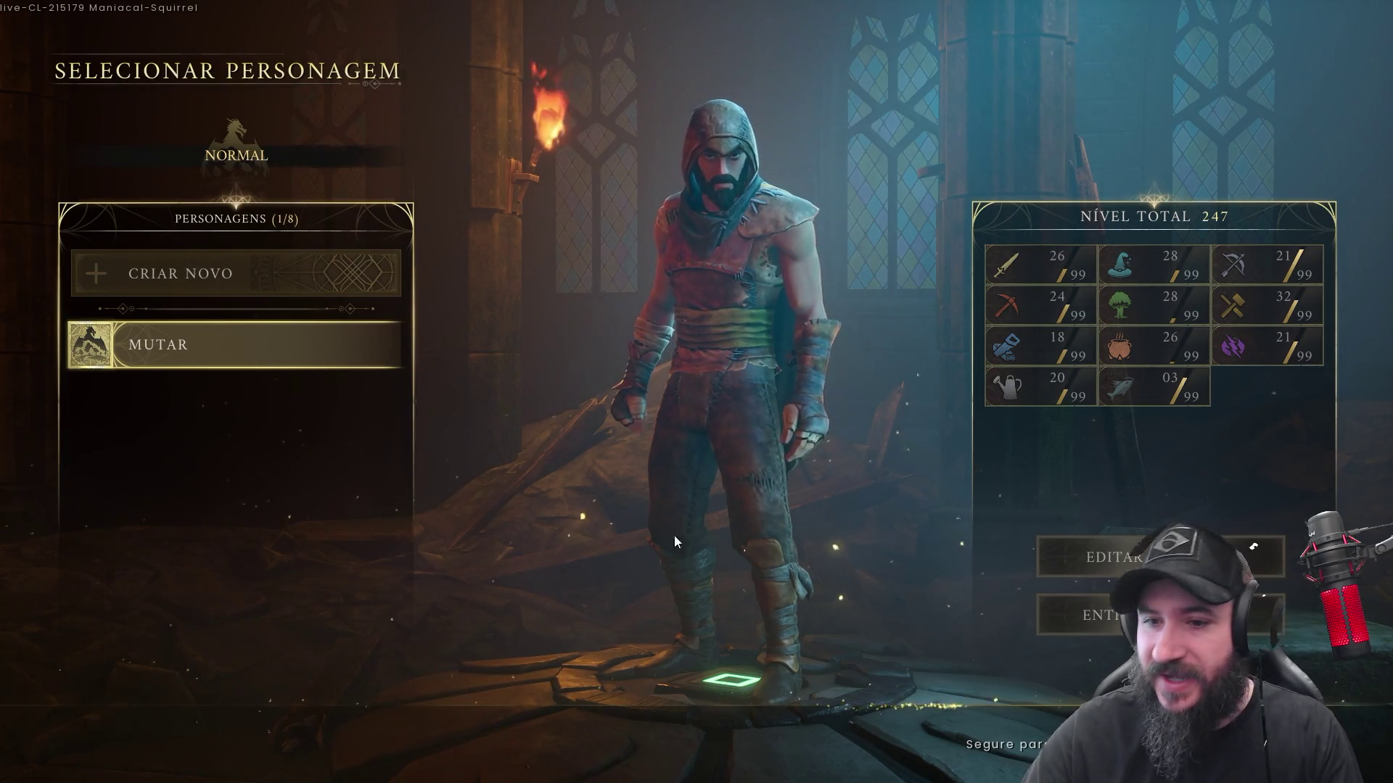
{"action": "left_click", "coordinate": [1107, 612]}
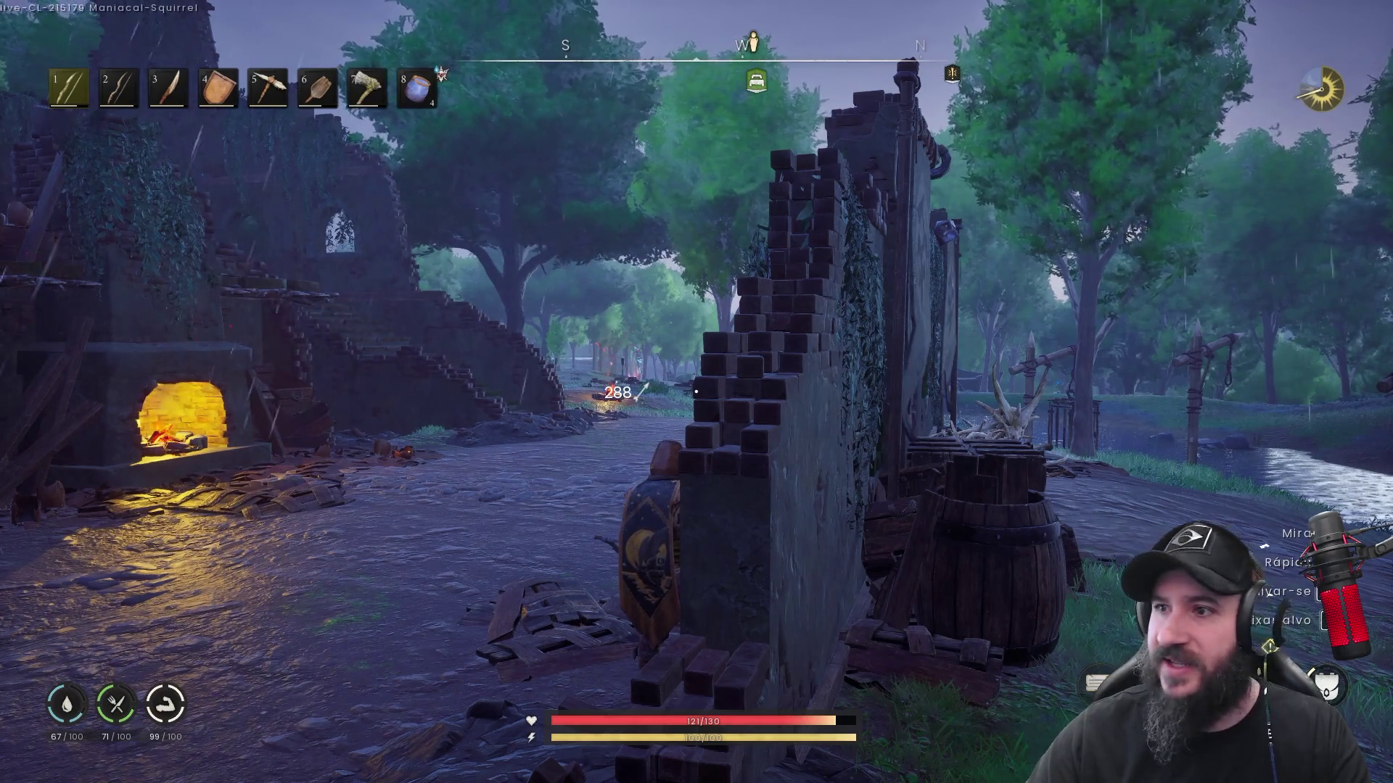
{"action": "key", "text": "alt+Tab"}
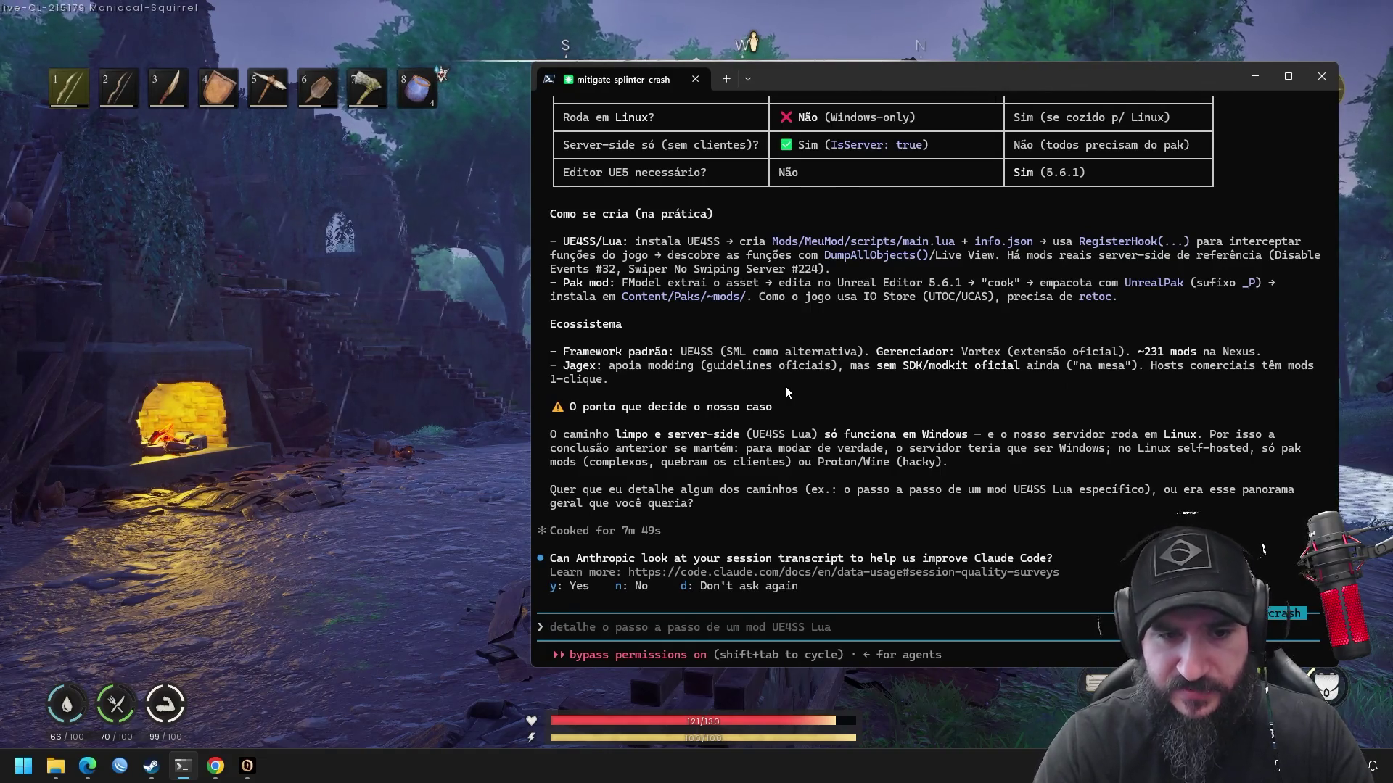
Submit the request 'me de o relatorio de bugs conhecidos' to Claude Code
{"action": "type", "text": "me de o relatorio de bu"}
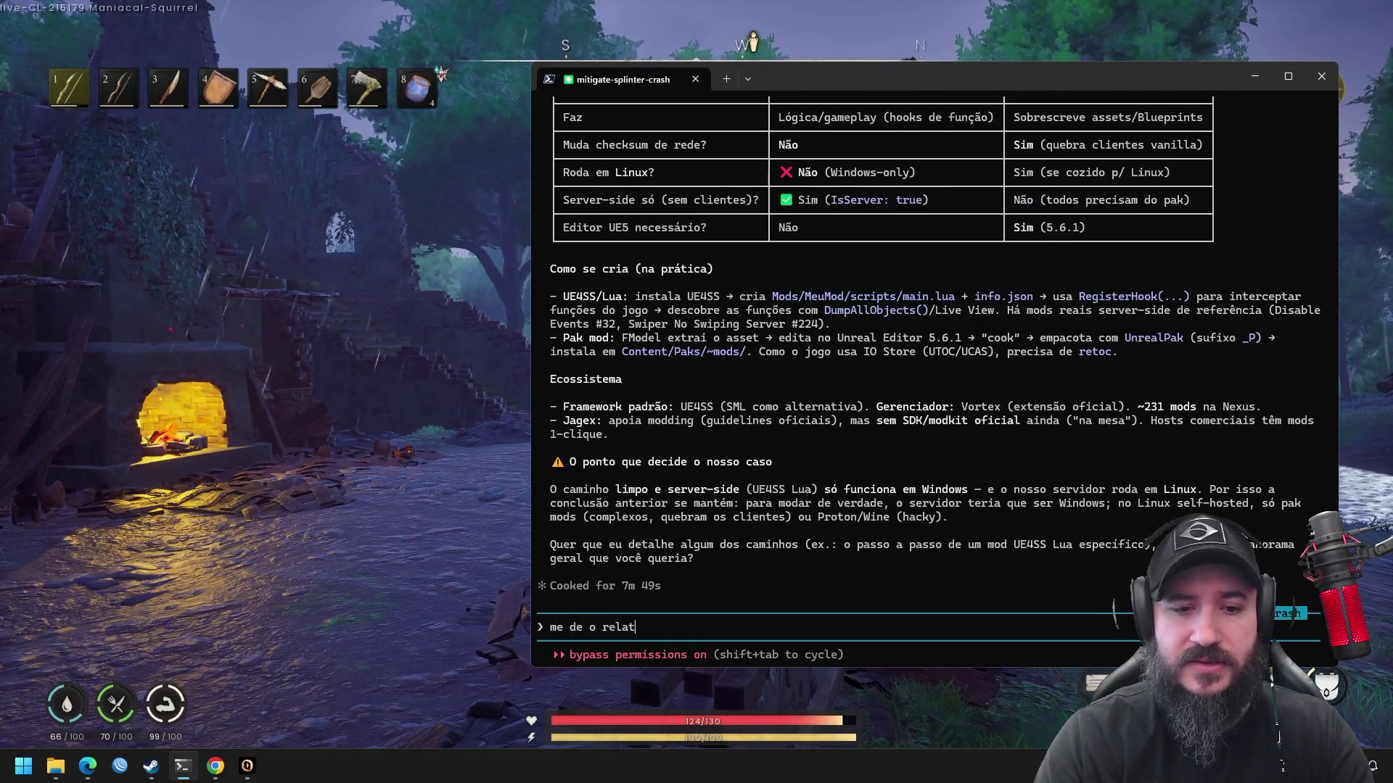
{"action": "type", "text": "gs conhecidos"}
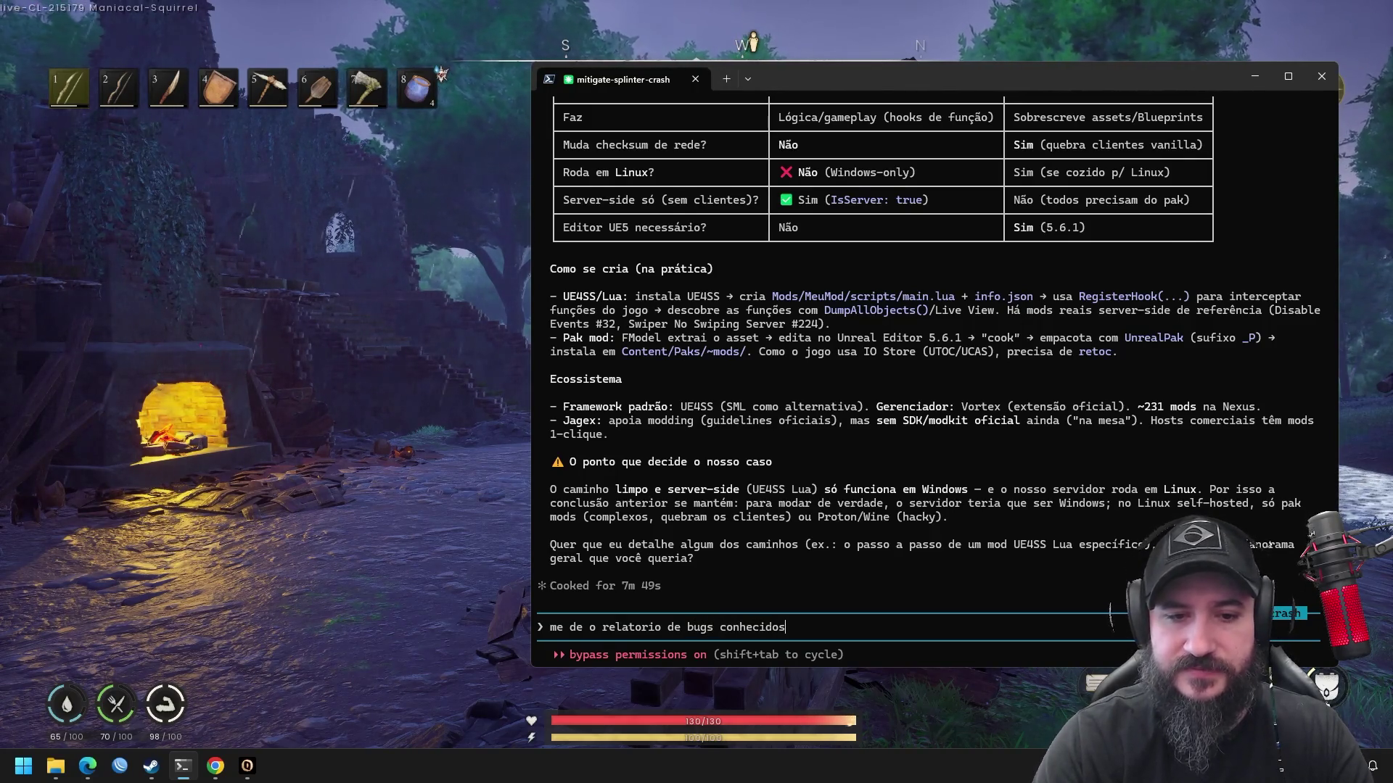
{"action": "key", "text": "Return"}
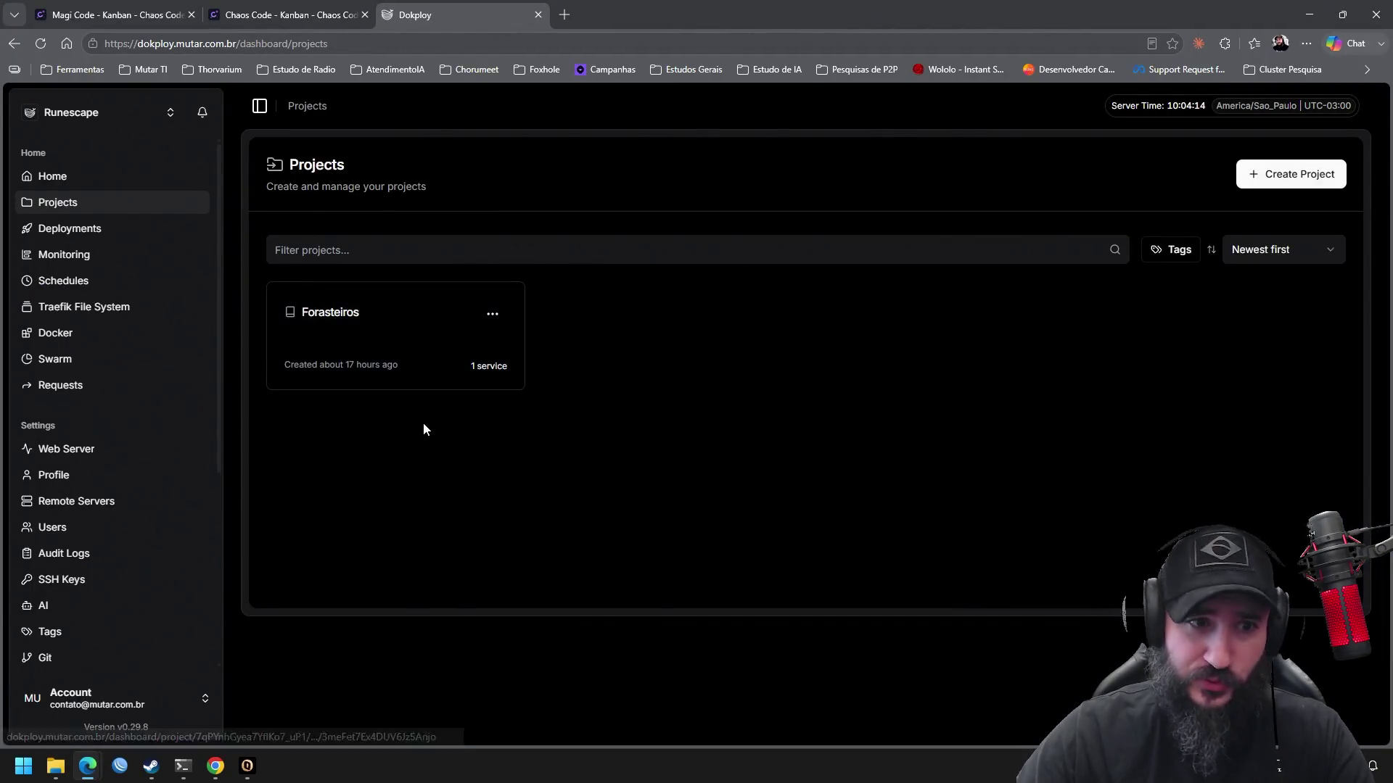
Review the known-bugs report and Dokploy's Projects page showing Forasteiros with 1 service
{"action": "mouse_move", "coordinate": [398, 366]}
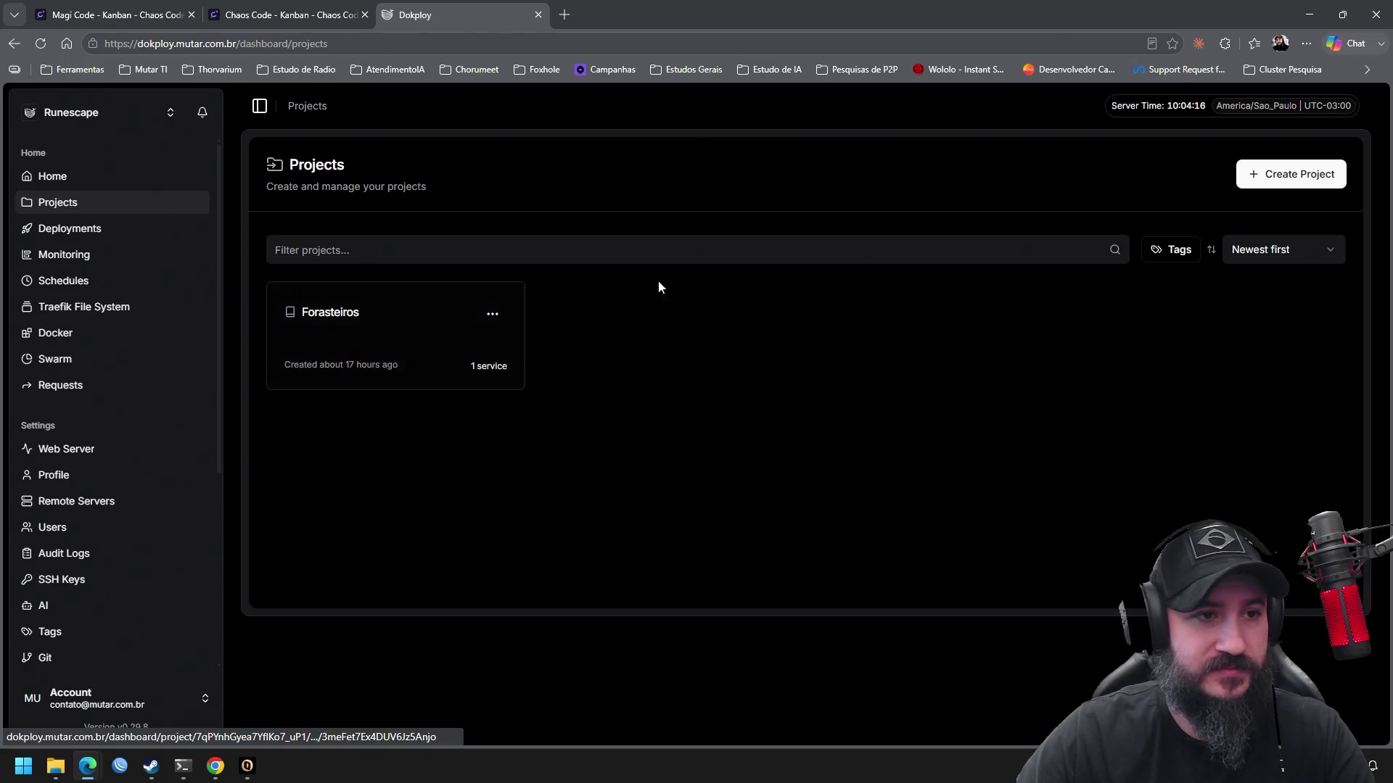
Detach the Dokploy tab from Edge, leaving the Chaos Code Sprint 10 Kanban board showing
{"action": "left_click_drag", "start_coordinate": [464, 15], "coordinate": [1392, 22]}
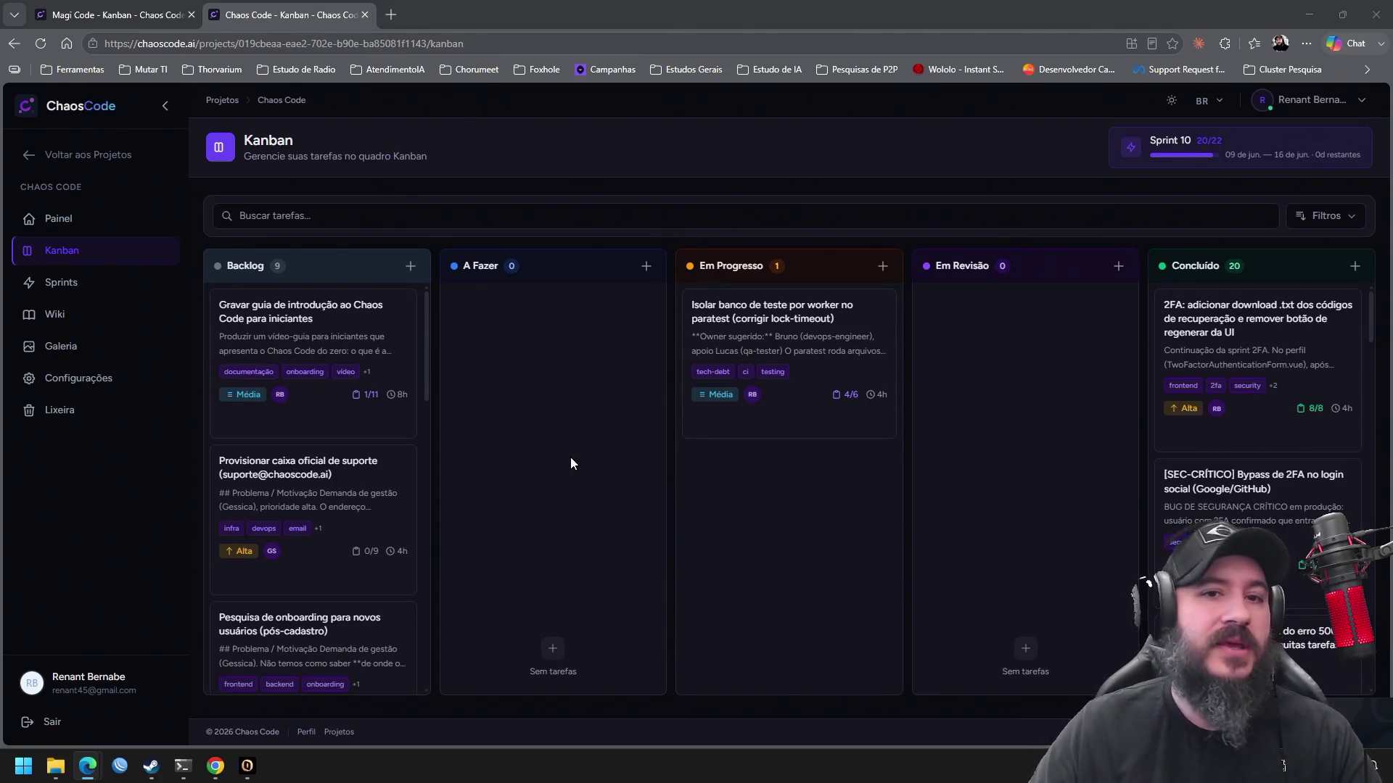
Open a new blank tab beside the two Chaos Code Kanban tabs
{"action": "left_click", "coordinate": [391, 14]}
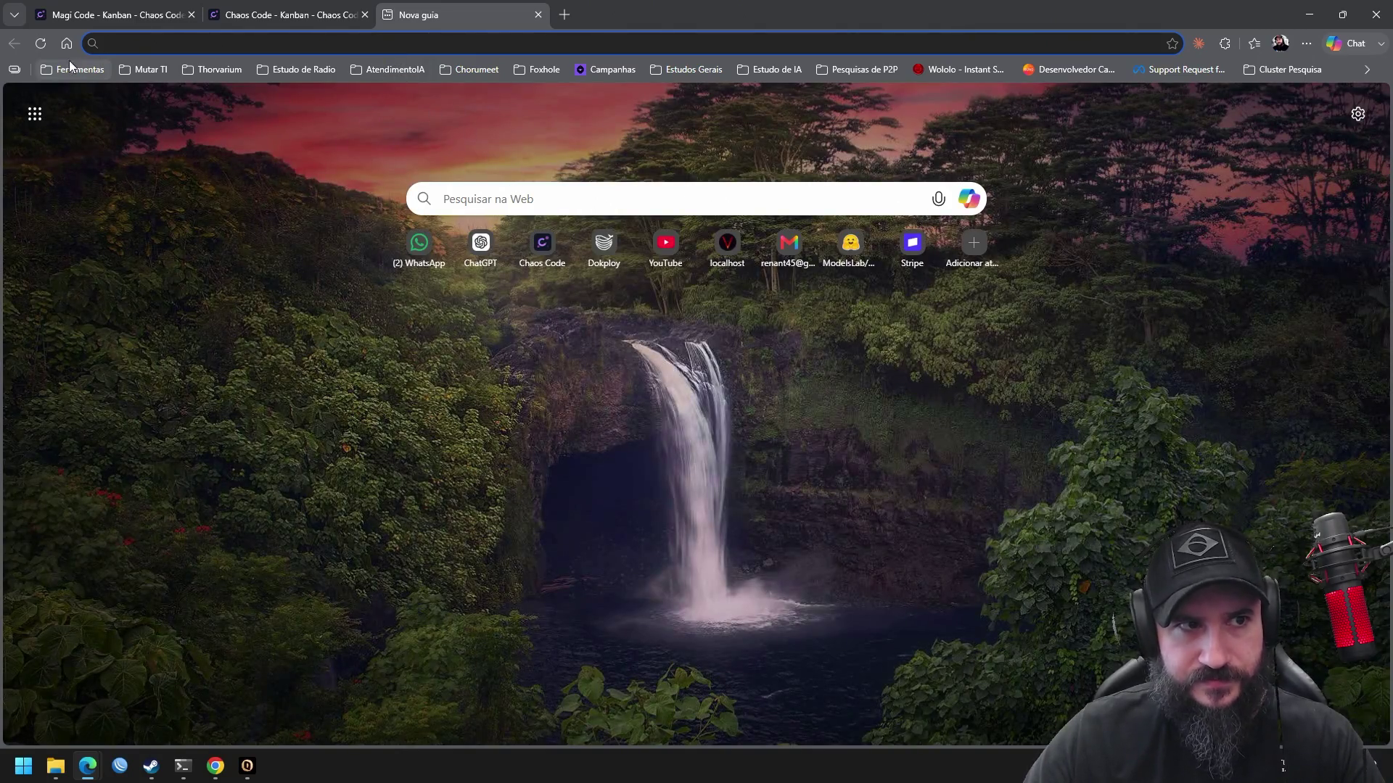
Load the 'Calculadora de consumo' page from the Ferramentas bookmarks folder
{"action": "left_click", "coordinate": [73, 69]}
{"action": "scroll", "coordinate": [145, 445], "scroll_direction": "down", "scroll_amount": 2}
{"action": "scroll", "coordinate": [130, 435], "scroll_direction": "down", "scroll_amount": 2}
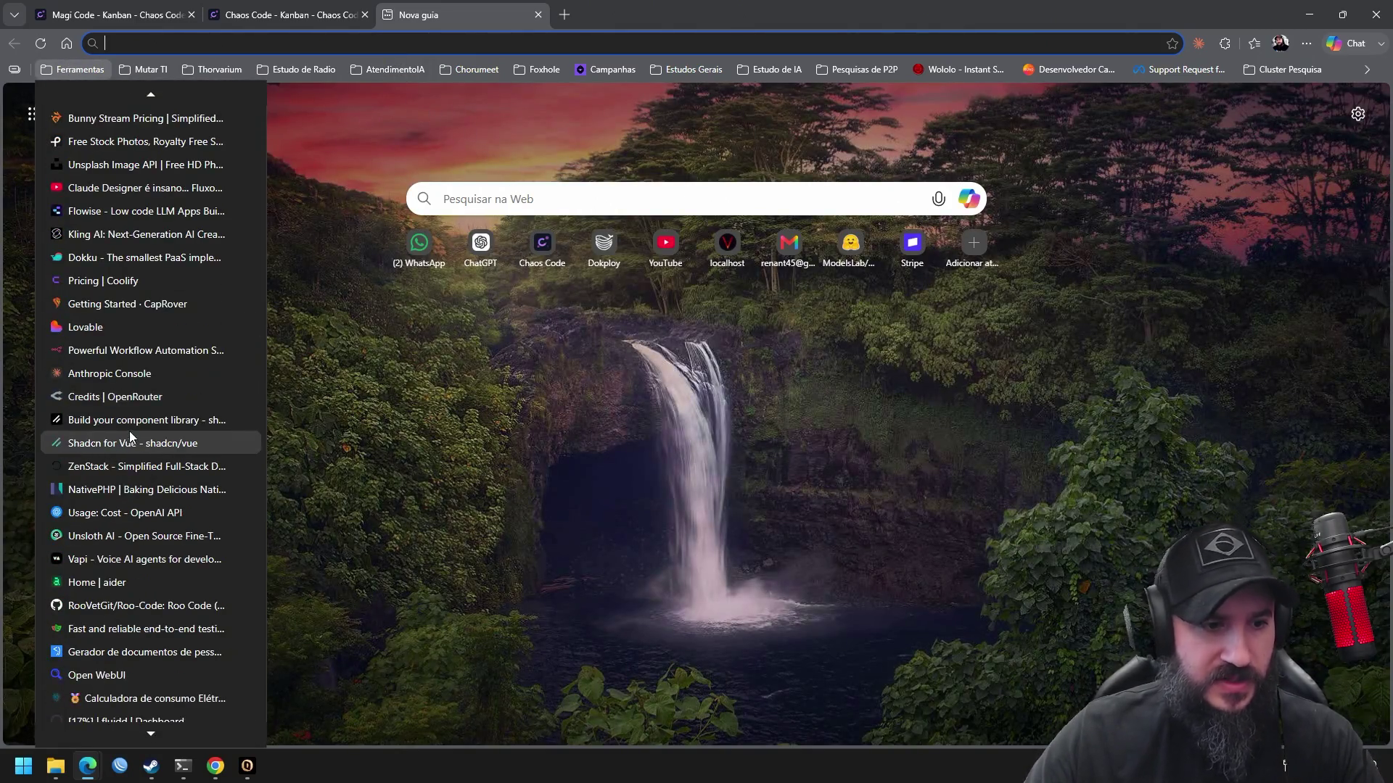
{"action": "left_click", "coordinate": [155, 697]}
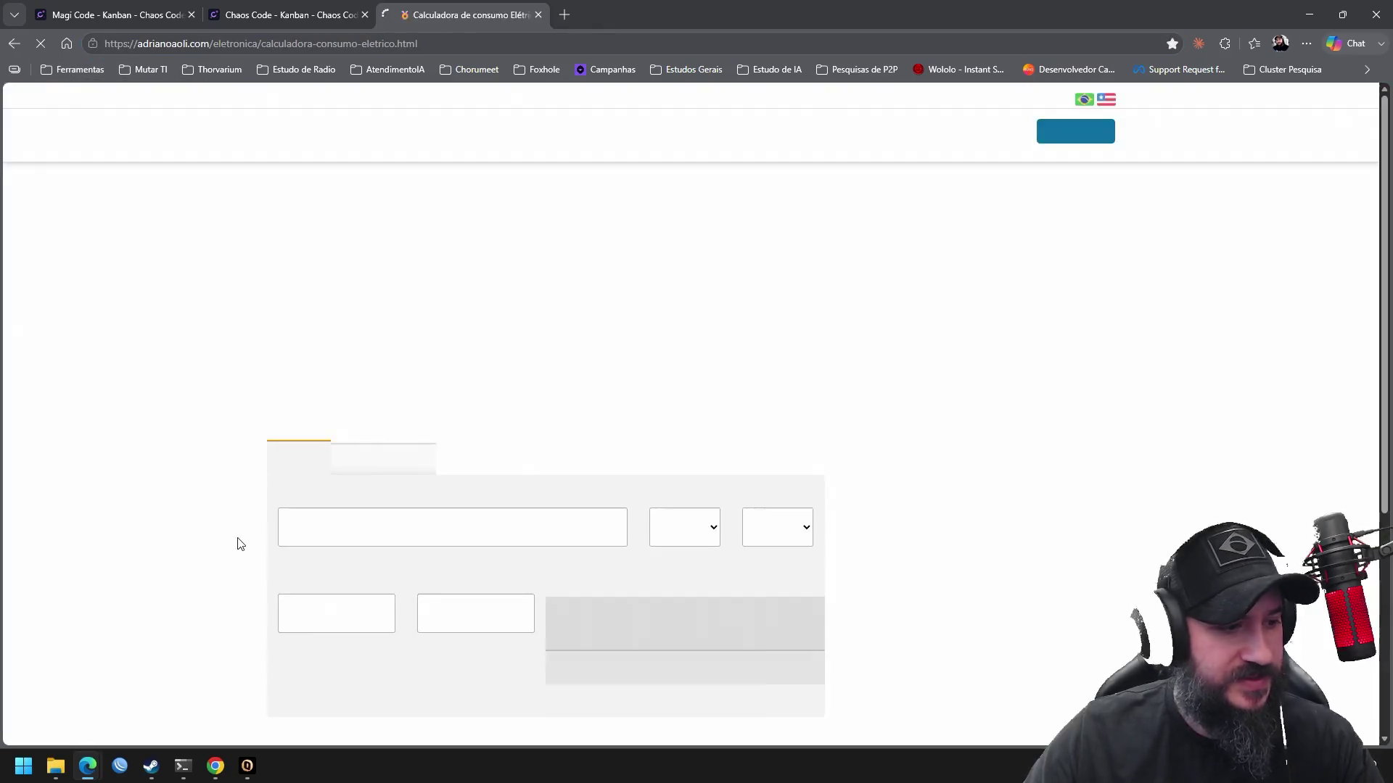
Enter 24 hours per day, R$ 1.05 per kWh and 1000 W, totalling R$ 756,00
{"action": "scroll", "coordinate": [709, 466], "scroll_direction": "down", "scroll_amount": 3}
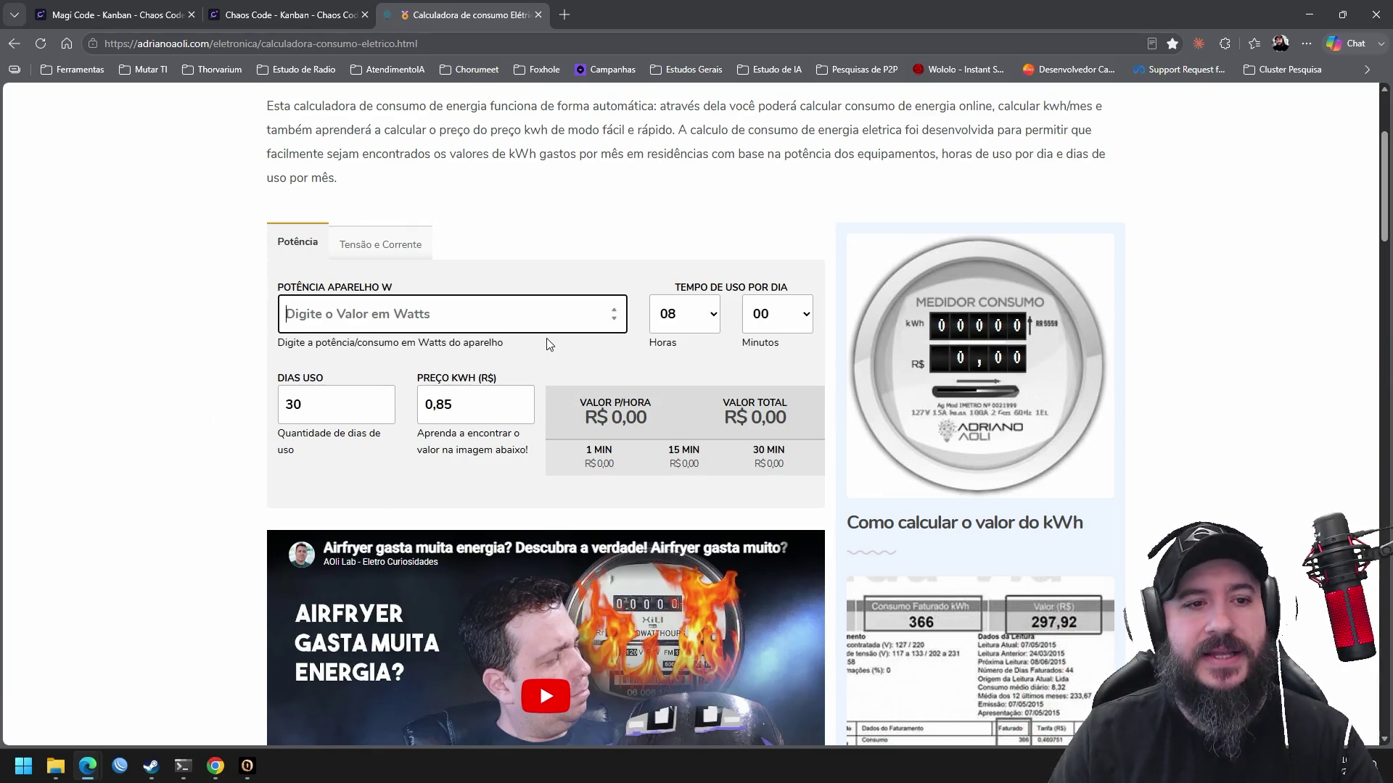
{"action": "left_click", "coordinate": [671, 317]}
{"action": "scroll", "coordinate": [713, 392], "scroll_direction": "down", "scroll_amount": 3}
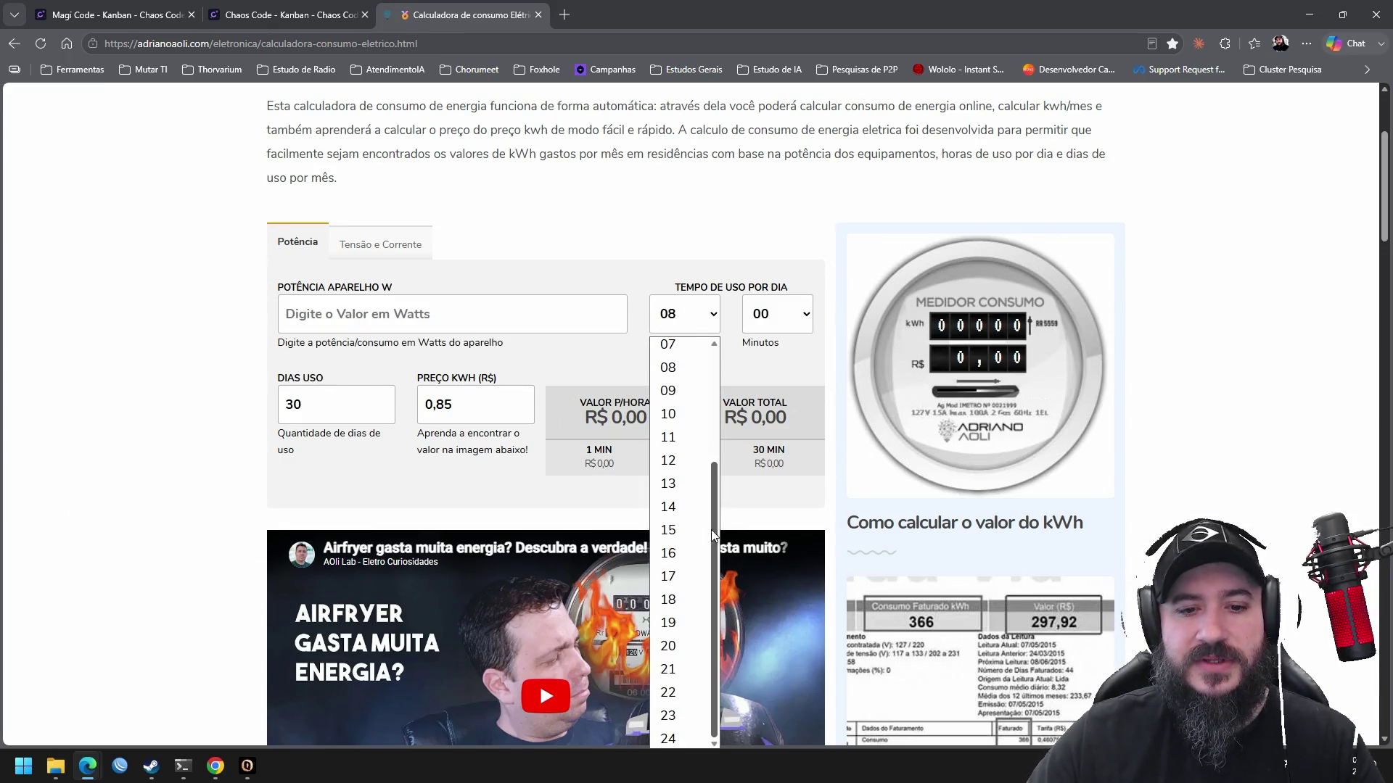
{"action": "left_click", "coordinate": [671, 732]}
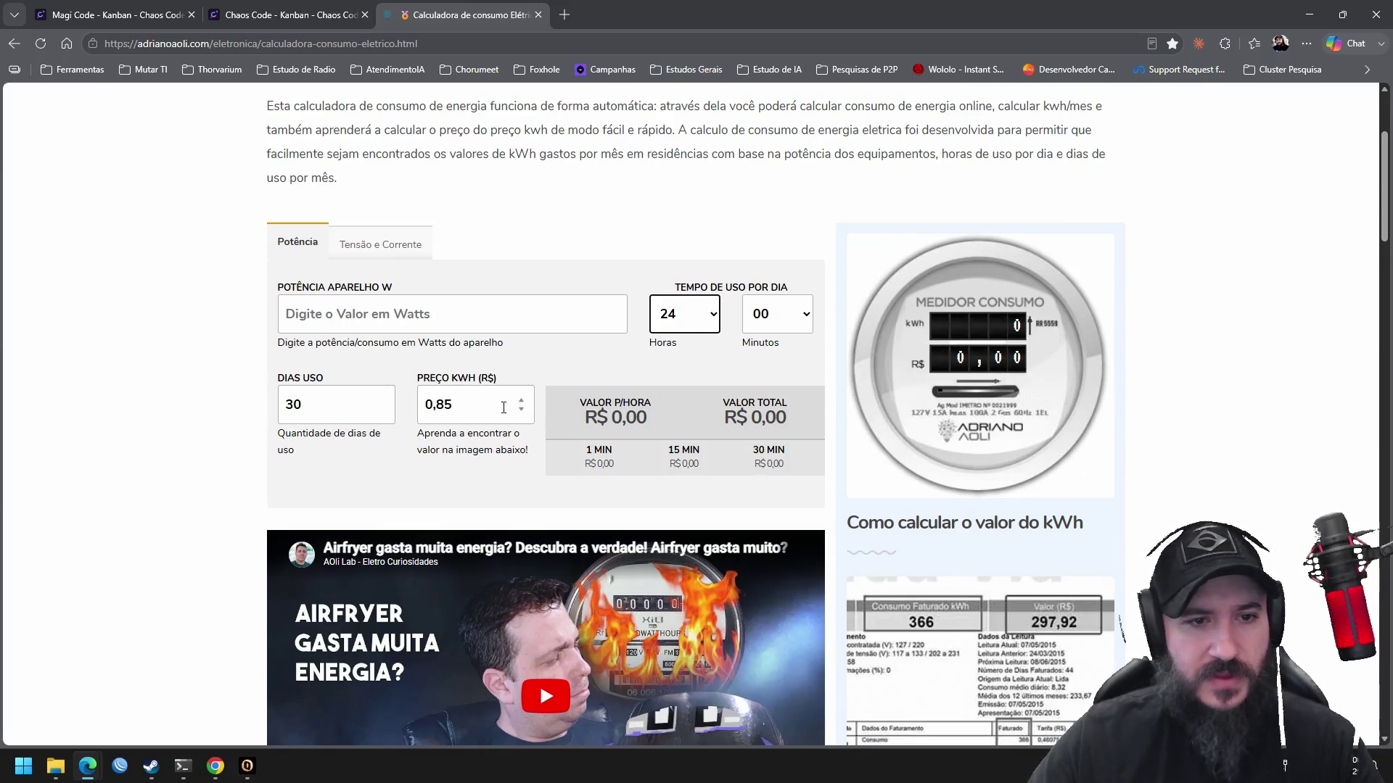
{"action": "left_click_drag", "start_coordinate": [454, 404], "coordinate": [381, 397]}
{"action": "type", "text": "1."}
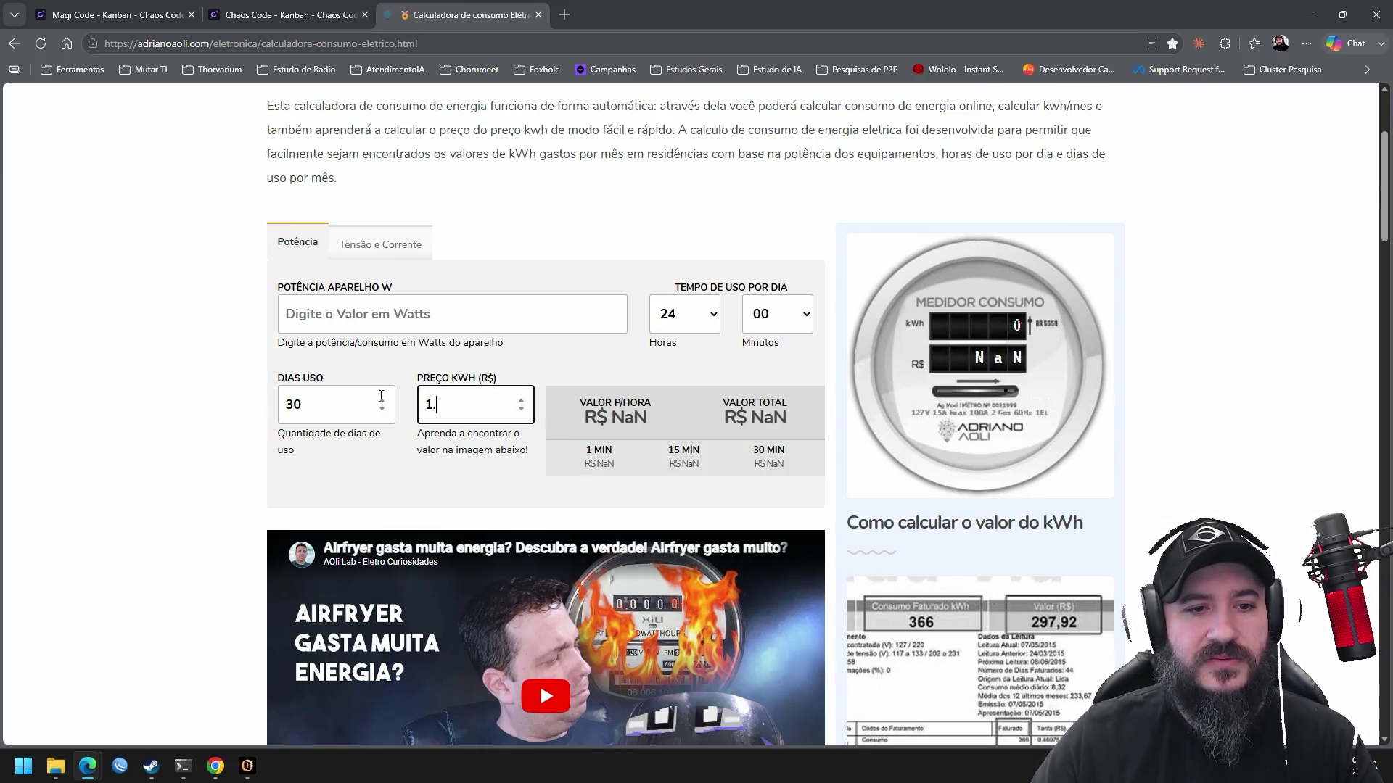
{"action": "type", "text": "05"}
{"action": "left_click", "coordinate": [454, 315]}
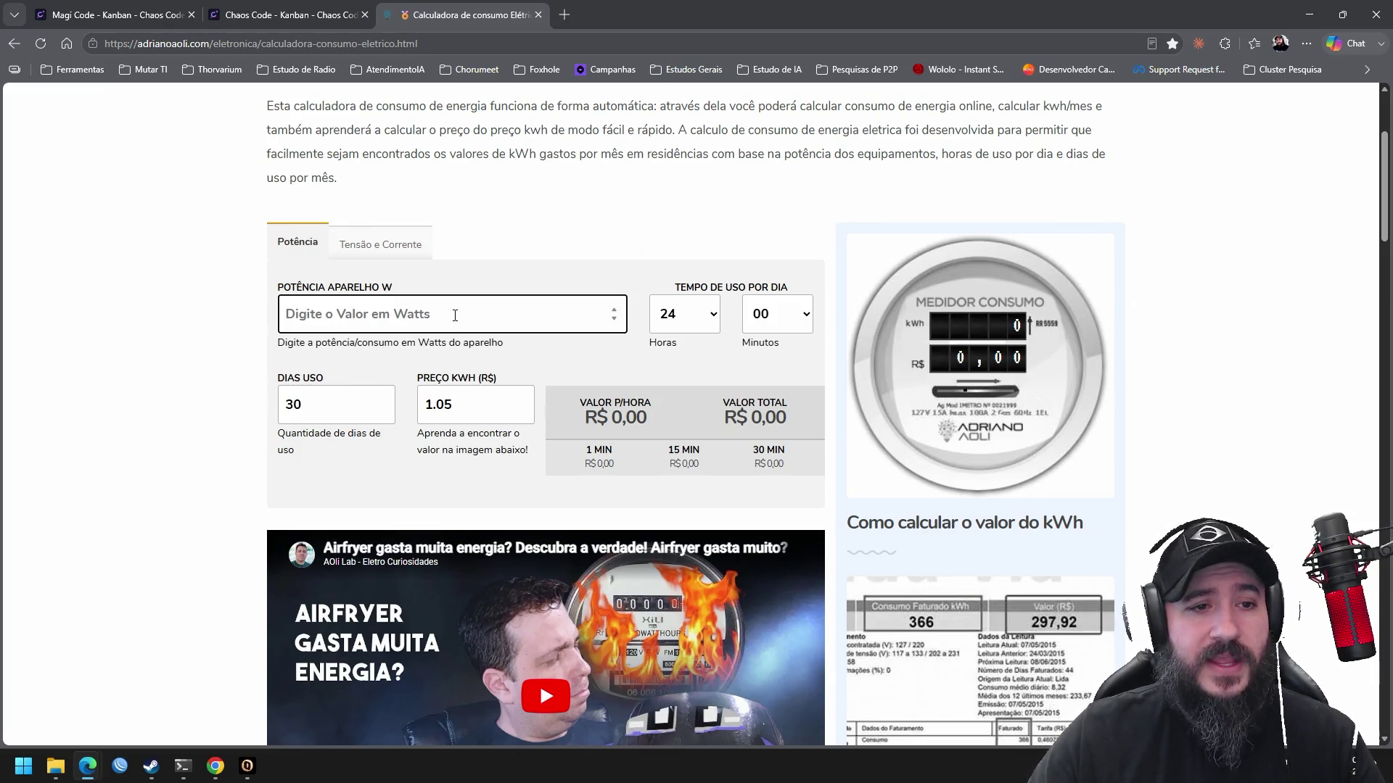
{"action": "type", "text": "1000"}
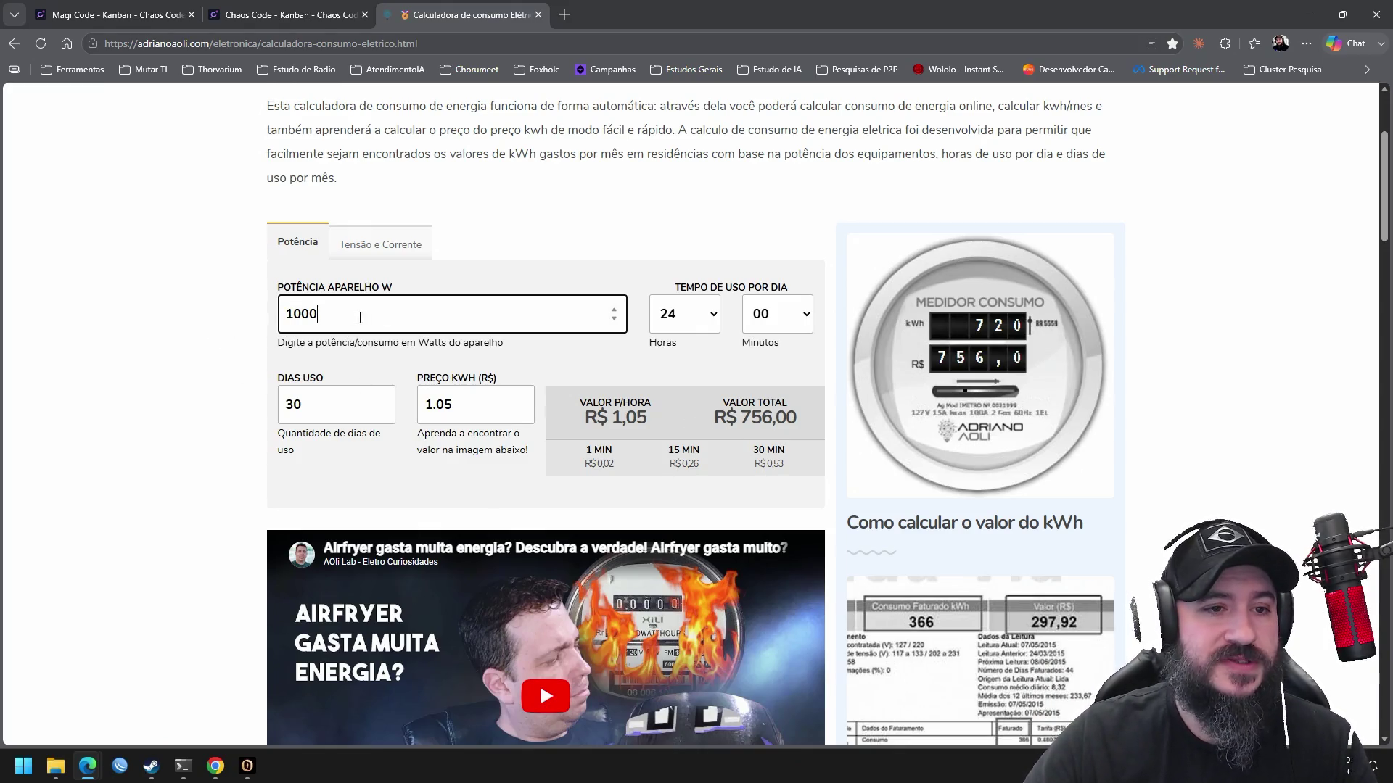
{"action": "double_click", "coordinate": [327, 317]}
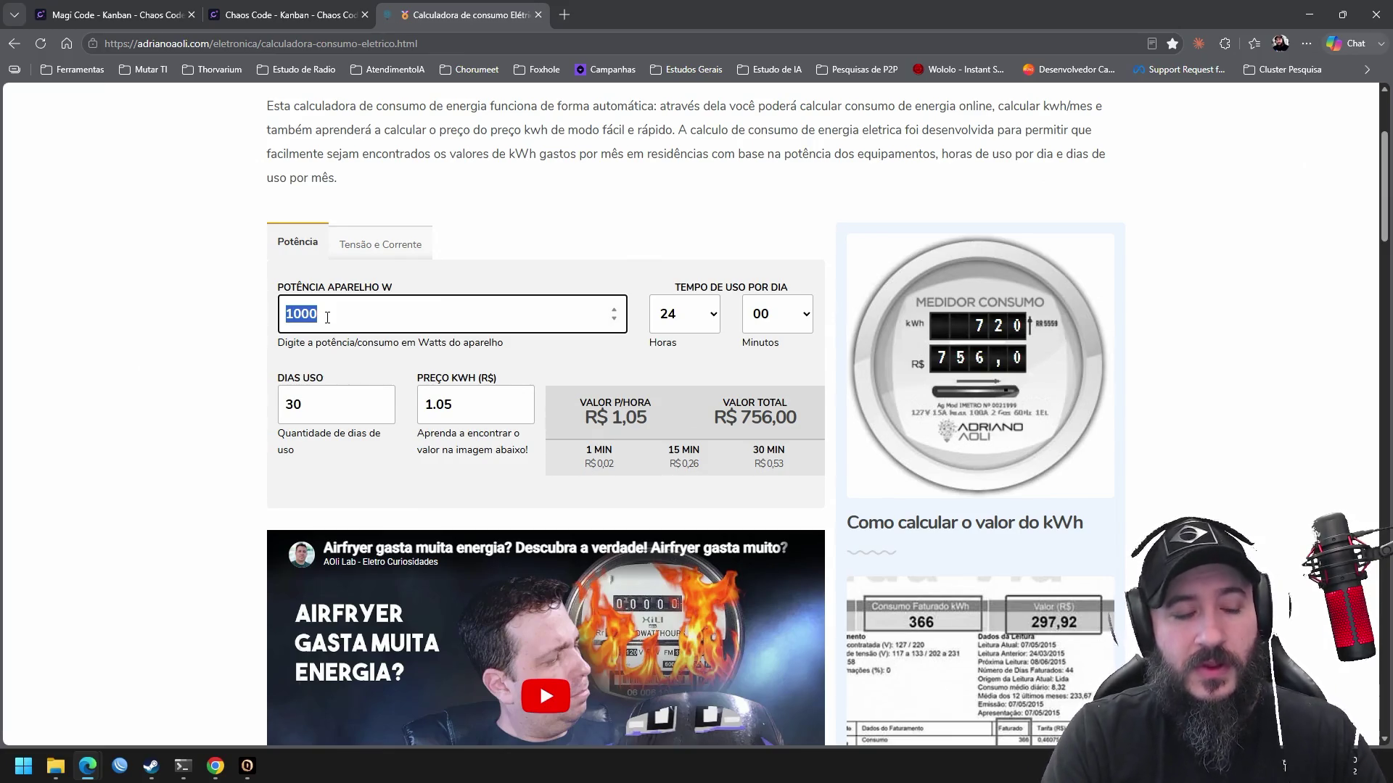
Launch Windows Calculator with 'calc', enter 450, then return to the energy calculator
{"action": "key", "text": "super+r"}
{"action": "type", "text": "calc"}
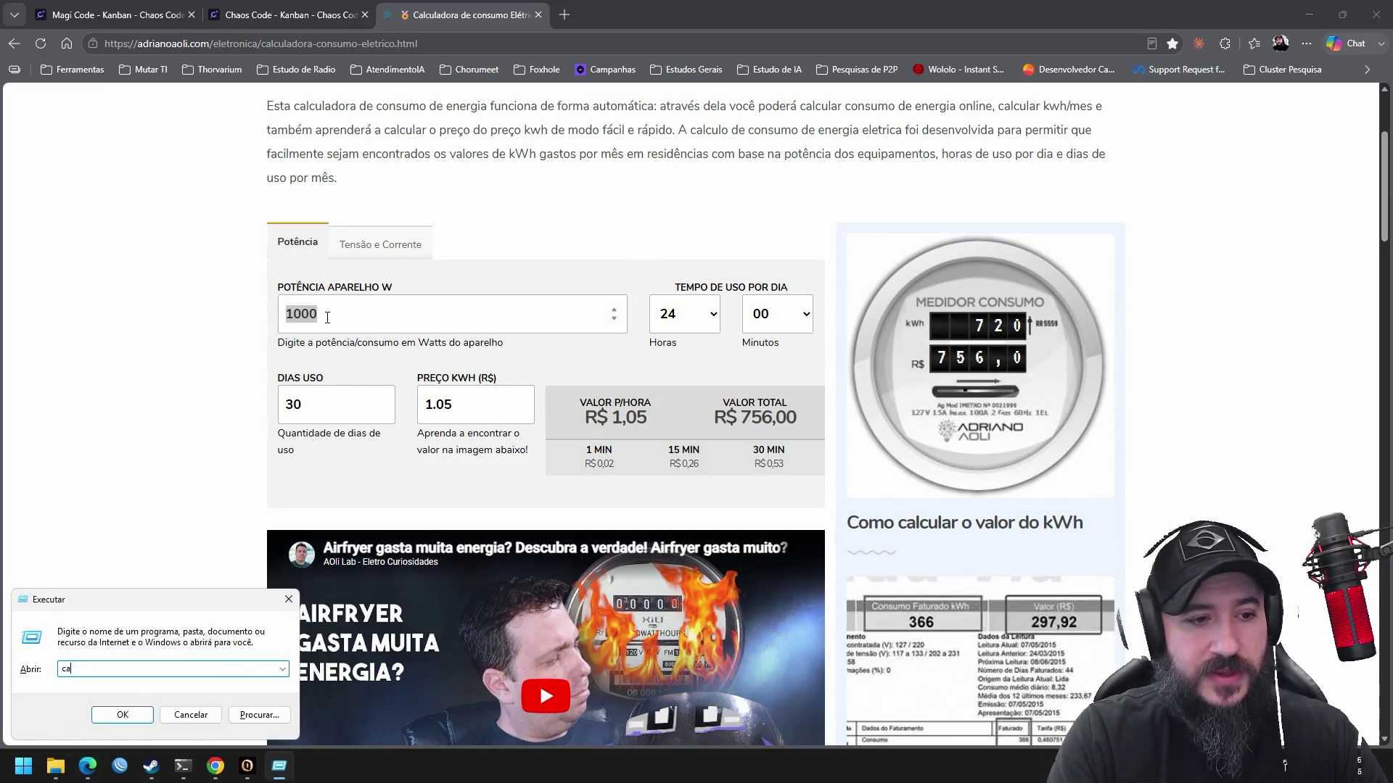
{"action": "key", "text": "Return"}
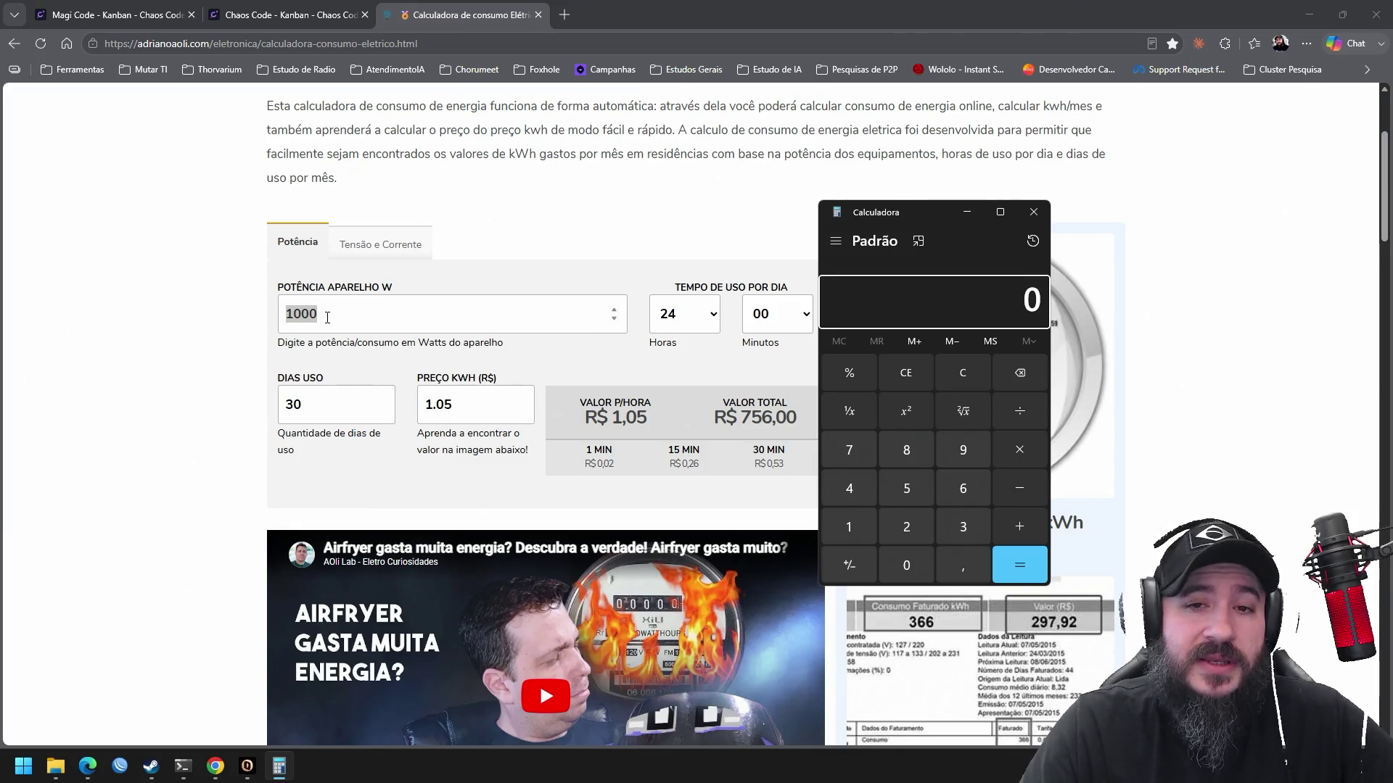
{"action": "type", "text": "450"}
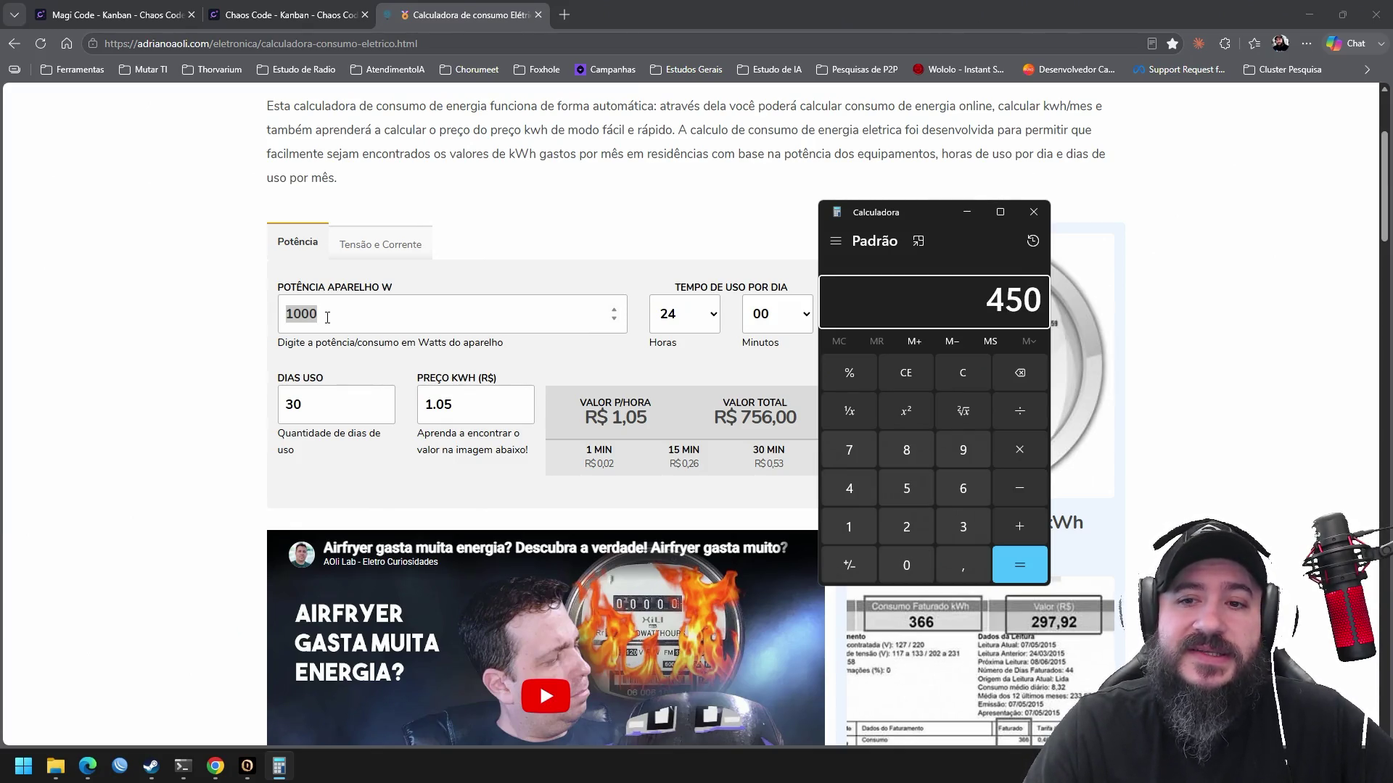
{"action": "left_click", "coordinate": [300, 313]}
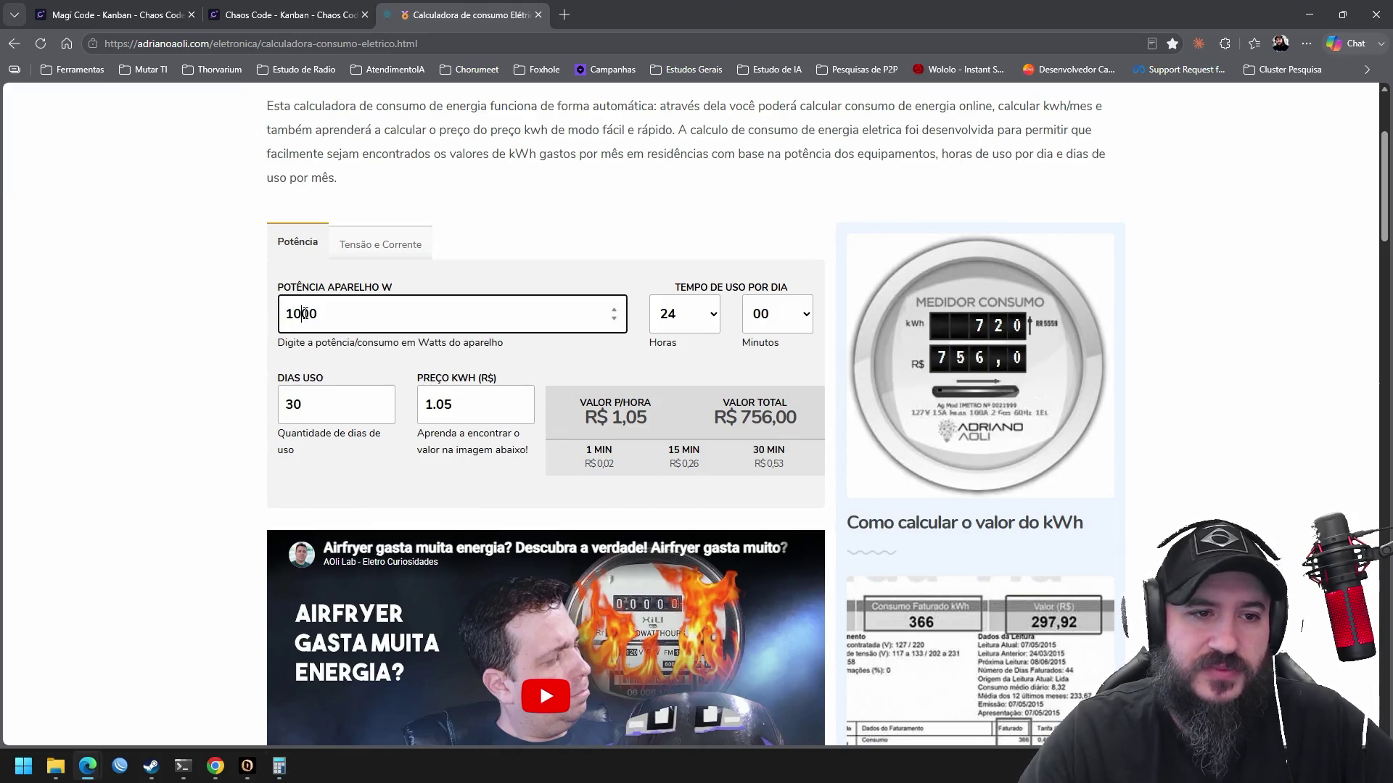
Change the wattage from 1000 W to 450 W, giving a R$ 340,20 monthly total
{"action": "left_click_drag", "start_coordinate": [337, 309], "coordinate": [171, 312]}
{"action": "type", "text": "450"}
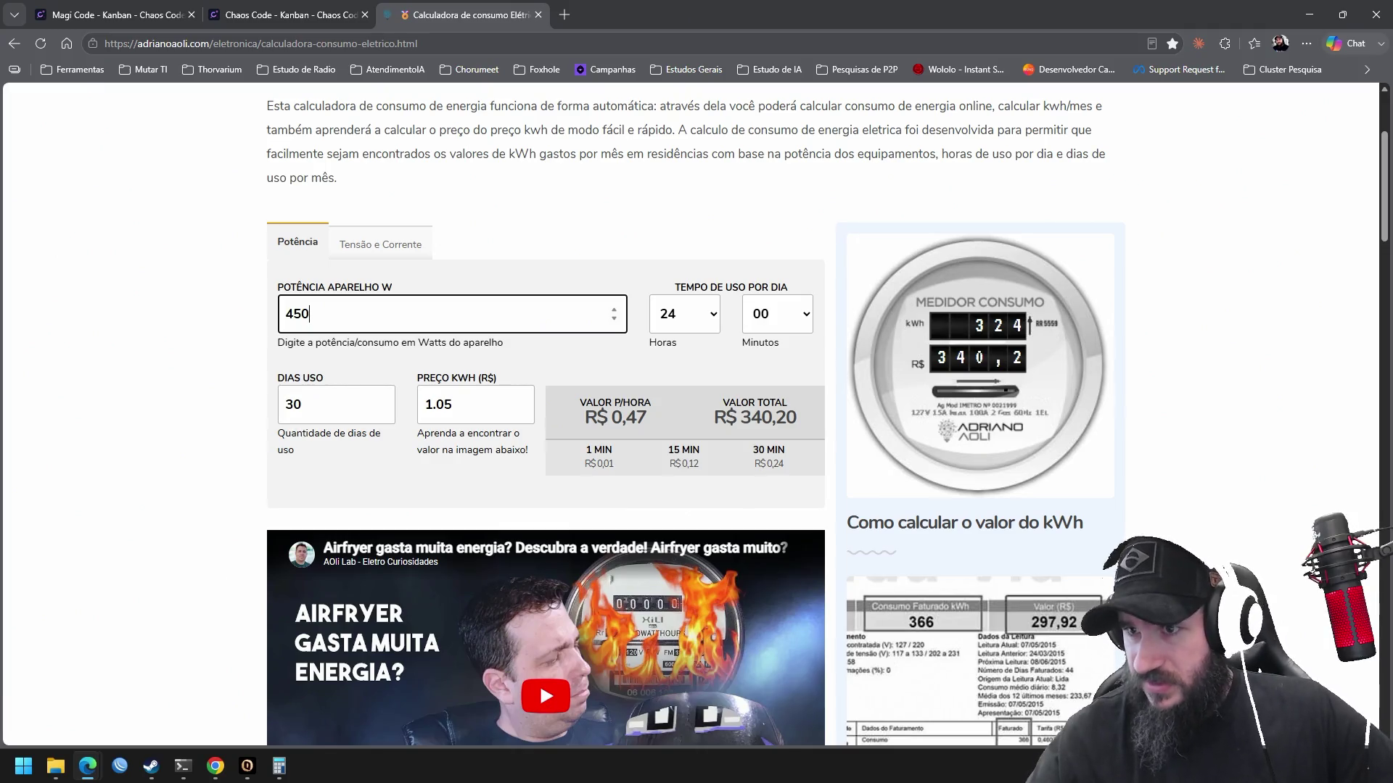
{"action": "key", "text": "alt+Tab"}
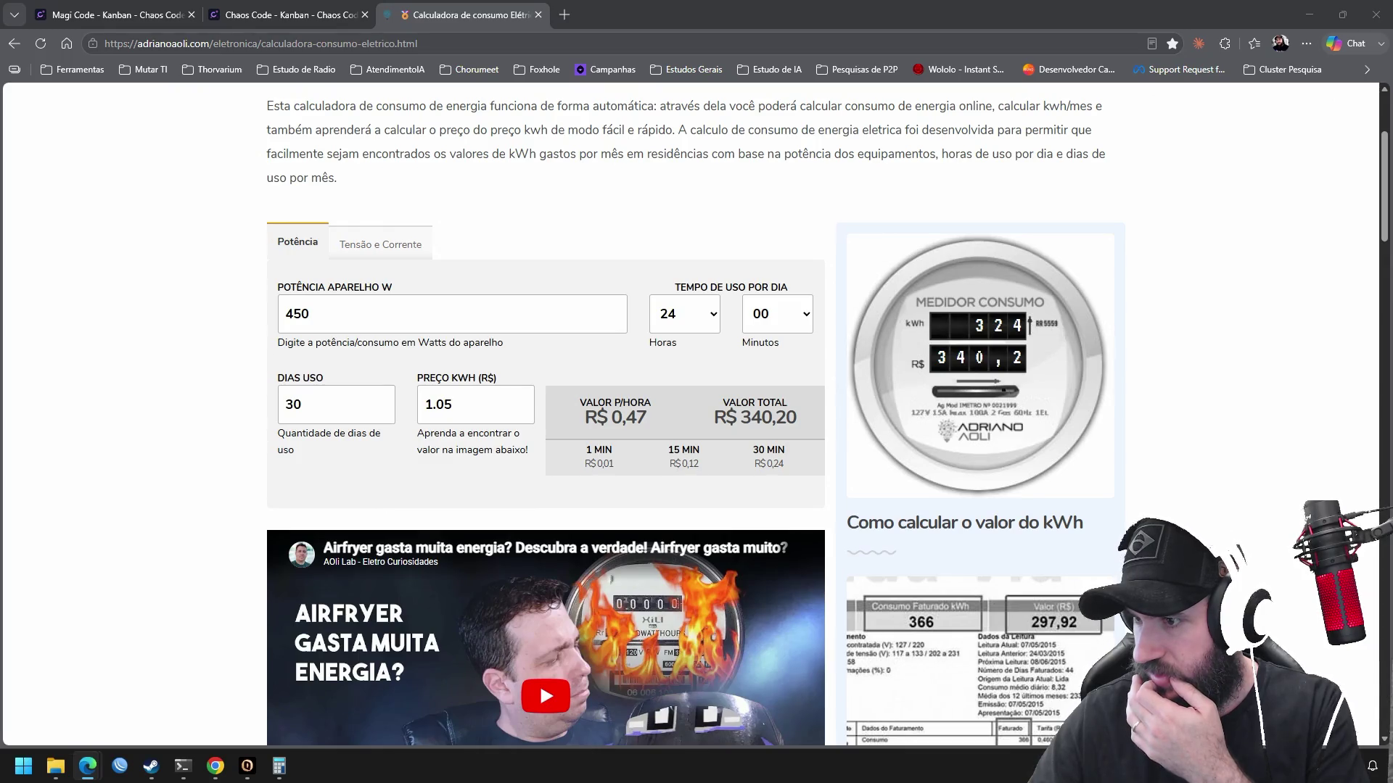
Open a blank browser tab beside the calculator and expand the hidden saved bookmarks
{"action": "left_click", "coordinate": [564, 15]}
{"action": "left_click", "coordinate": [1363, 66]}
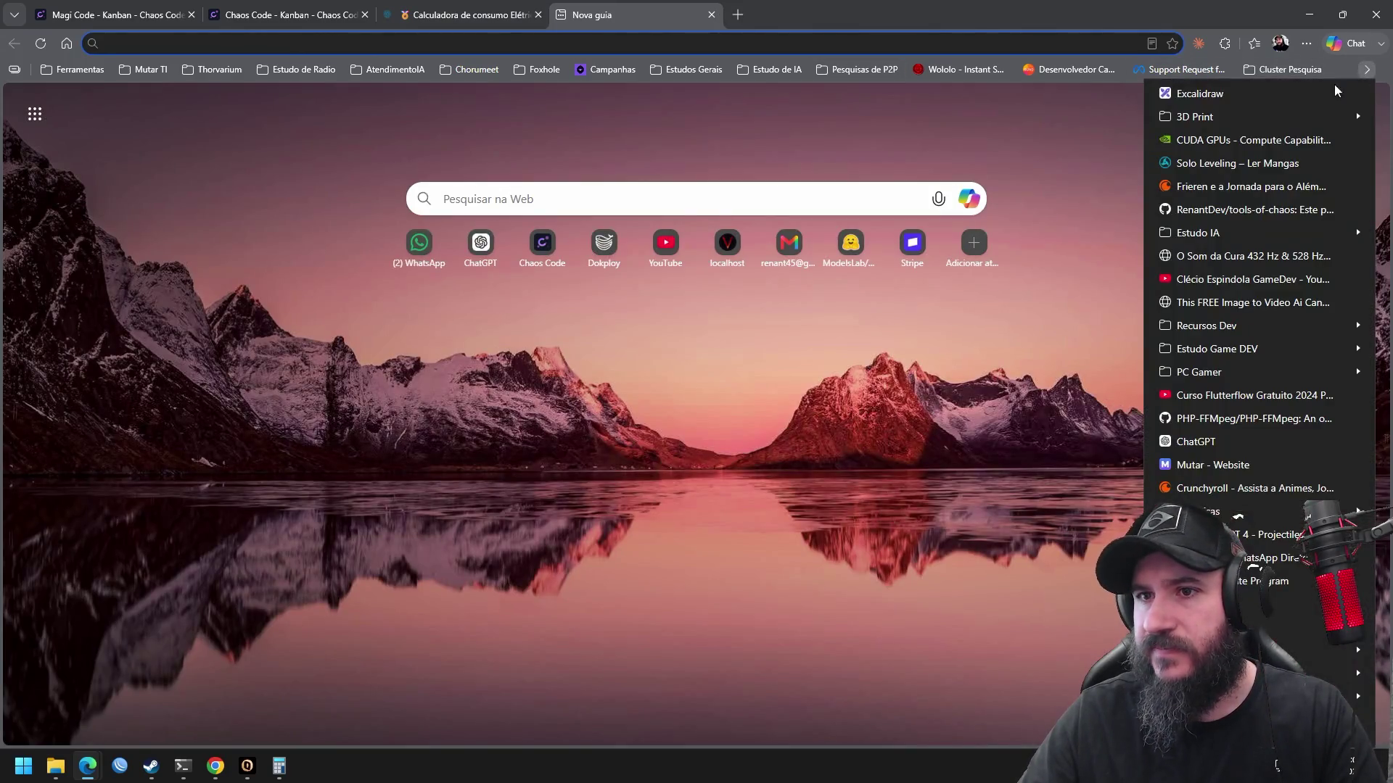
Load the Excalidraw bookmark and zoom and pan to the Master, Switch and GPU cluster diagram
{"action": "left_click", "coordinate": [1255, 101]}
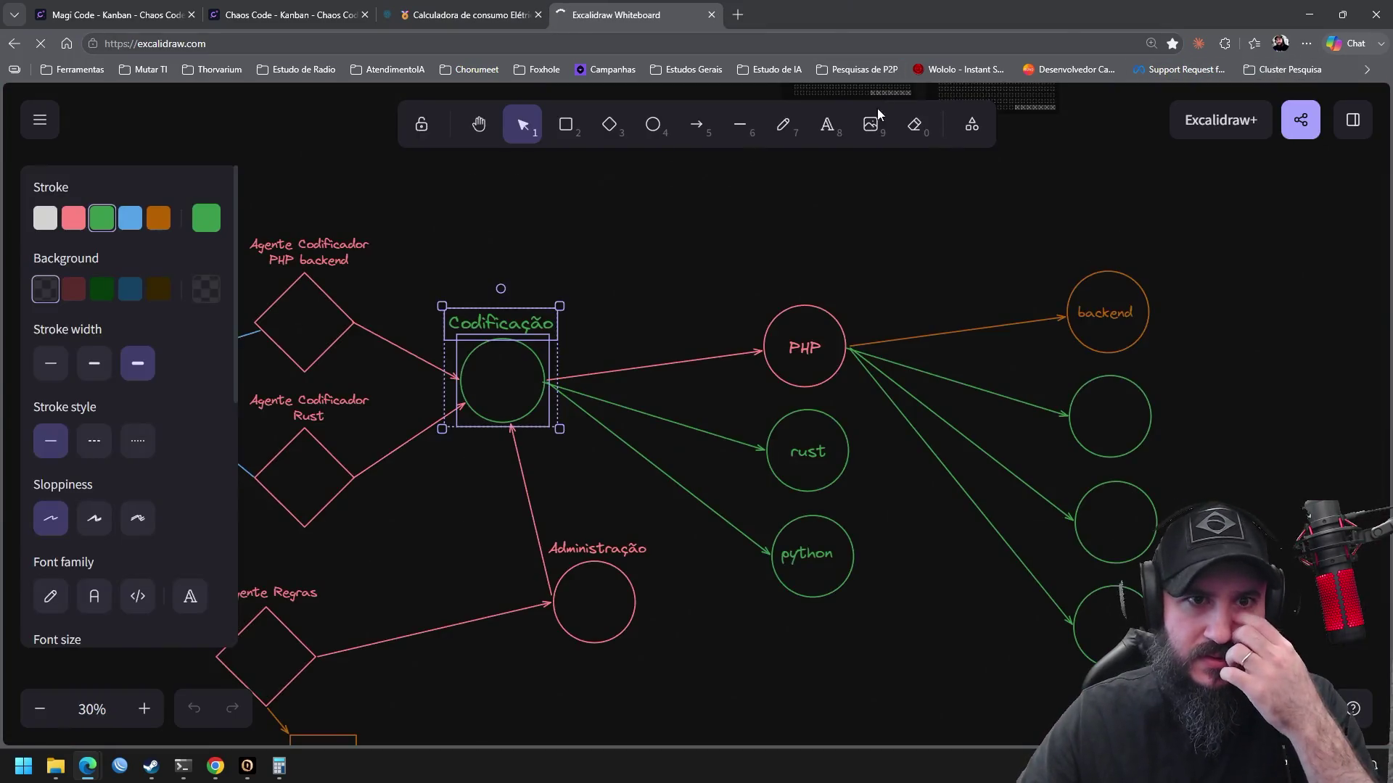
{"action": "scroll", "coordinate": [728, 239], "scroll_direction": "down", "scroll_amount": 5}
{"action": "mouse_move", "coordinate": [537, 249]}
{"action": "left_mouse_down"}
{"action": "mouse_move", "coordinate": [839, 389]}
{"action": "mouse_move", "coordinate": [1055, 530]}
{"action": "mouse_move", "coordinate": [880, 302]}
{"action": "mouse_move", "coordinate": [715, 404]}
{"action": "mouse_move", "coordinate": [746, 438]}
{"action": "mouse_move", "coordinate": [222, 463]}
{"action": "left_mouse_up"}
{"action": "left_click_drag", "start_coordinate": [660, 435], "coordinate": [969, 450]}
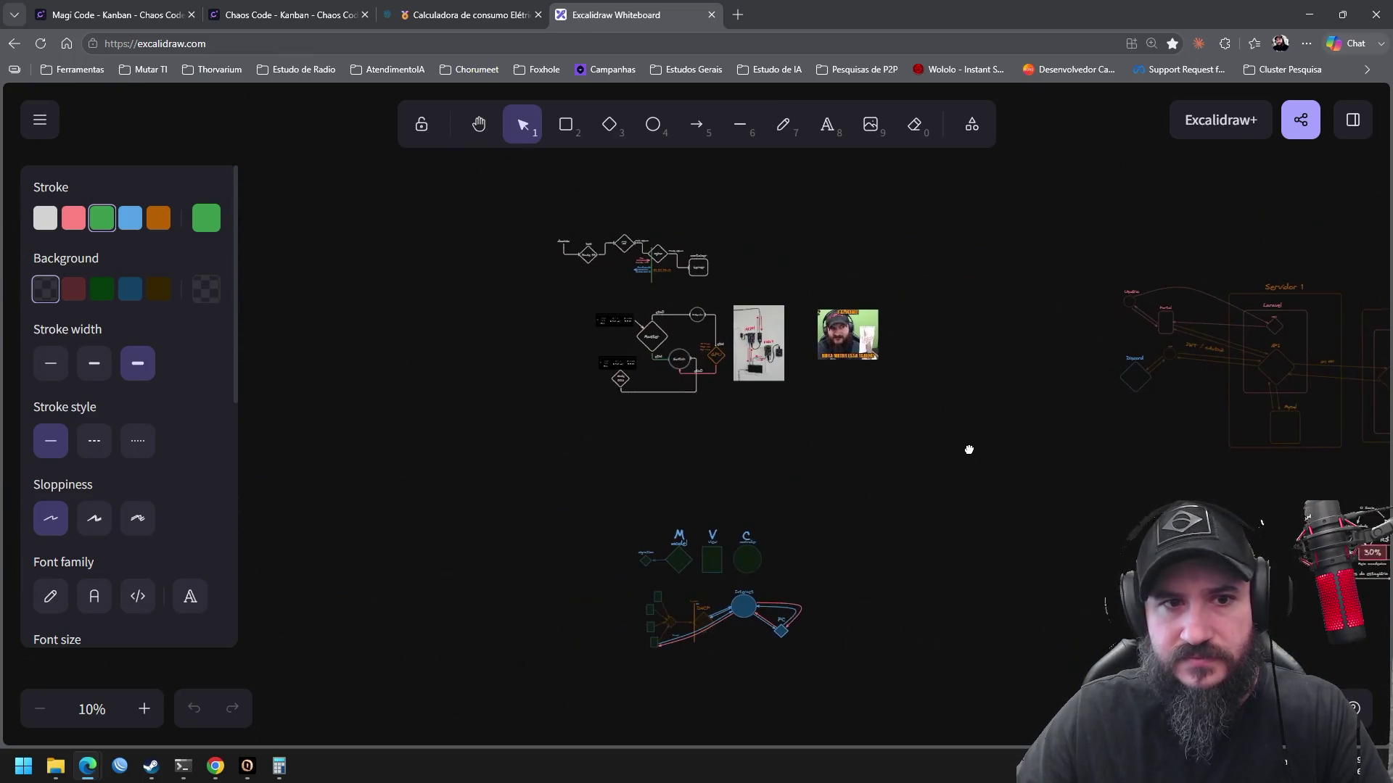
{"action": "scroll", "coordinate": [628, 361], "scroll_direction": "up", "scroll_amount": 10}
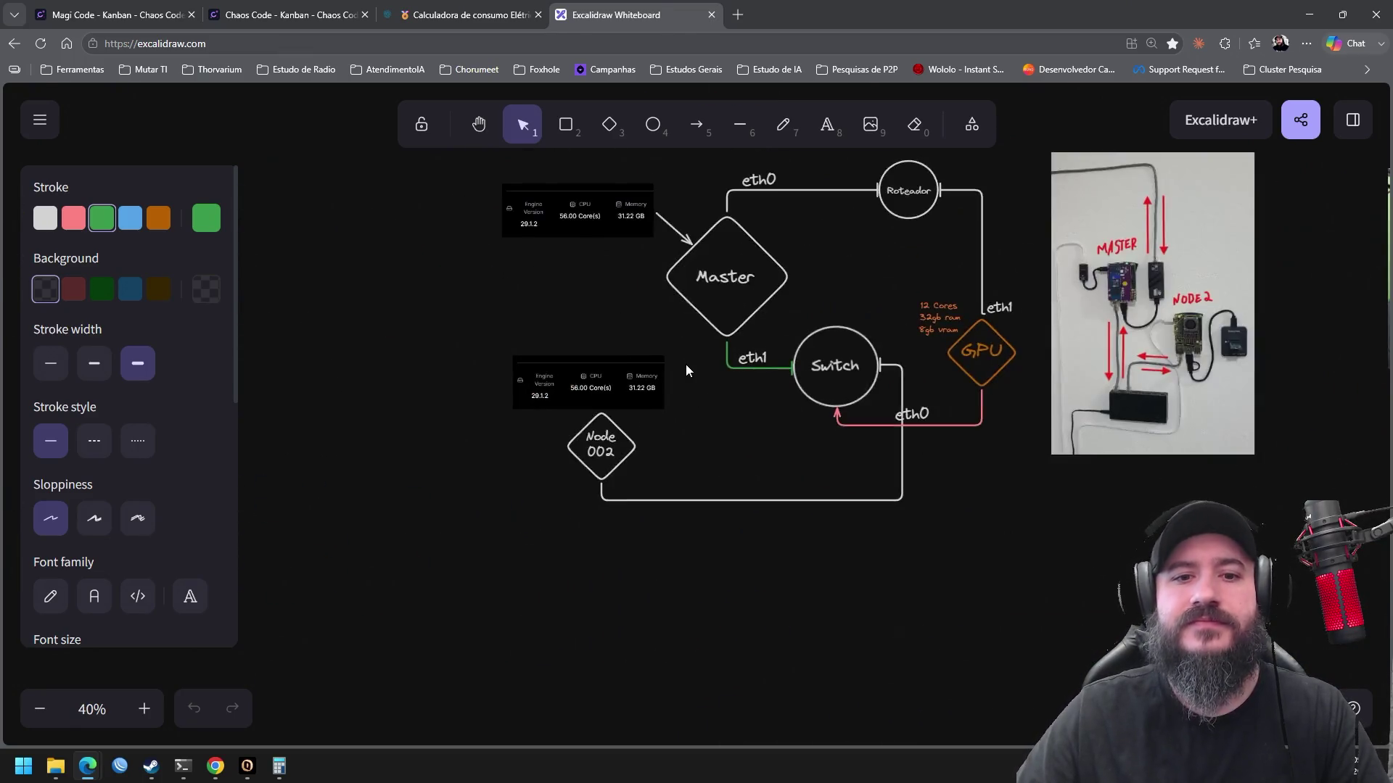
{"action": "mouse_move", "coordinate": [650, 309]}
{"action": "left_mouse_down"}
{"action": "mouse_move", "coordinate": [672, 413]}
{"action": "mouse_move", "coordinate": [663, 460]}
{"action": "left_mouse_up"}
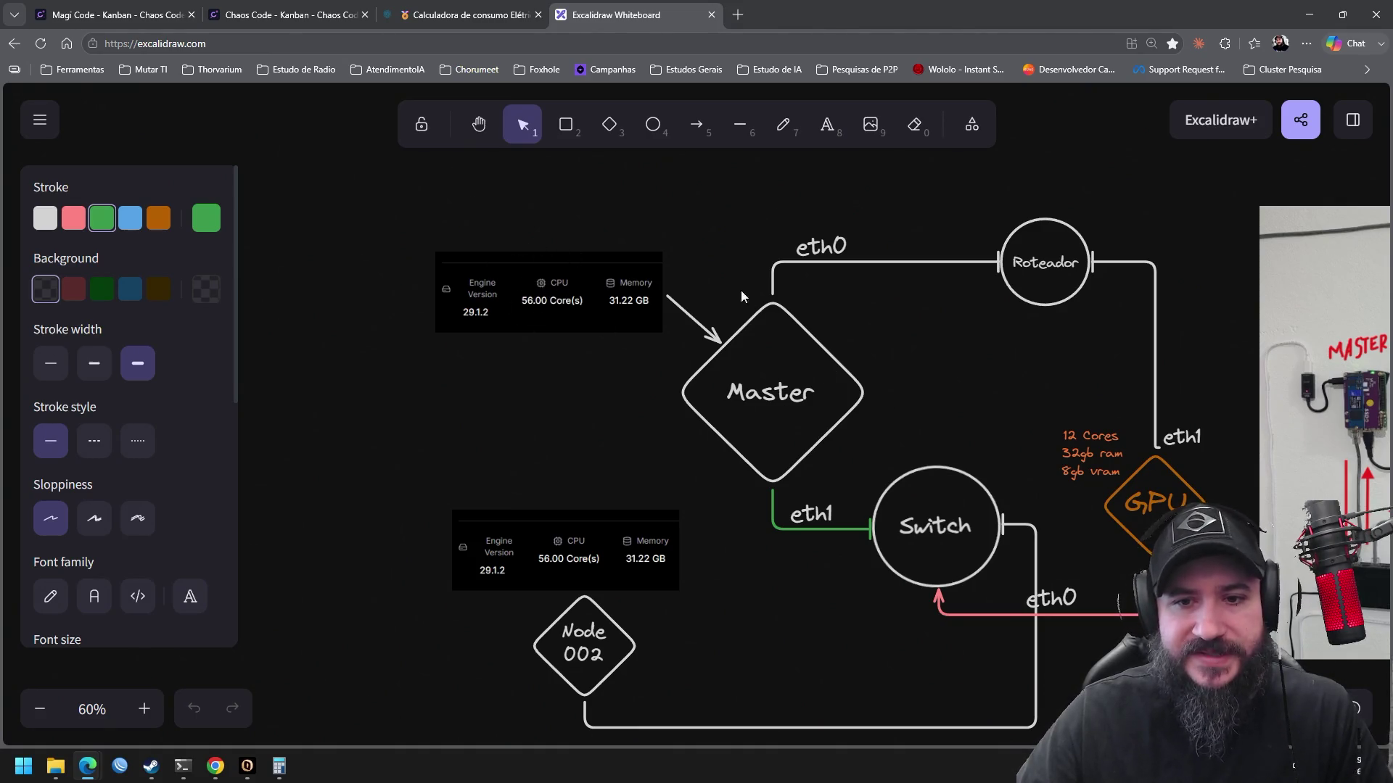
{"action": "left_click_drag", "start_coordinate": [709, 466], "coordinate": [631, 302]}
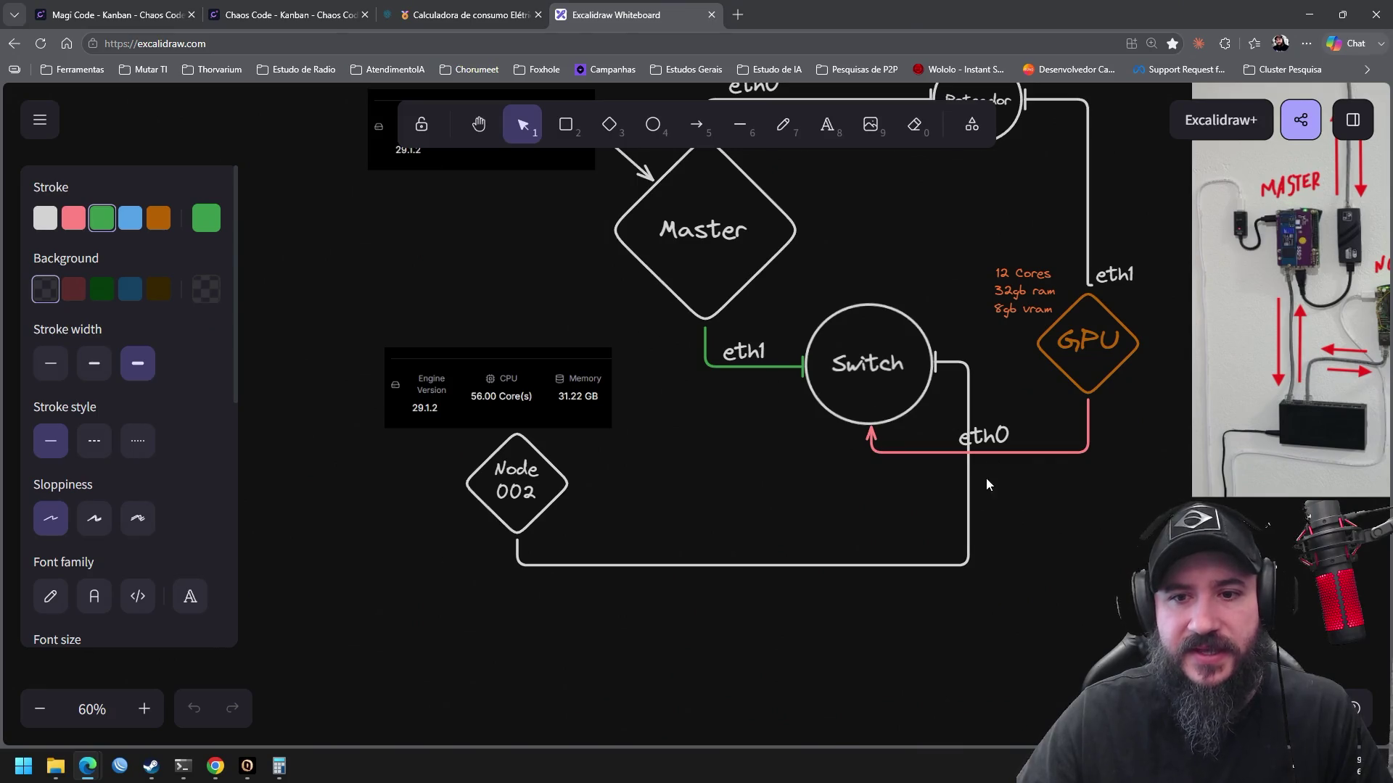
{"action": "left_click_drag", "start_coordinate": [615, 426], "coordinate": [763, 449]}
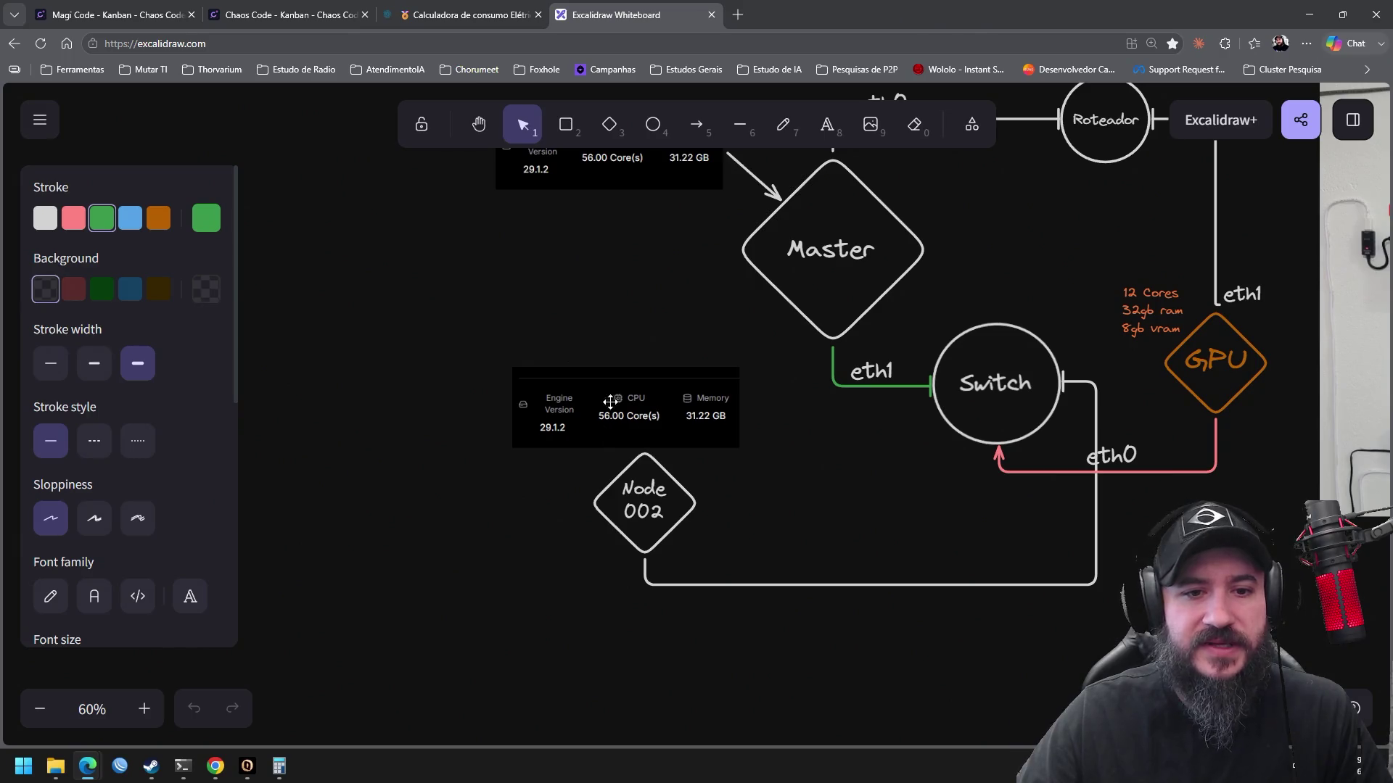
{"action": "scroll", "coordinate": [608, 412], "scroll_direction": "up", "scroll_amount": 2}
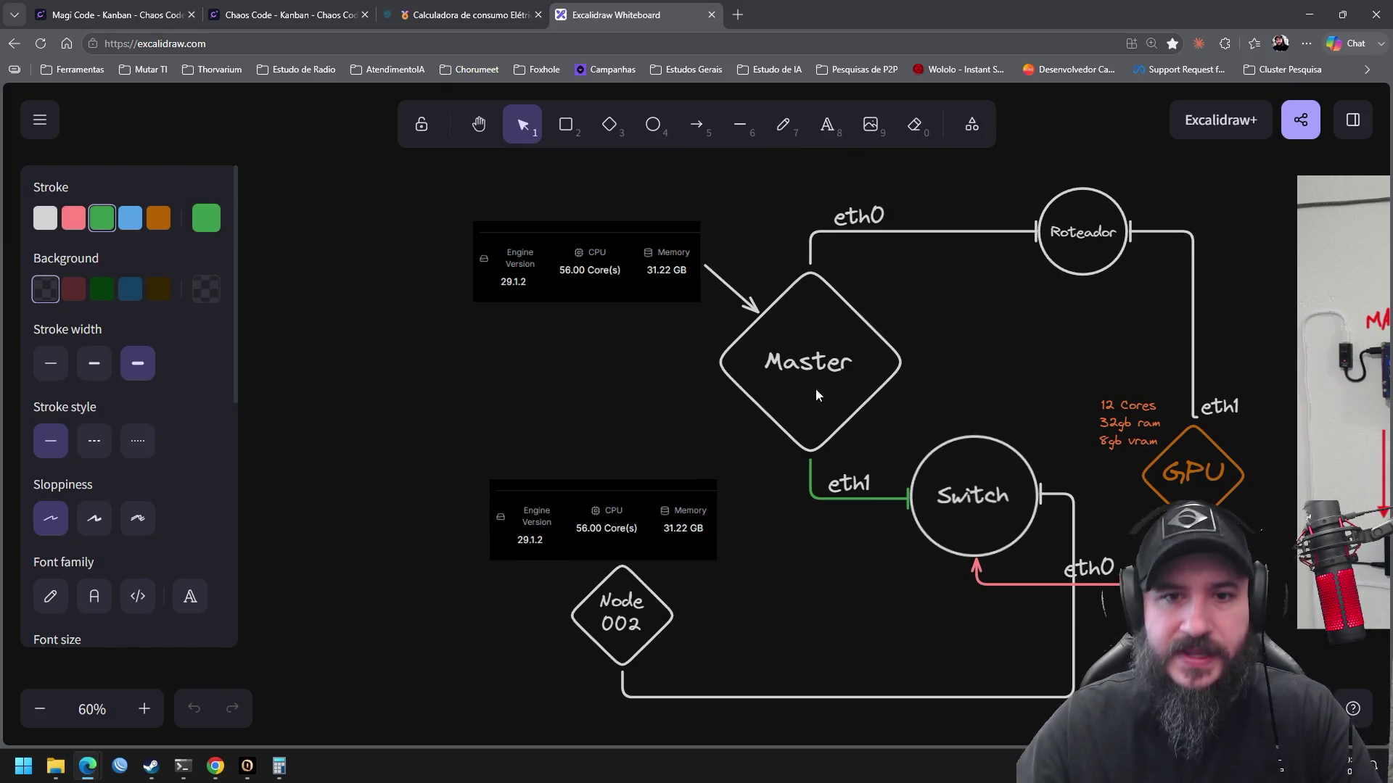
{"action": "mouse_move", "coordinate": [392, 182]}
{"action": "left_mouse_down"}
{"action": "mouse_move", "coordinate": [832, 491]}
{"action": "mouse_move", "coordinate": [987, 644]}
{"action": "left_mouse_up"}
{"action": "left_click", "coordinate": [968, 660]}
Change the appliance power from 450 to 750 W (R$ 567,00 monthly), then return to Excalidraw
{"action": "left_click", "coordinate": [464, 15]}
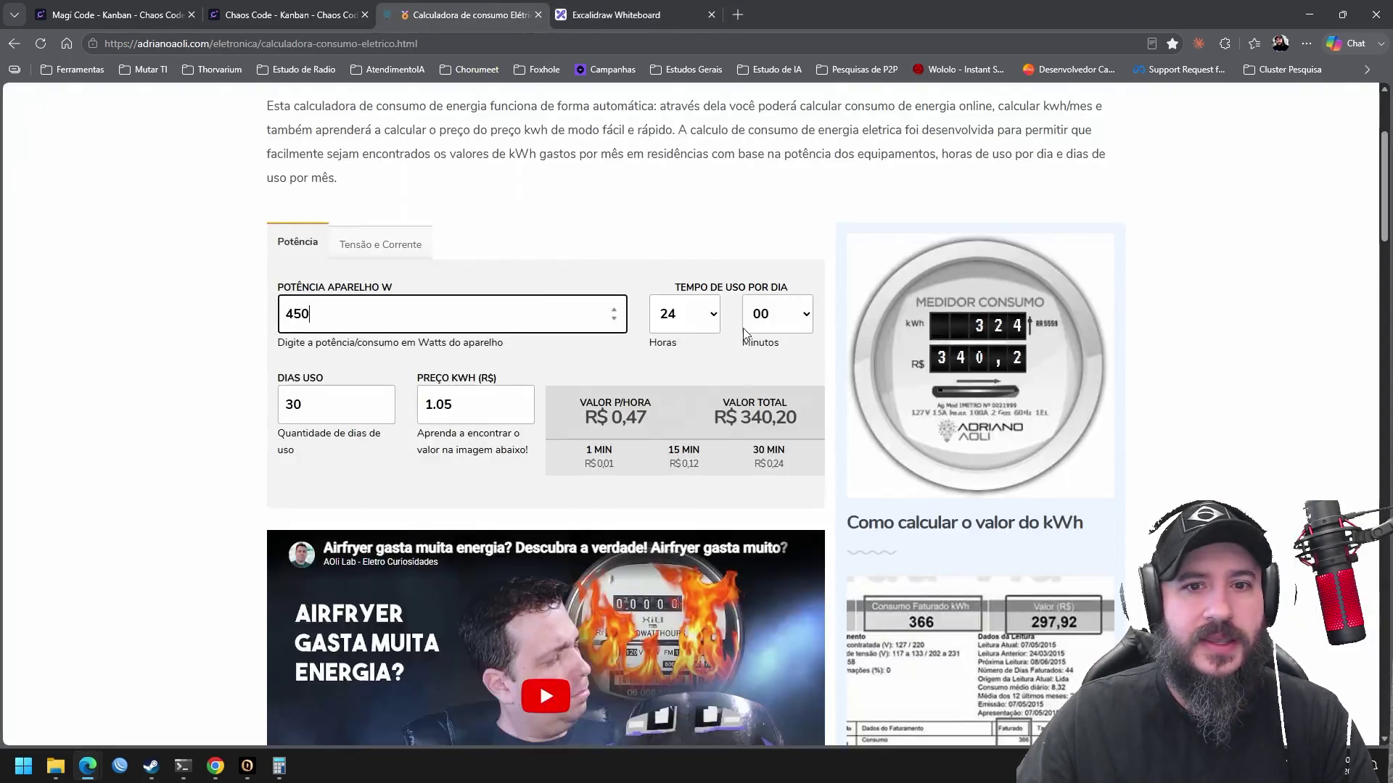
{"action": "left_click_drag", "start_coordinate": [428, 317], "coordinate": [266, 308]}
{"action": "type", "text": "750"}
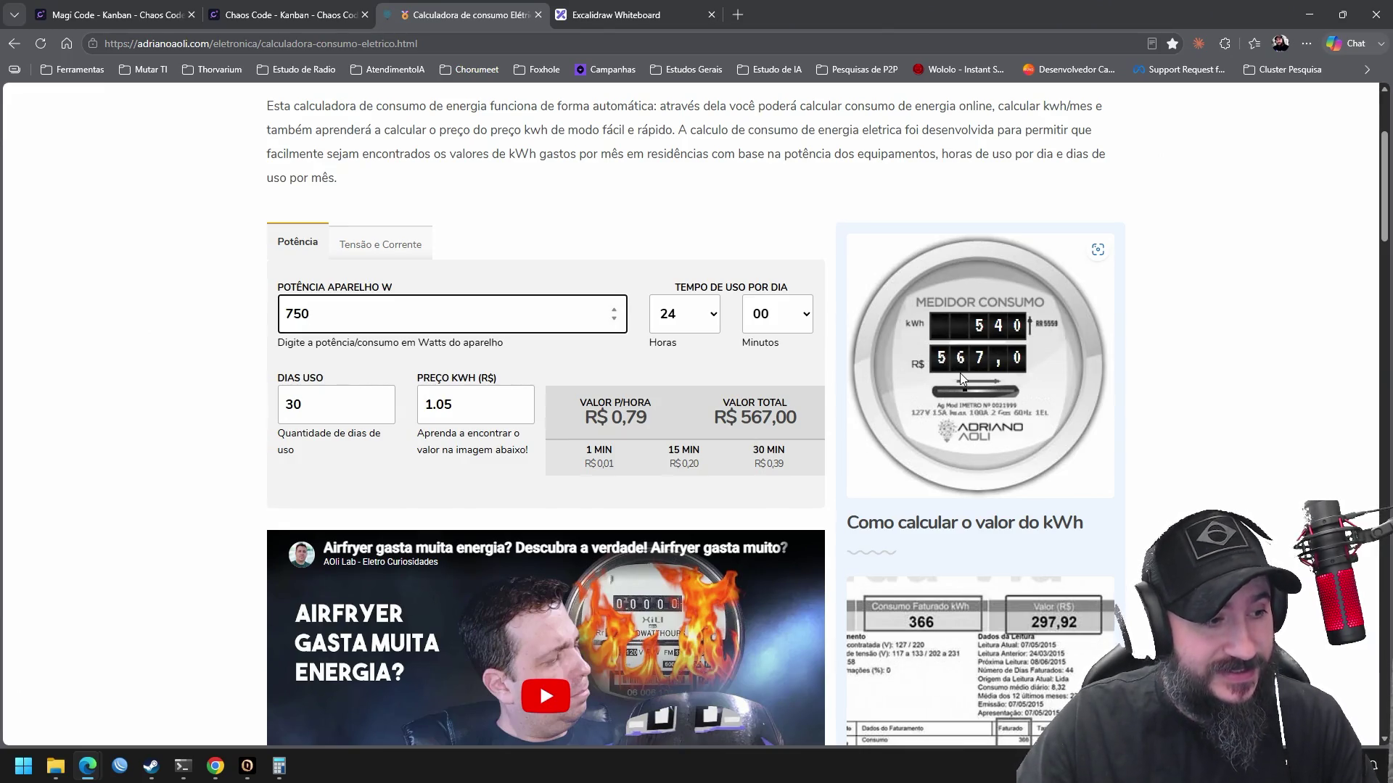
{"action": "left_click", "coordinate": [595, 17]}
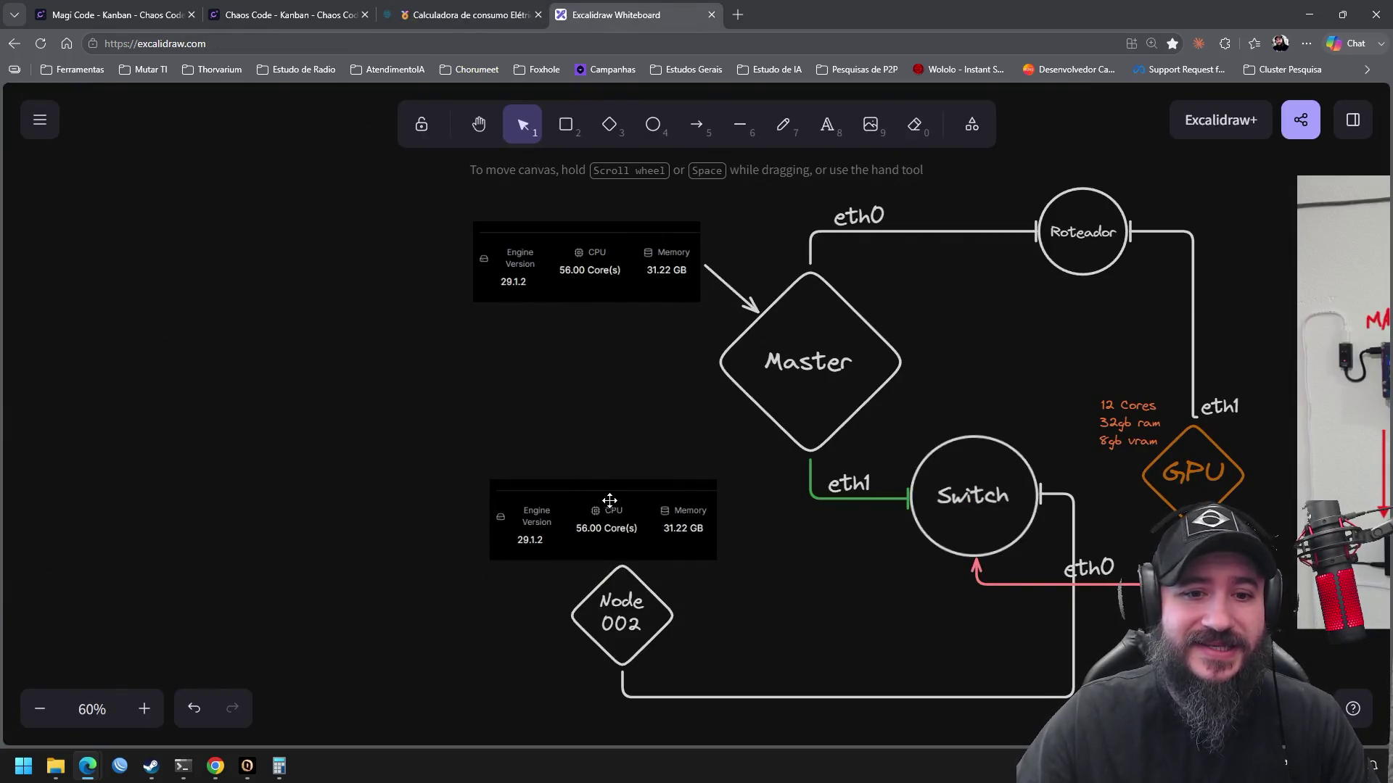
Pan past the Engine/CPU/Memory stats image to show the wall-mounted Master and Node 2 photo
{"action": "left_click_drag", "start_coordinate": [404, 433], "coordinate": [755, 620]}
{"action": "left_click", "coordinate": [830, 603]}
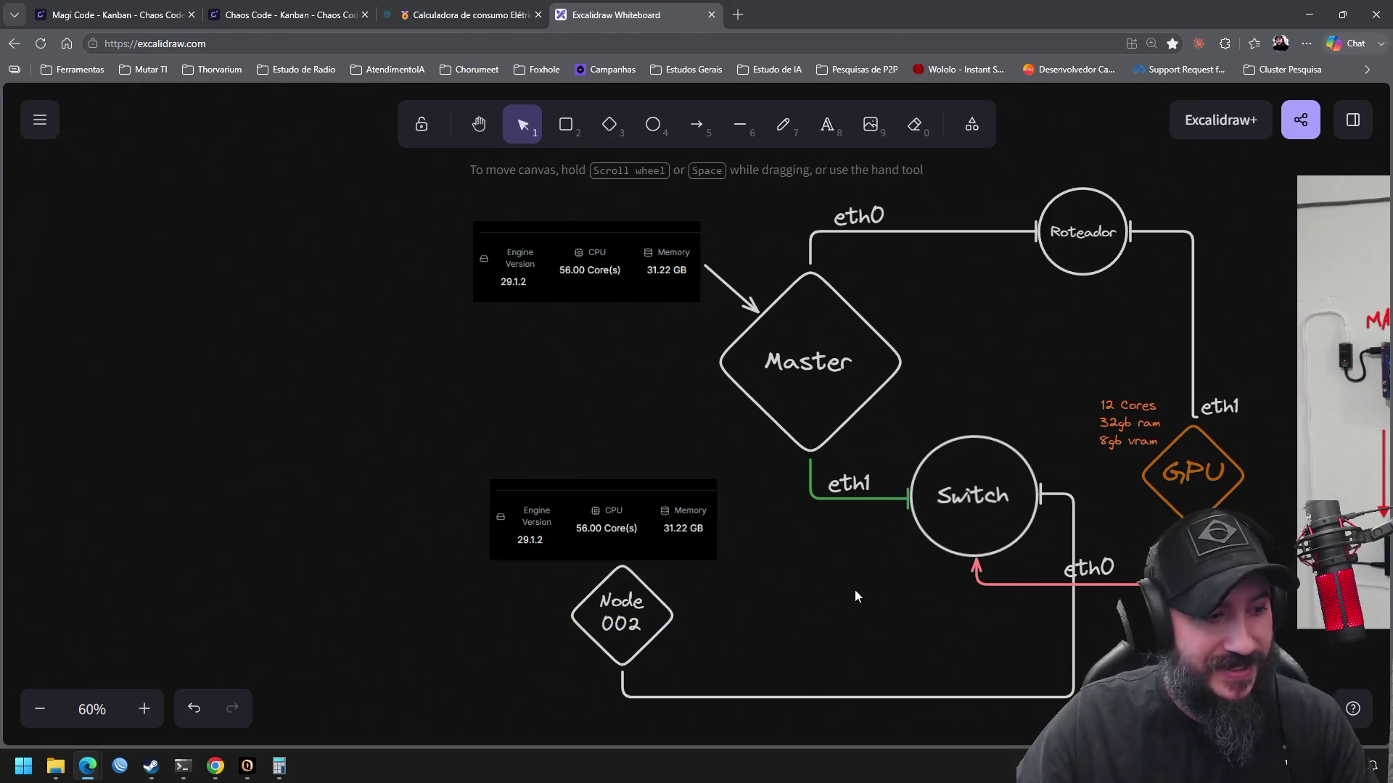
{"action": "mouse_move", "coordinate": [923, 612]}
{"action": "left_mouse_down"}
{"action": "mouse_move", "coordinate": [487, 565]}
{"action": "mouse_move", "coordinate": [387, 589]}
{"action": "left_mouse_up"}
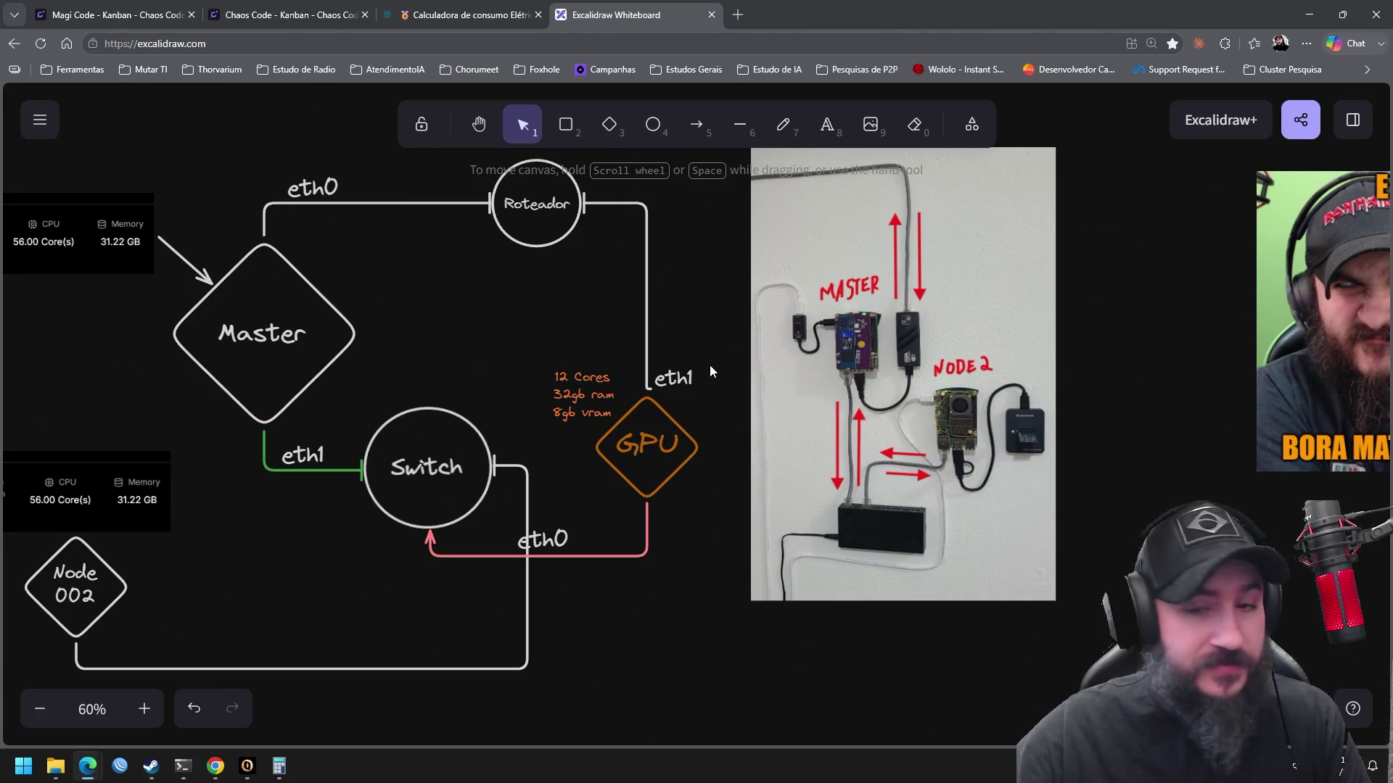
Centre the hardware photo beside the diagram, then switch back to the energy calculator
{"action": "scroll", "coordinate": [709, 302], "scroll_direction": "right", "scroll_amount": 3}
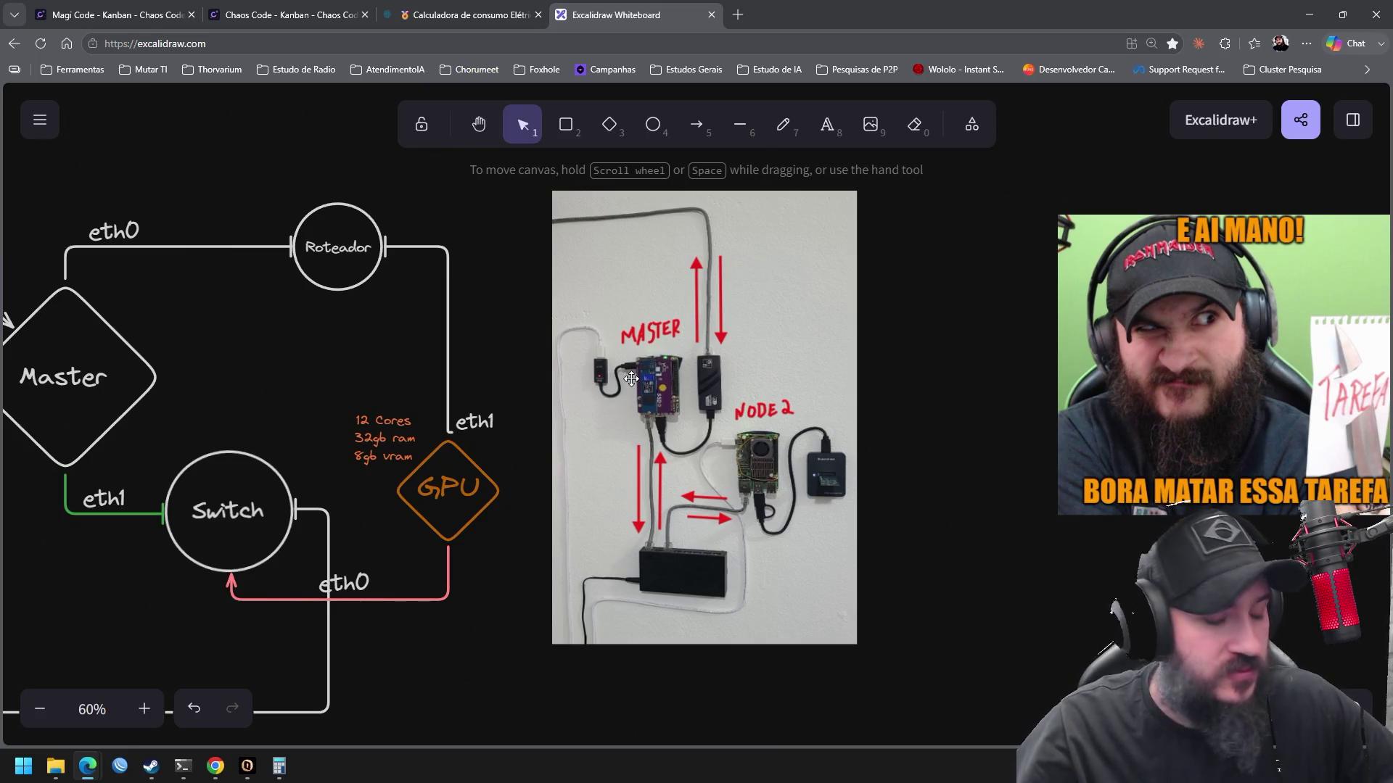
{"action": "left_click_drag", "start_coordinate": [479, 380], "coordinate": [580, 380]}
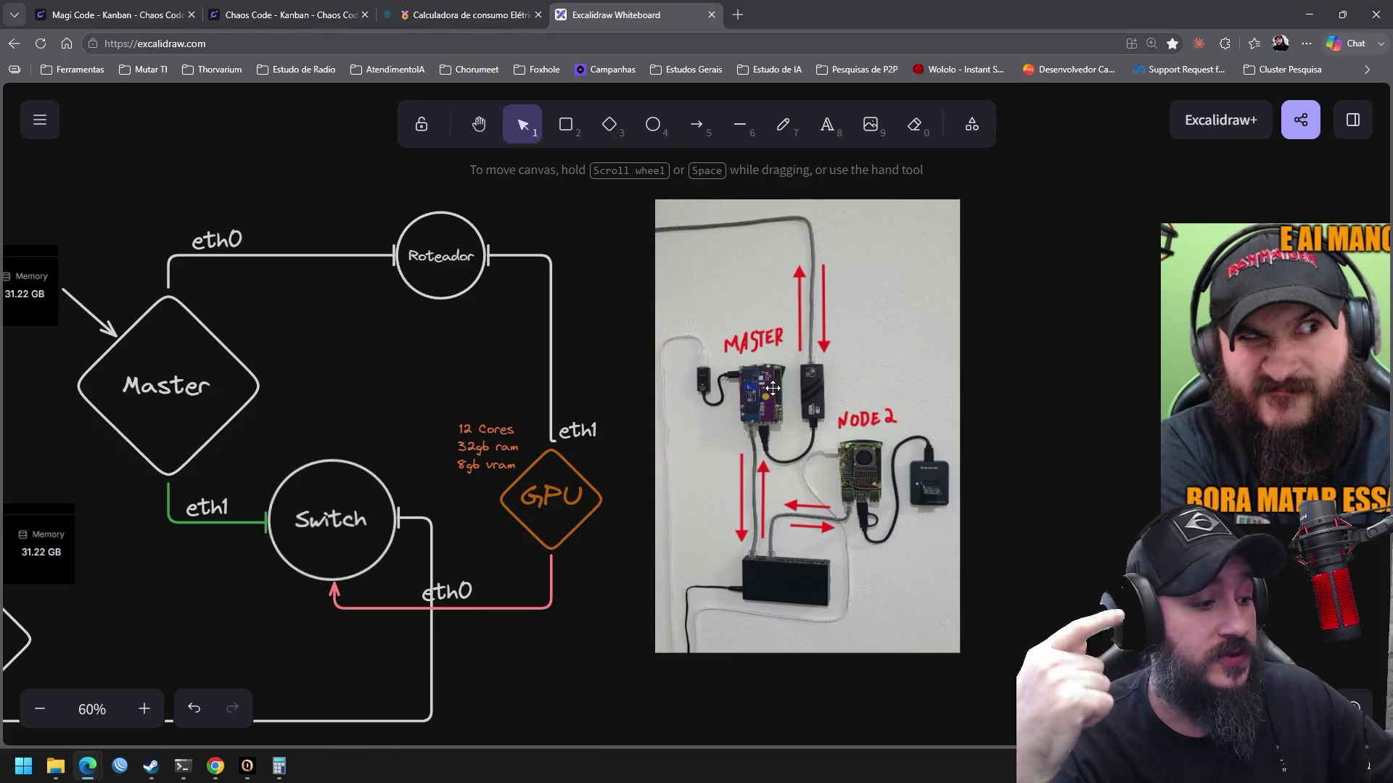
{"action": "left_click", "coordinate": [503, 22]}
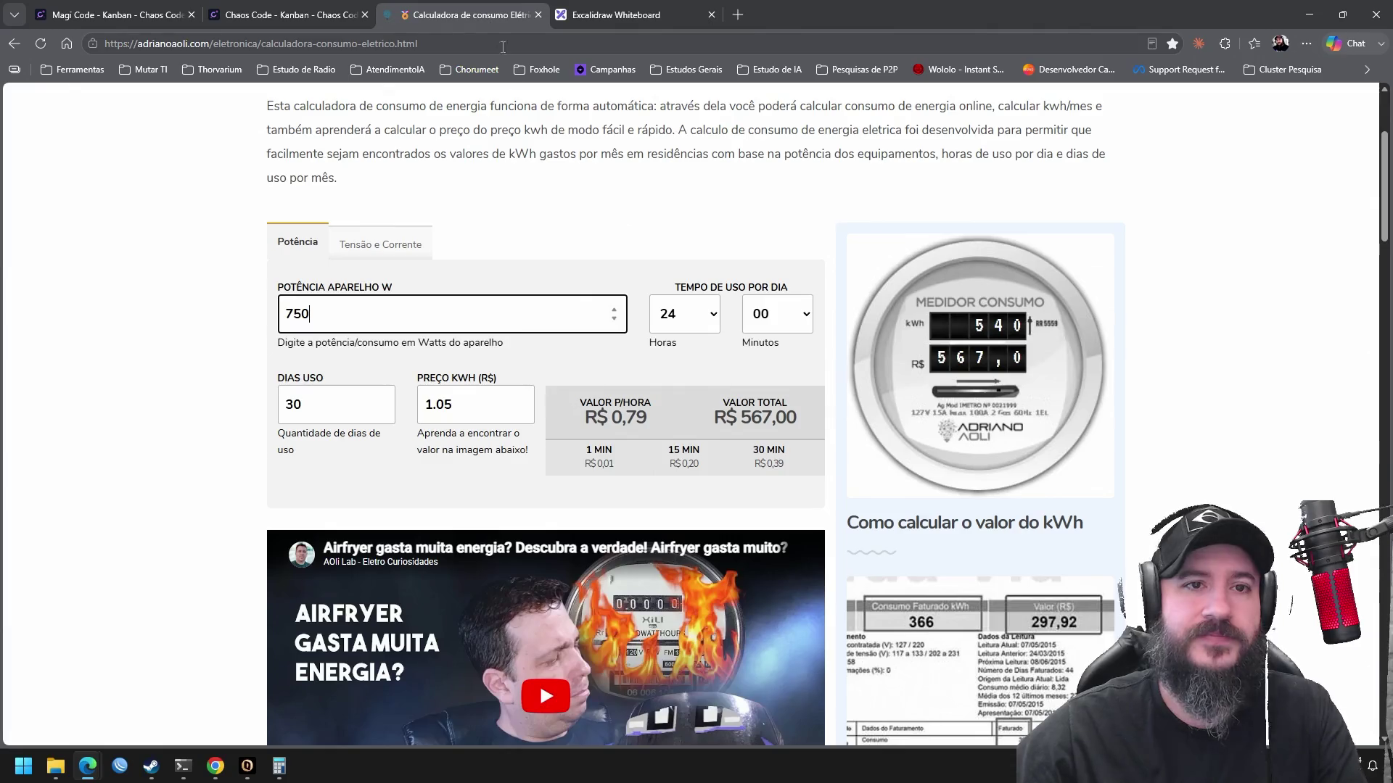
Replace 750 with 5 W in the power field, giving R$ 3,78 monthly at 24 h/day
{"action": "left_click_drag", "start_coordinate": [322, 328], "coordinate": [225, 307]}
{"action": "type", "text": "5"}
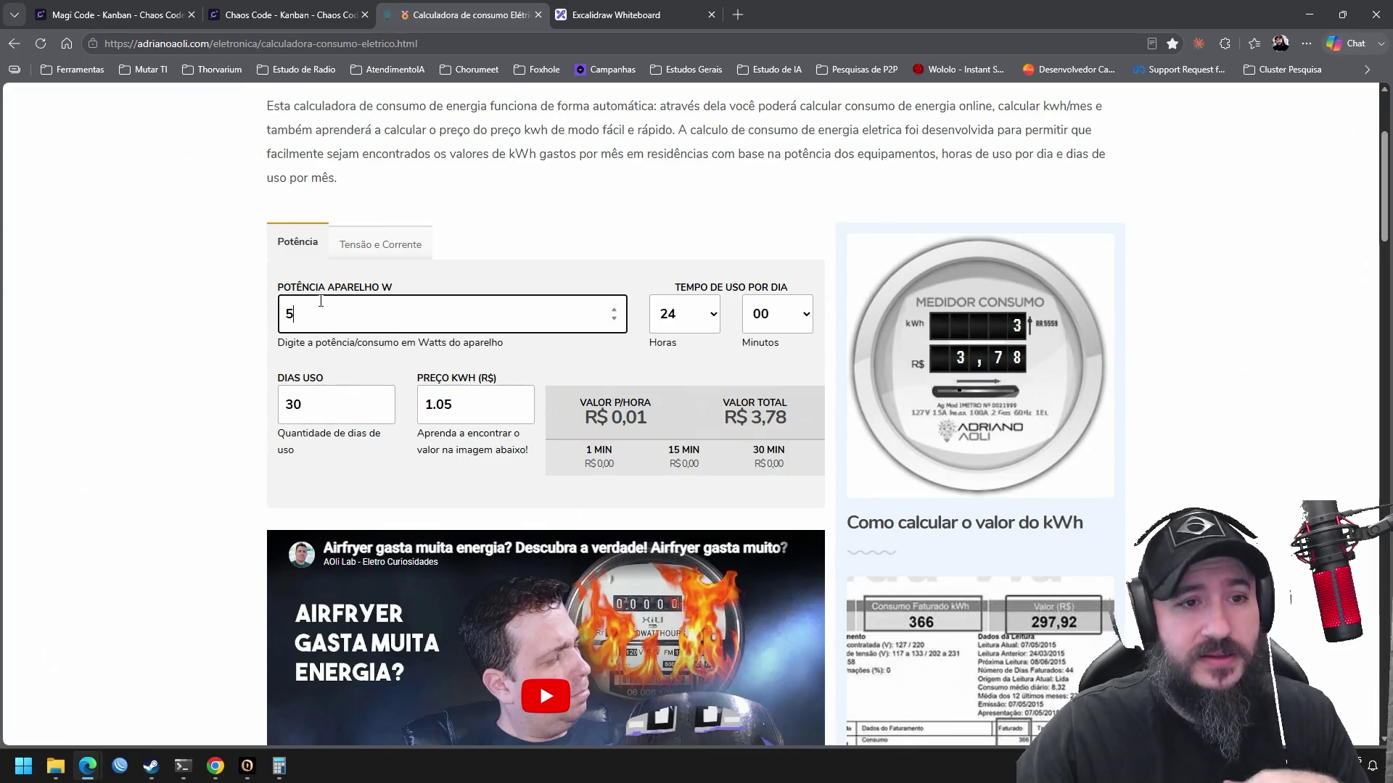
{"action": "left_click_drag", "start_coordinate": [301, 313], "coordinate": [262, 301]}
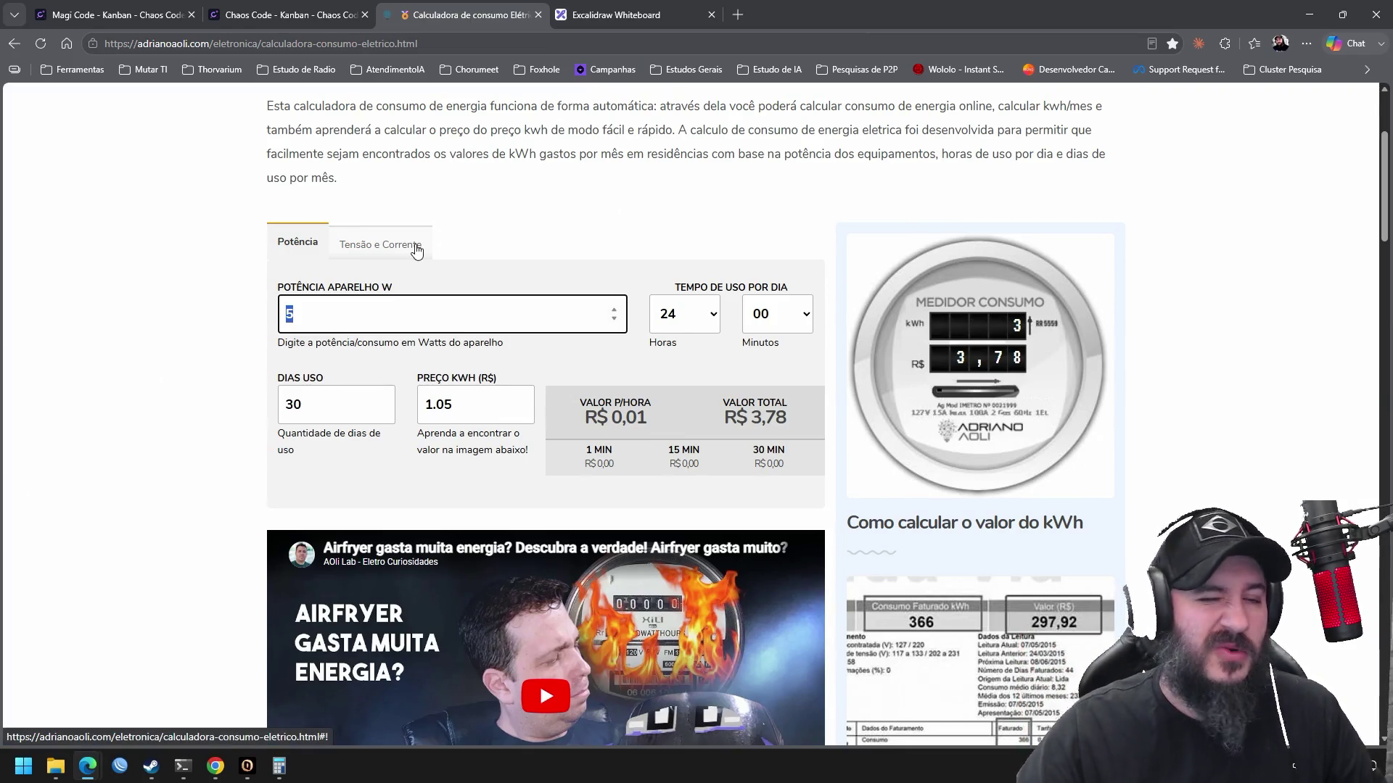
Try 25 W (R$ 18,90 monthly), then change the power to 35 W for R$ 26,46
{"action": "type", "text": "25"}
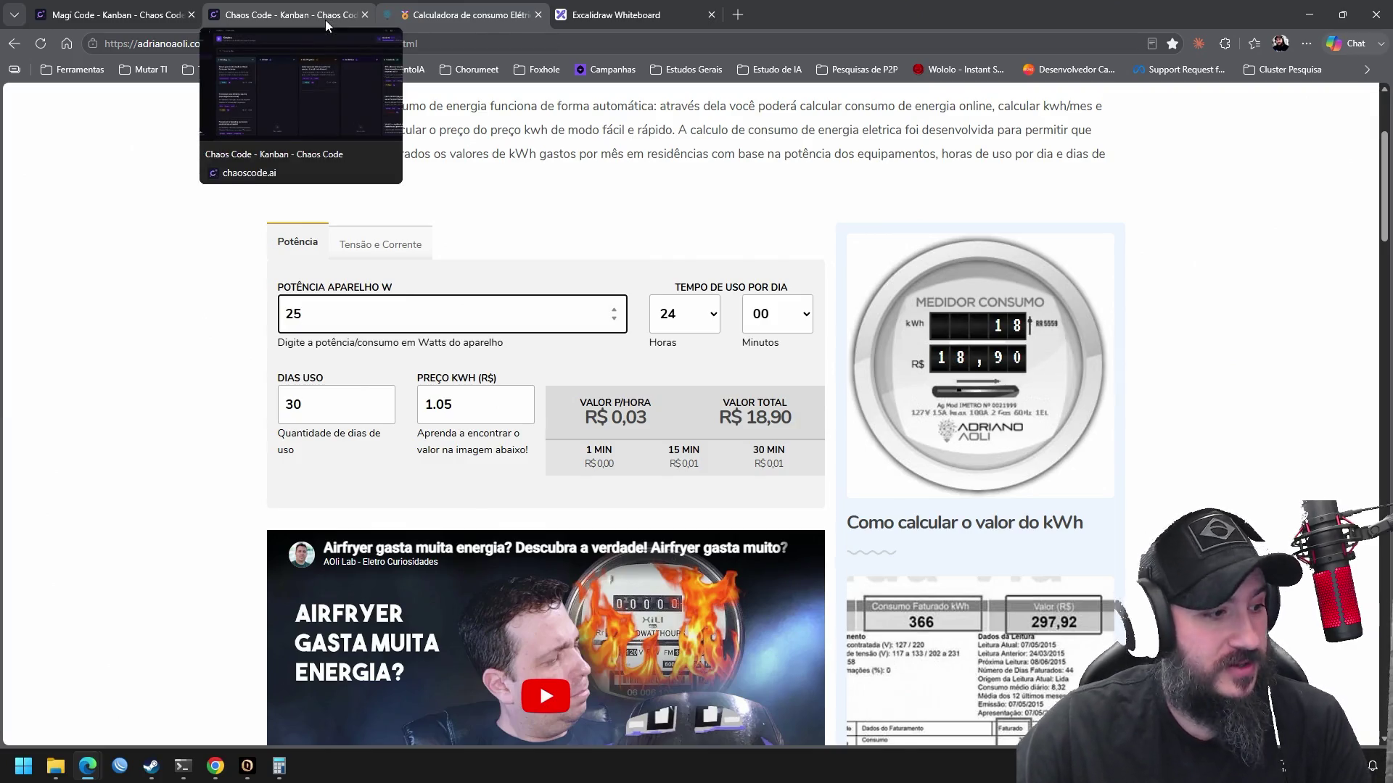
{"action": "left_click_drag", "start_coordinate": [320, 308], "coordinate": [194, 286]}
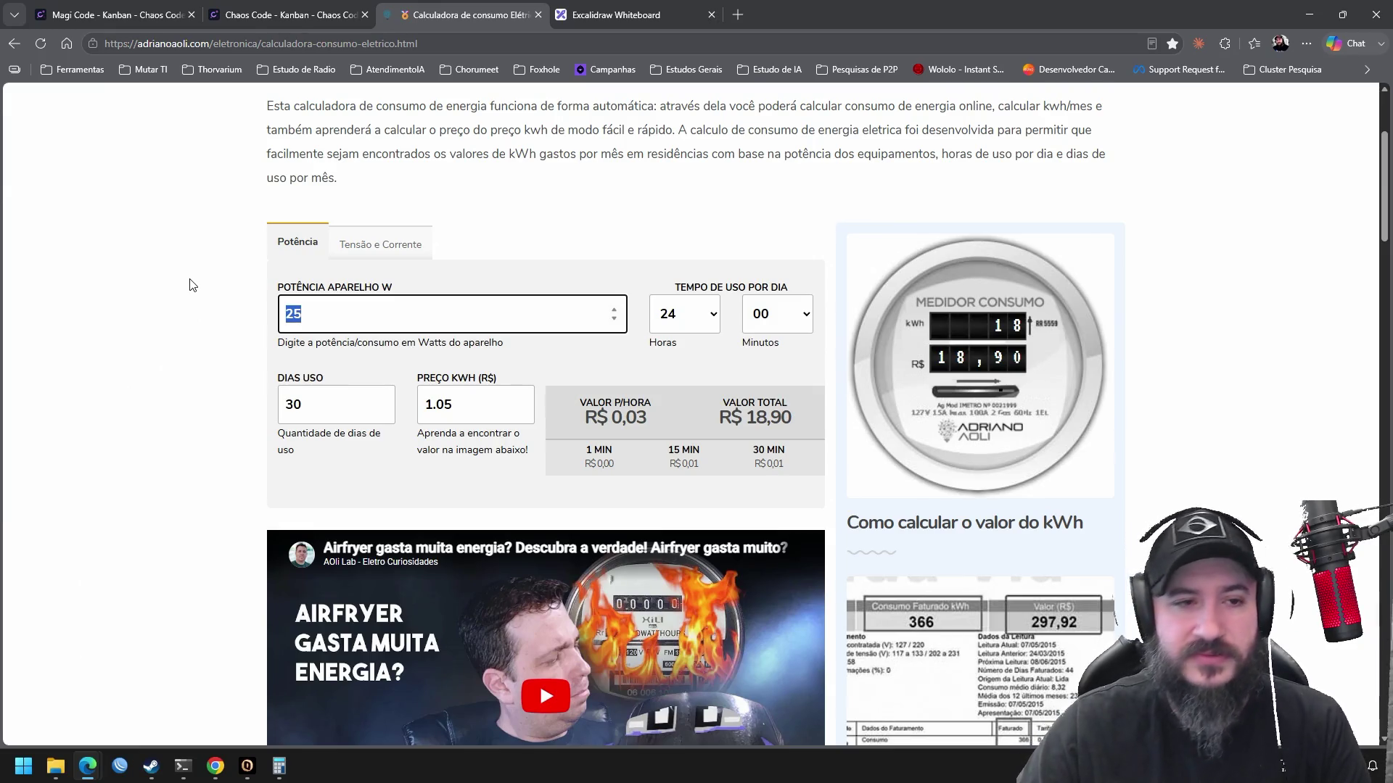
{"action": "type", "text": "35"}
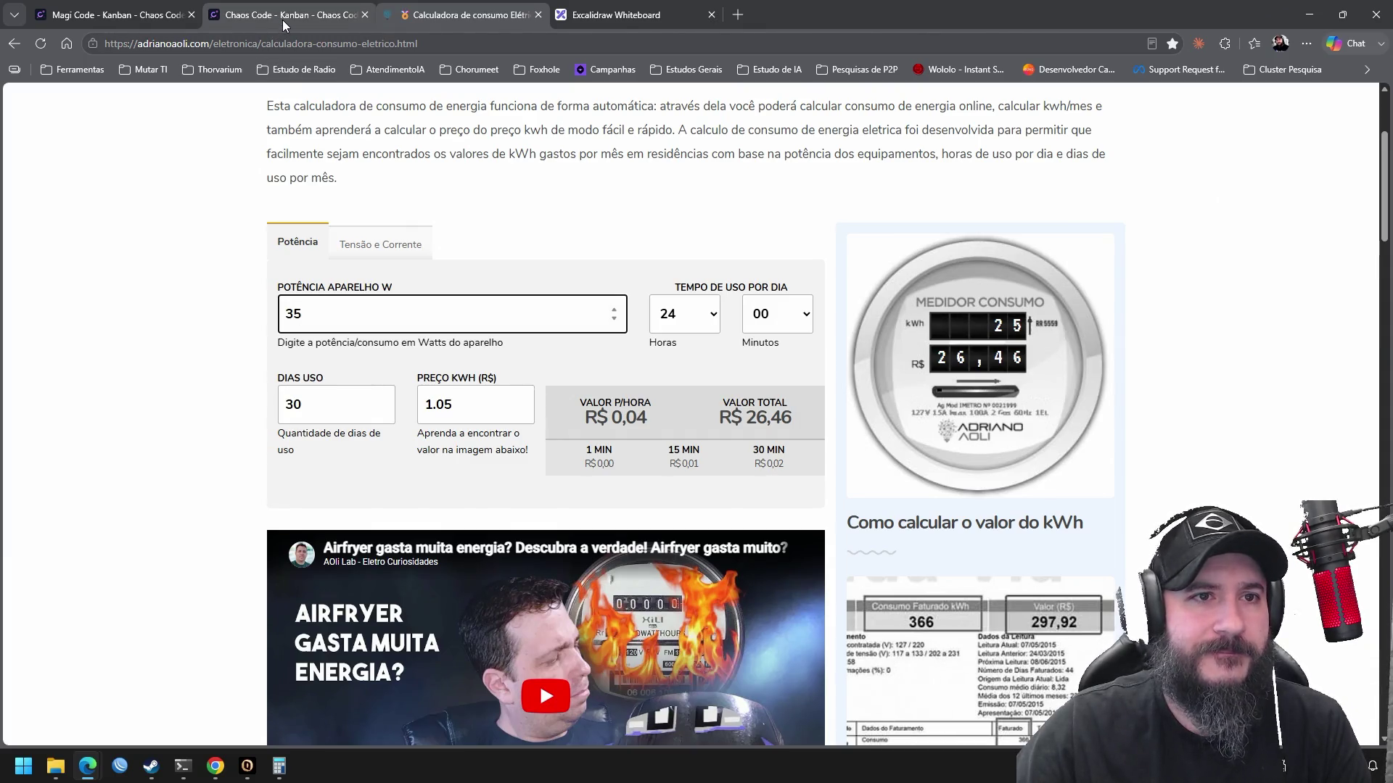
Leave the 35 W estimate at R$ 26,46 and switch to the Chaos Code Kanban board
{"action": "mouse_move", "coordinate": [281, 19]}
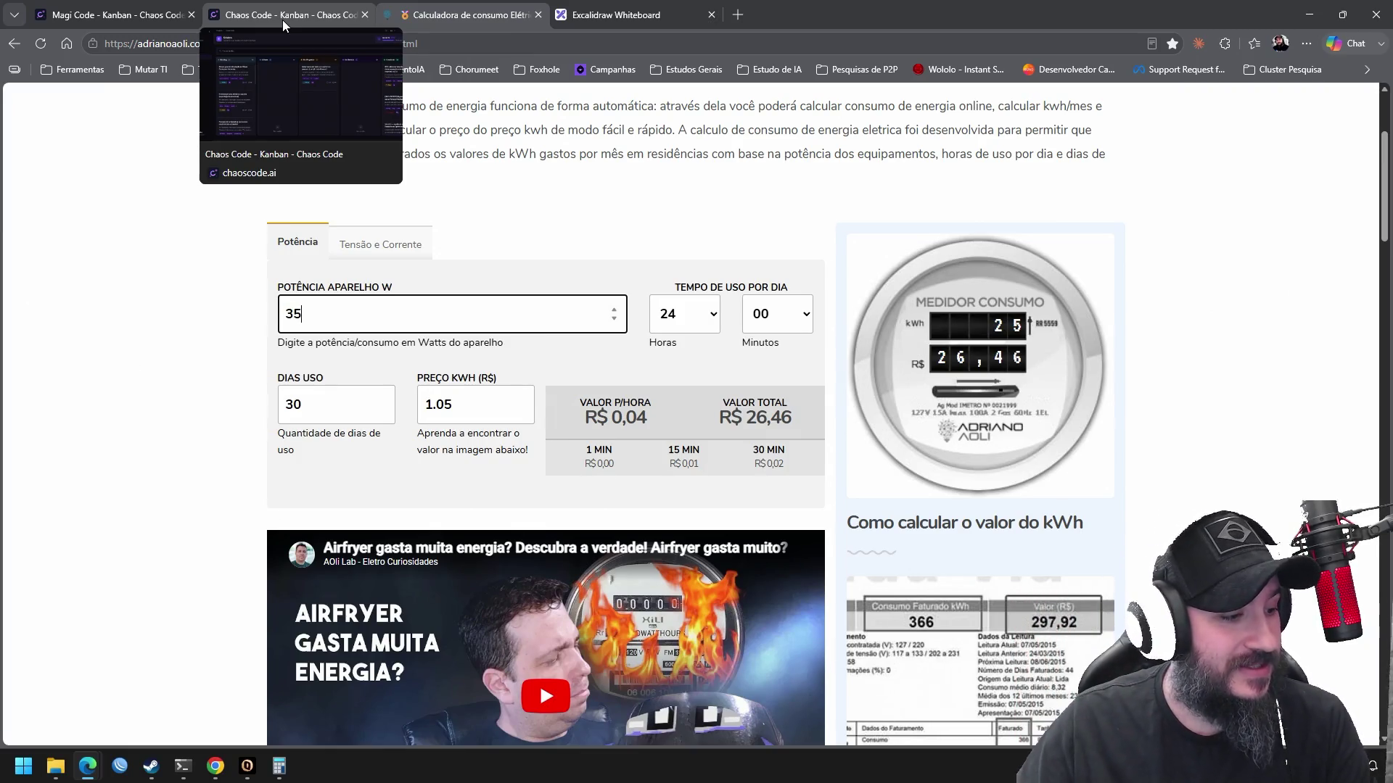
{"action": "left_click", "coordinate": [332, 14]}
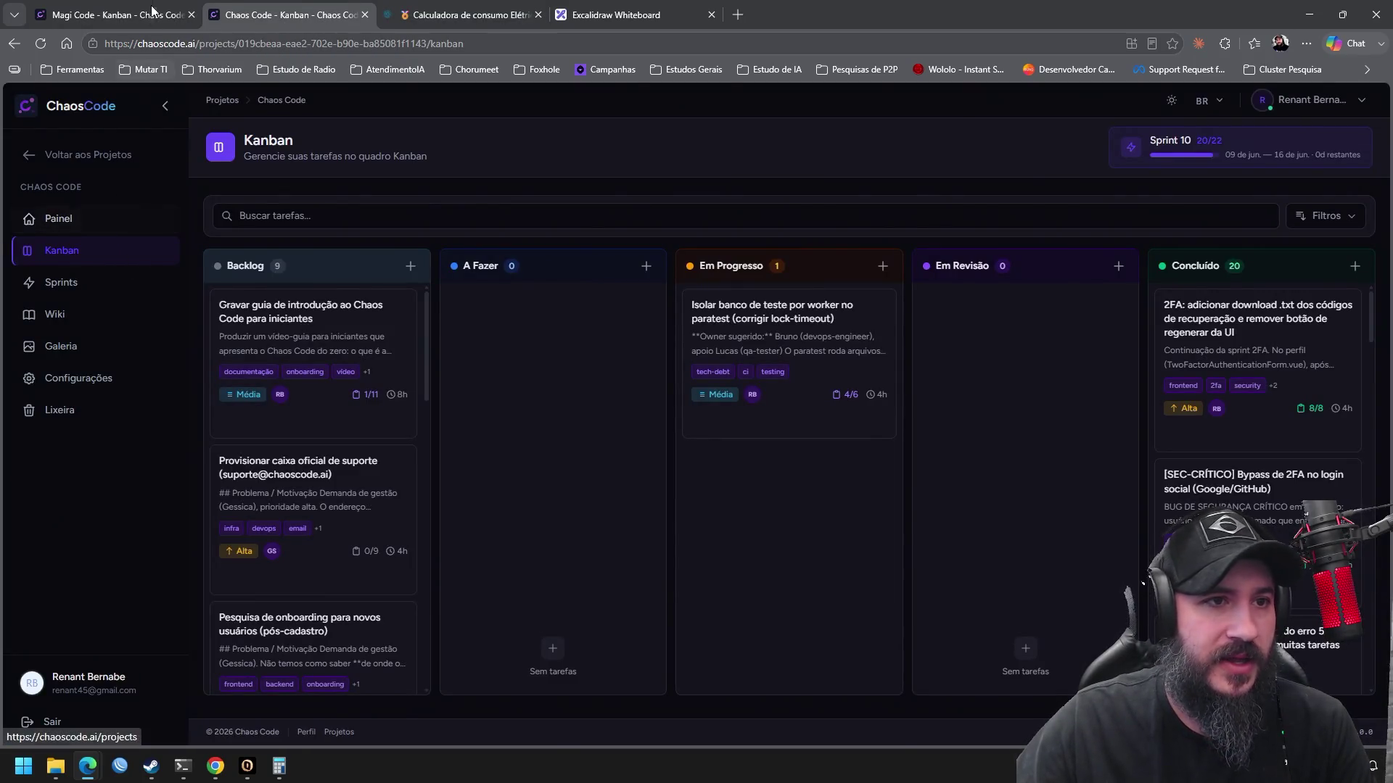
Flip between the Magi Code and Chaos Code boards, then return to the energy calculator
{"action": "left_click", "coordinate": [145, 13]}
{"action": "left_click", "coordinate": [250, 10]}
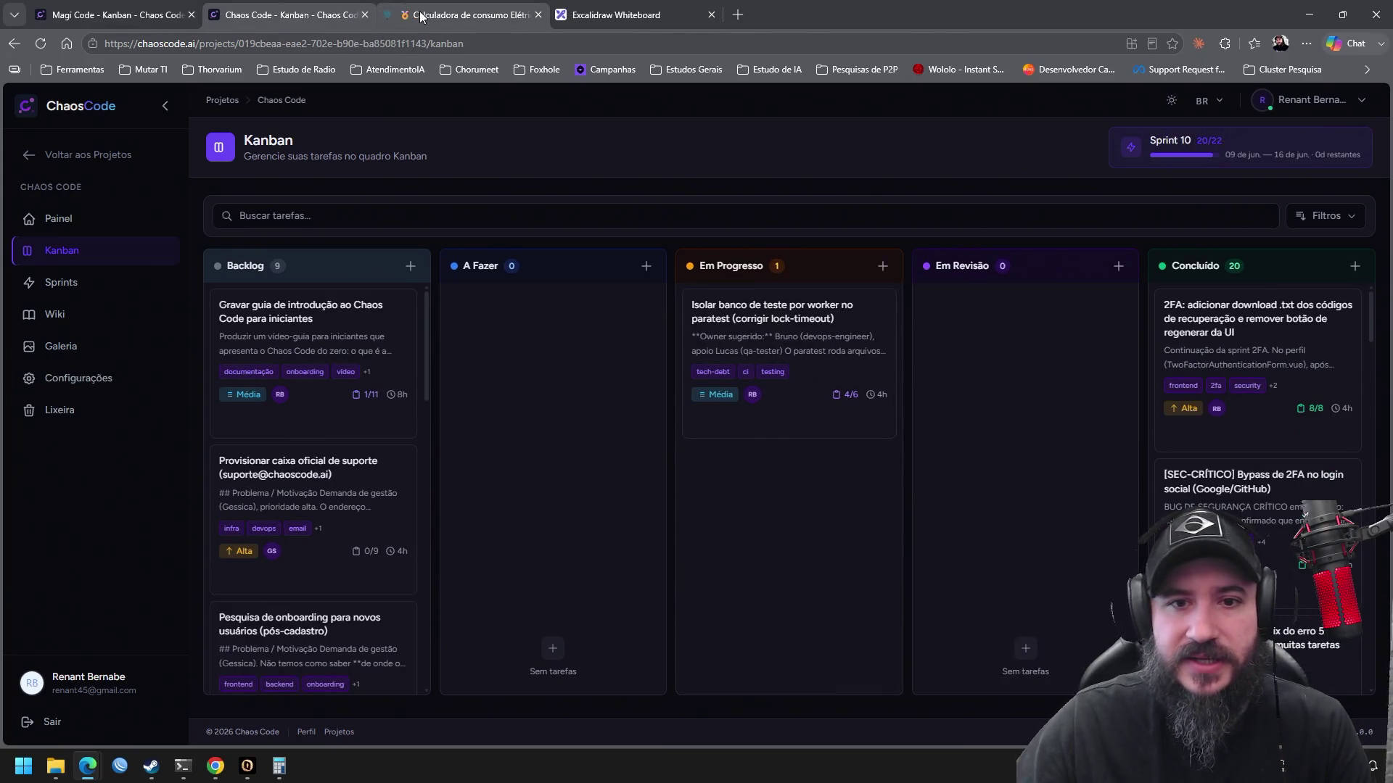
{"action": "left_click", "coordinate": [425, 16]}
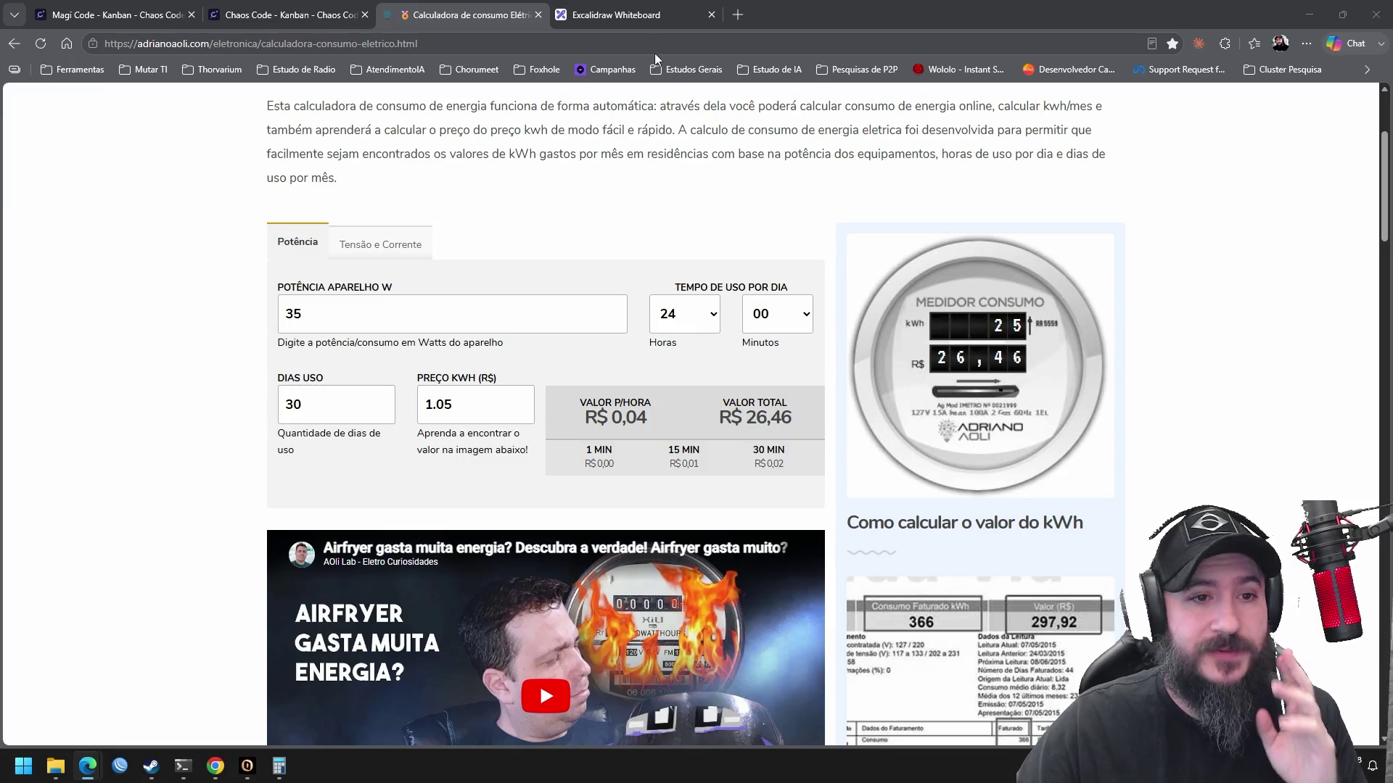
{"action": "left_click", "coordinate": [735, 19]}
Search the web for 'calculadora' from a new Edge tab
{"action": "left_click", "coordinate": [737, 16]}
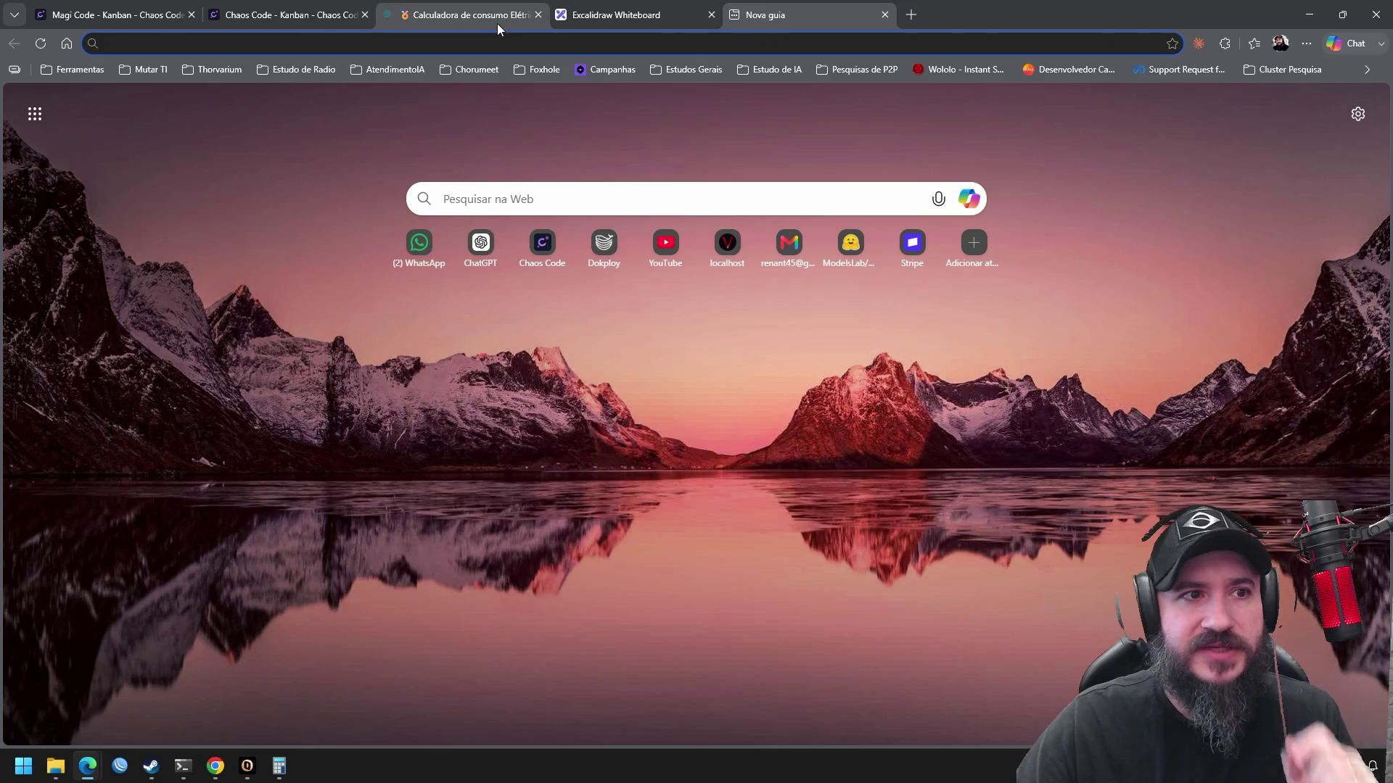
{"action": "type", "text": "calcu"}
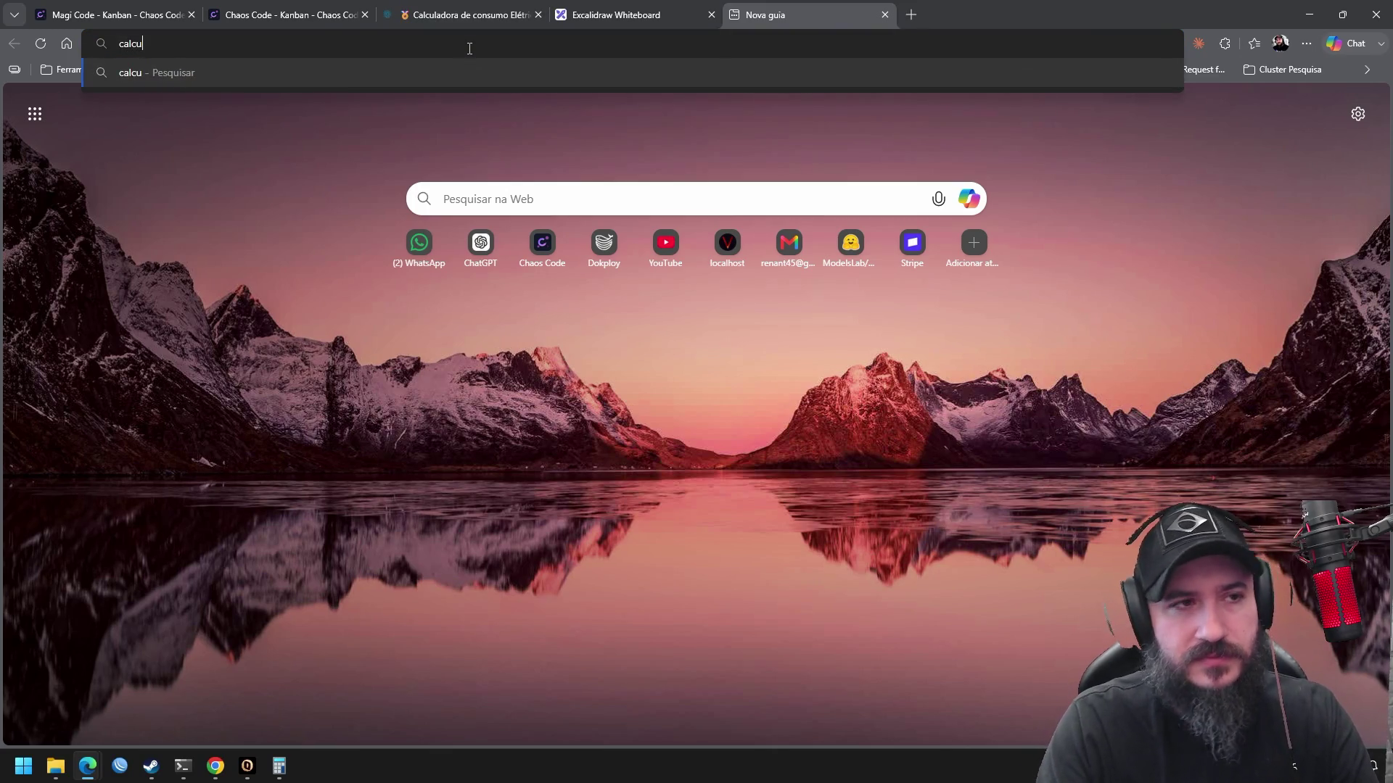
{"action": "type", "text": "ladora"}
{"action": "key", "text": "Return"}
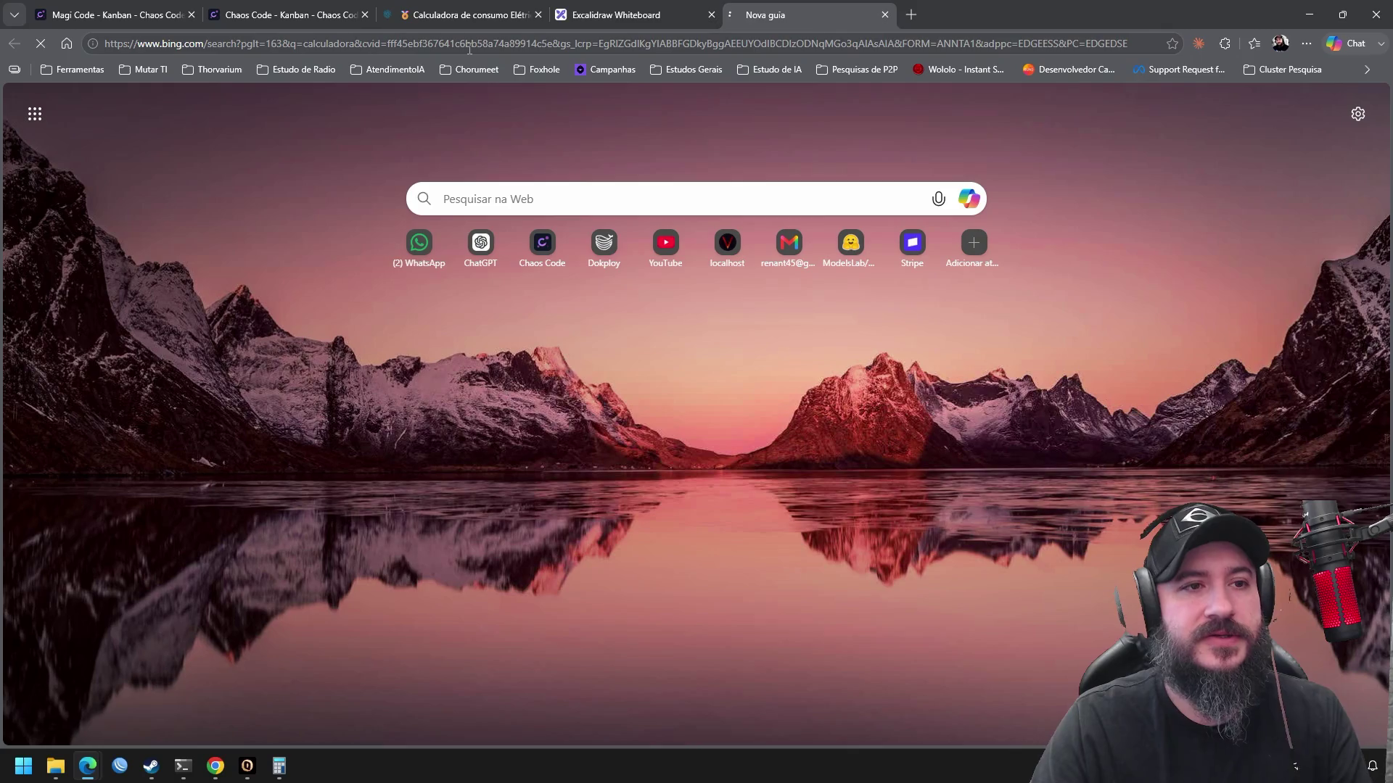
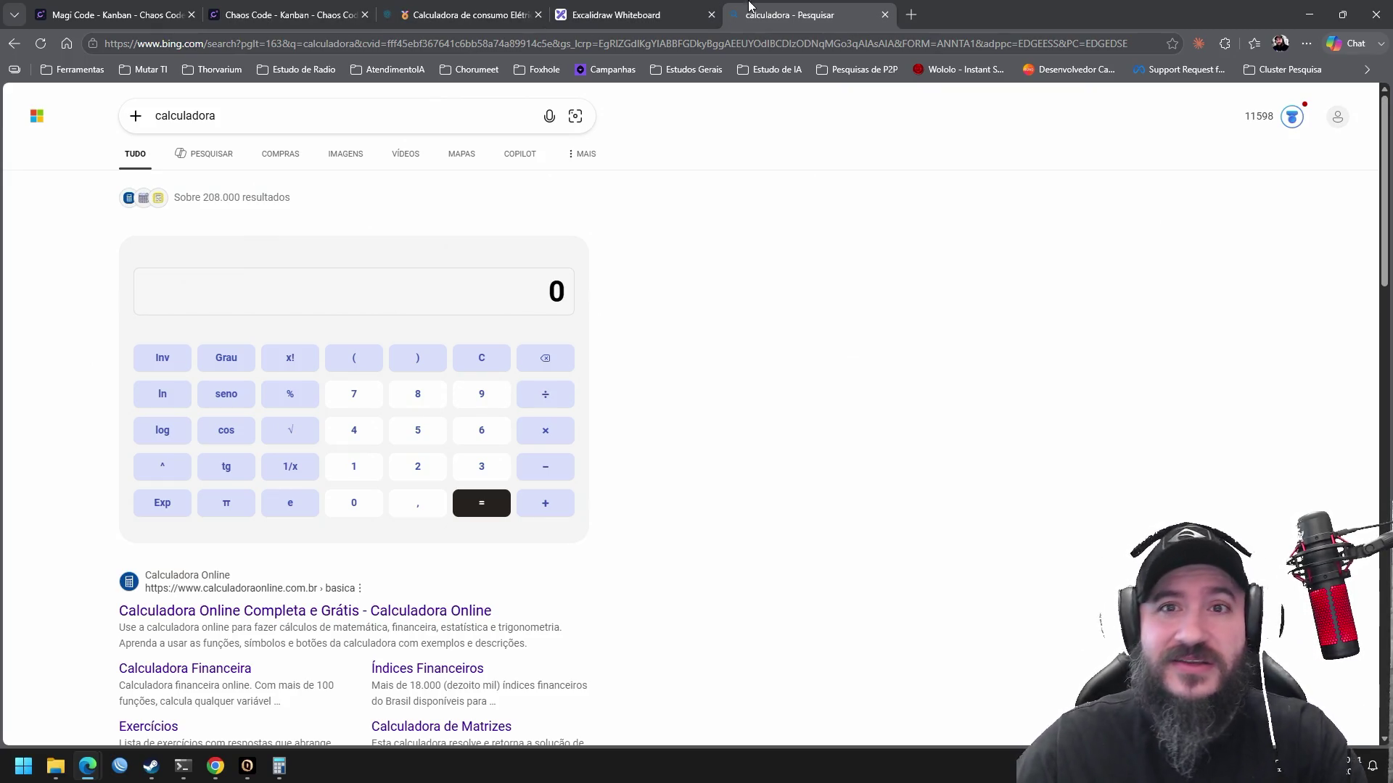
Search Bing for 'calculadora google cloud' and open the Google Cloud pricing calculator result
{"action": "left_click", "coordinate": [348, 124]}
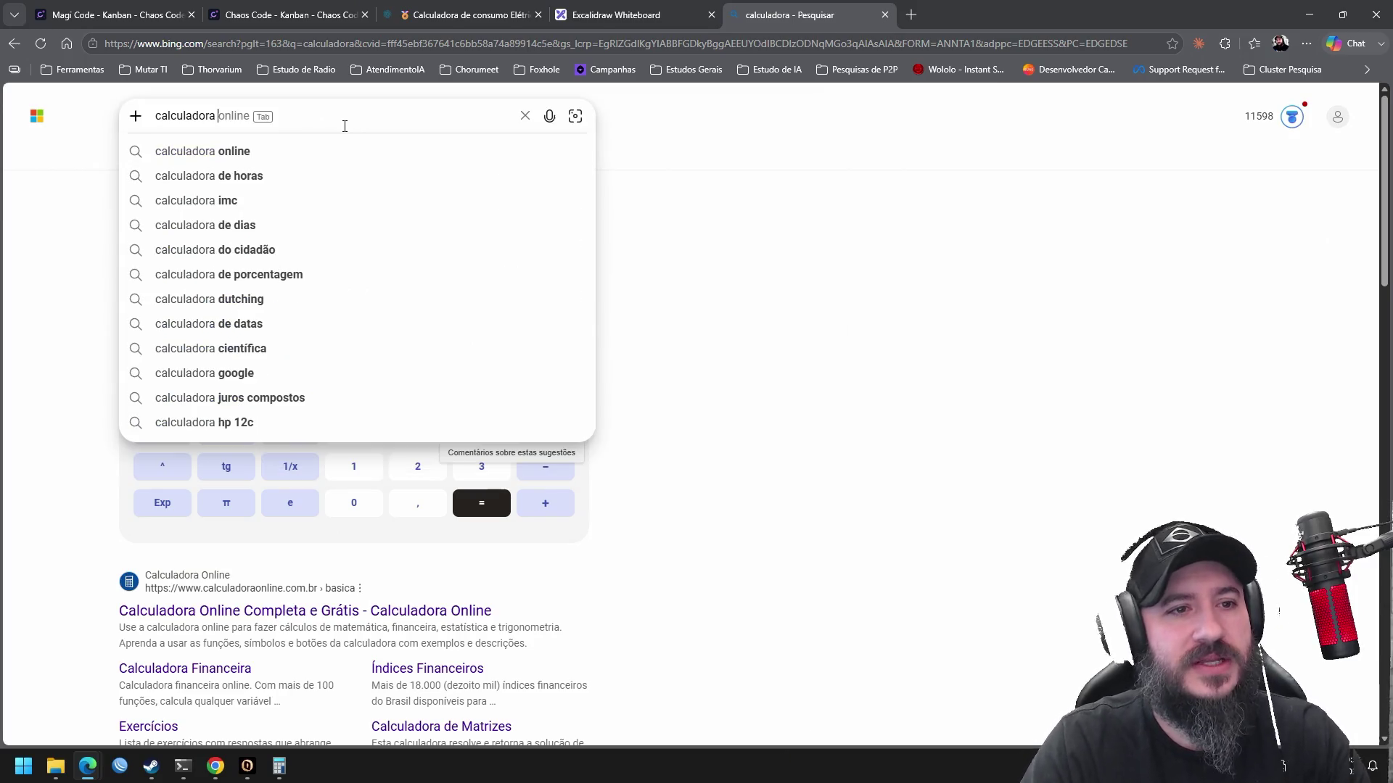
{"action": "type", "text": "google cloud"}
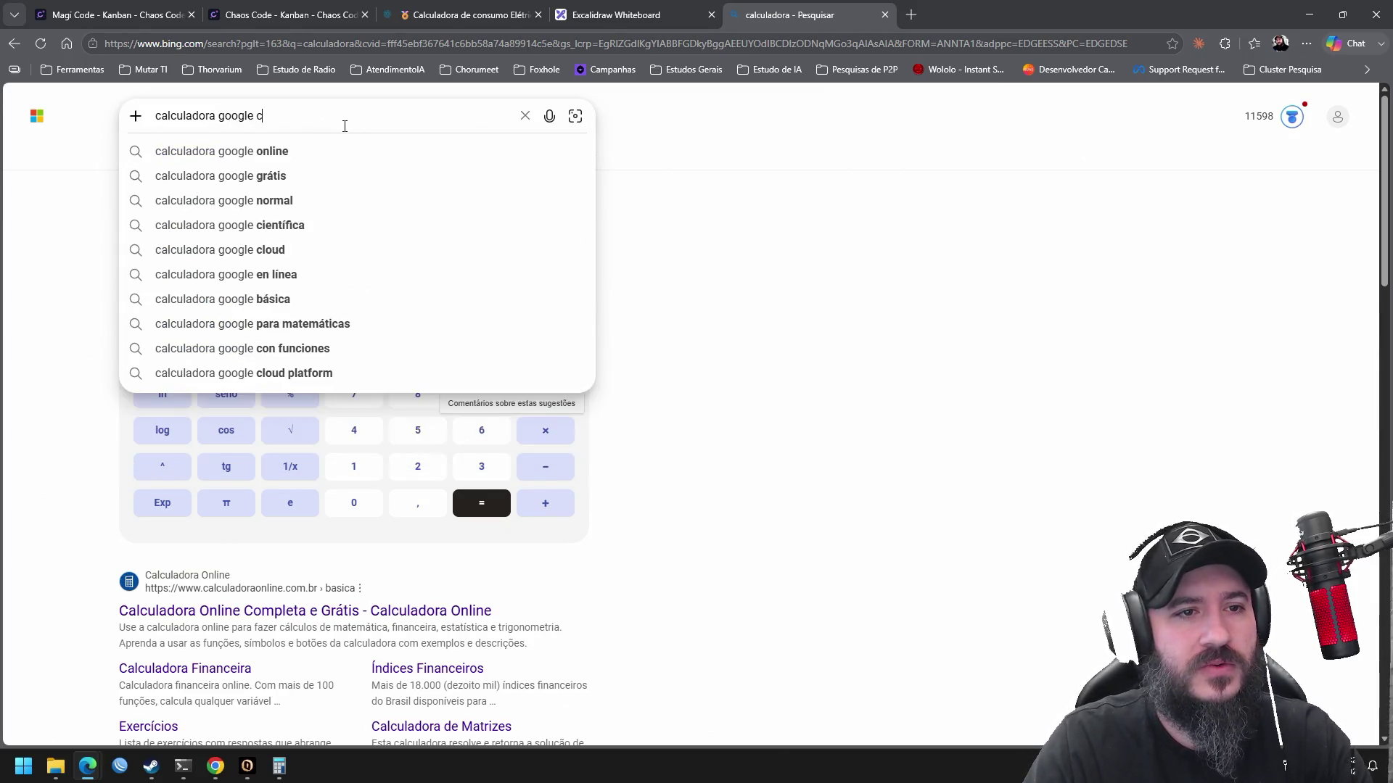
{"action": "key", "text": "Return"}
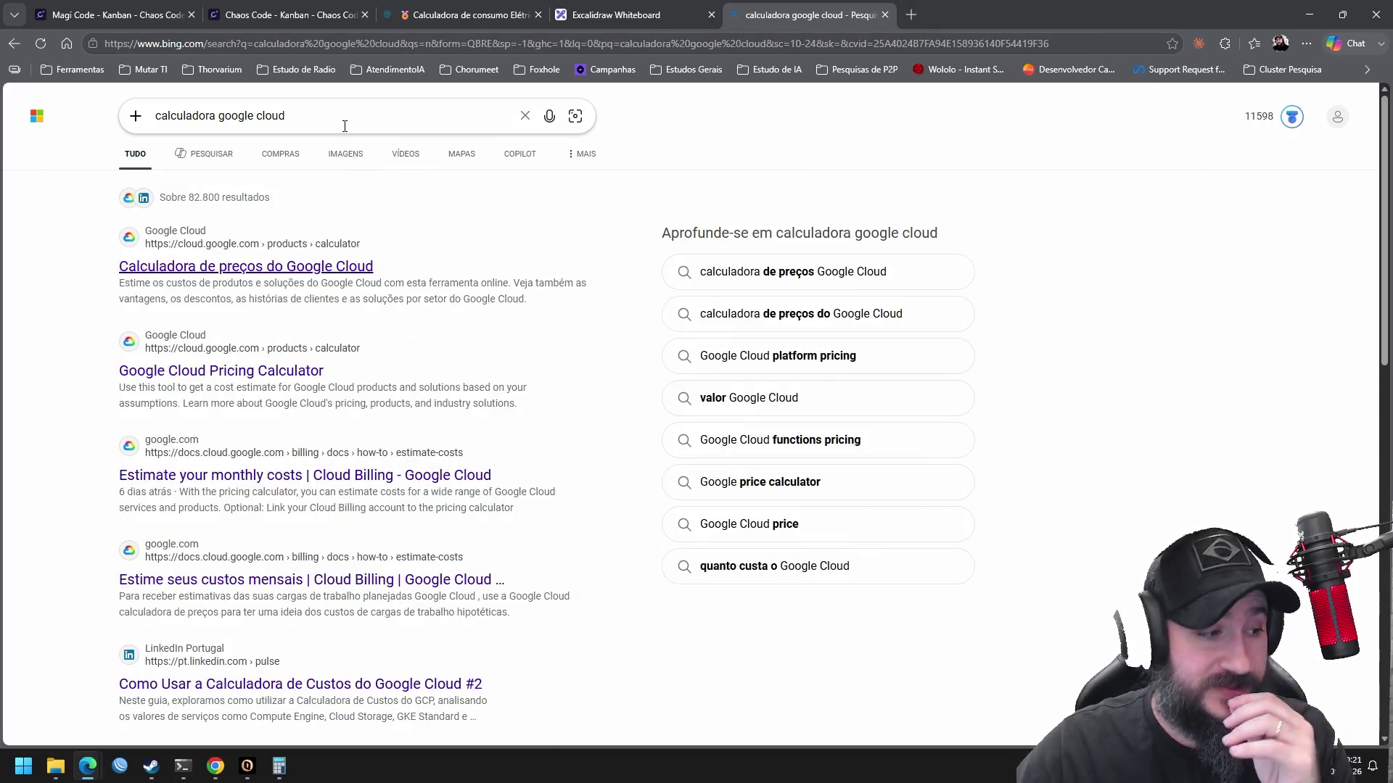
{"action": "left_click", "coordinate": [320, 267]}
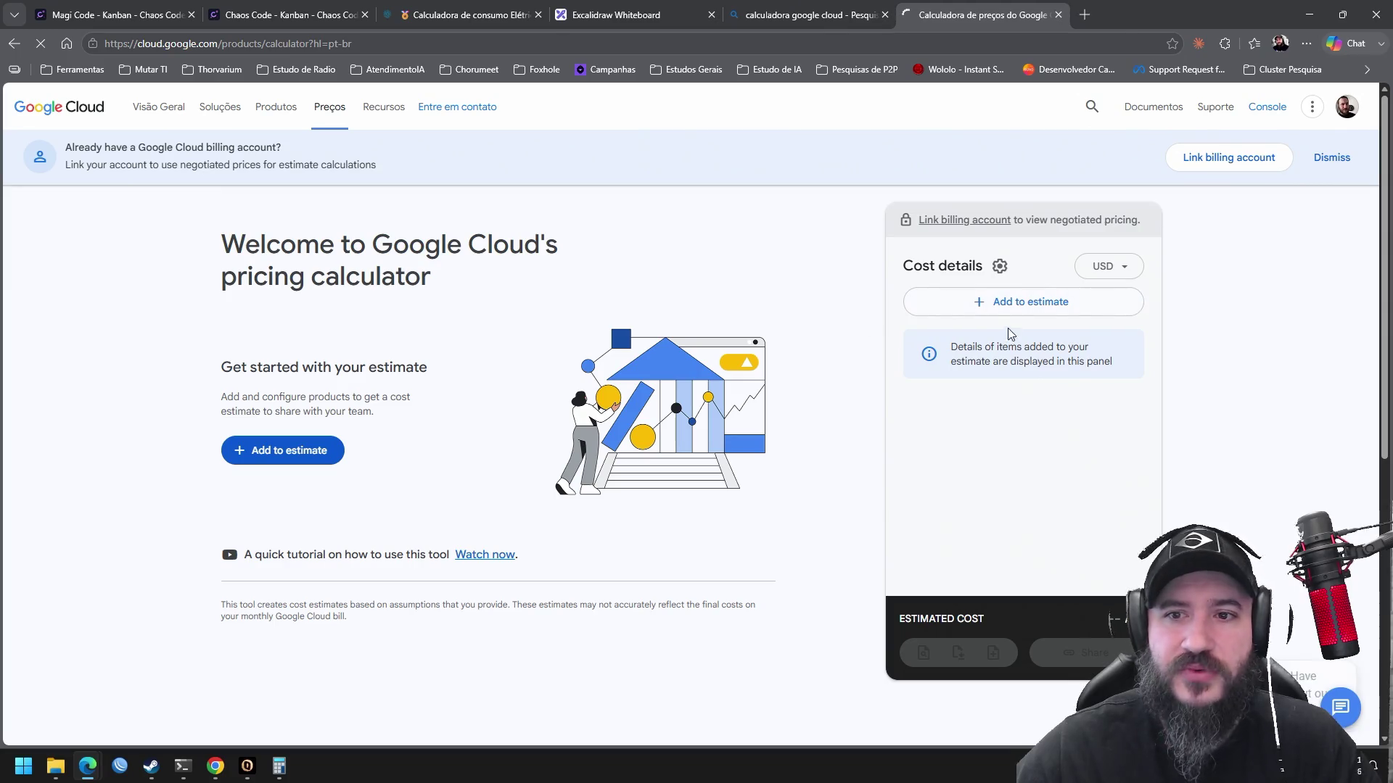
Switch the estimate's cost currency from USD to BRL and bring up the product list
{"action": "left_click", "coordinate": [1125, 274]}
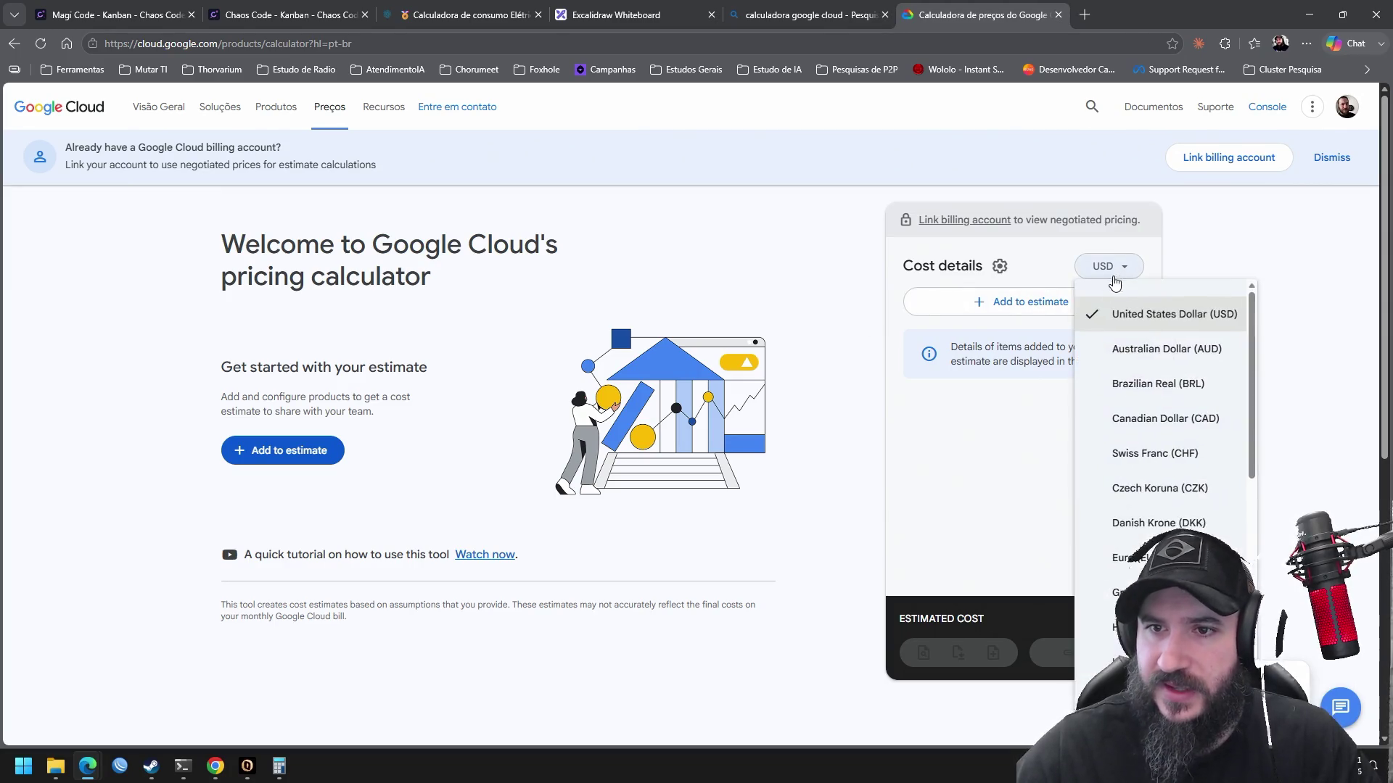
{"action": "left_click", "coordinate": [1176, 390]}
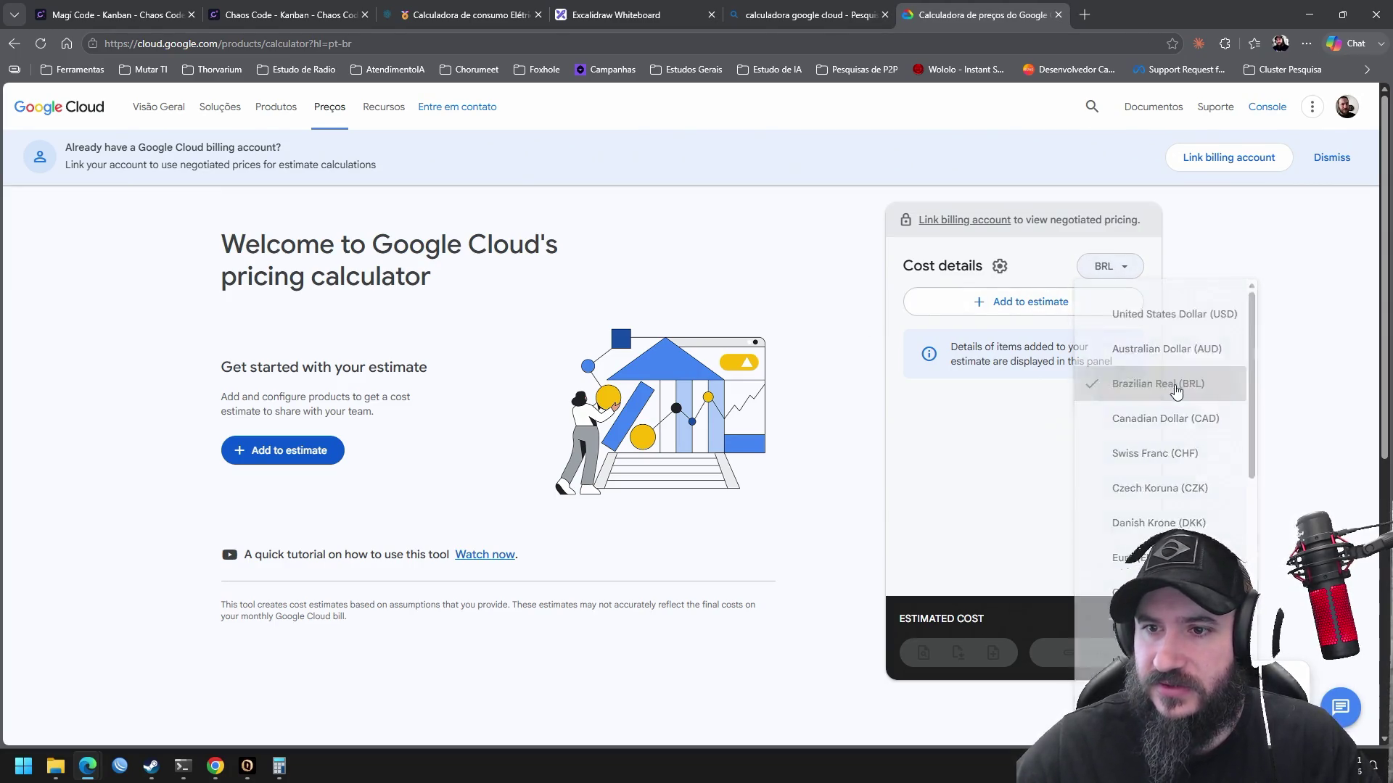
{"action": "left_click", "coordinate": [1015, 302]}
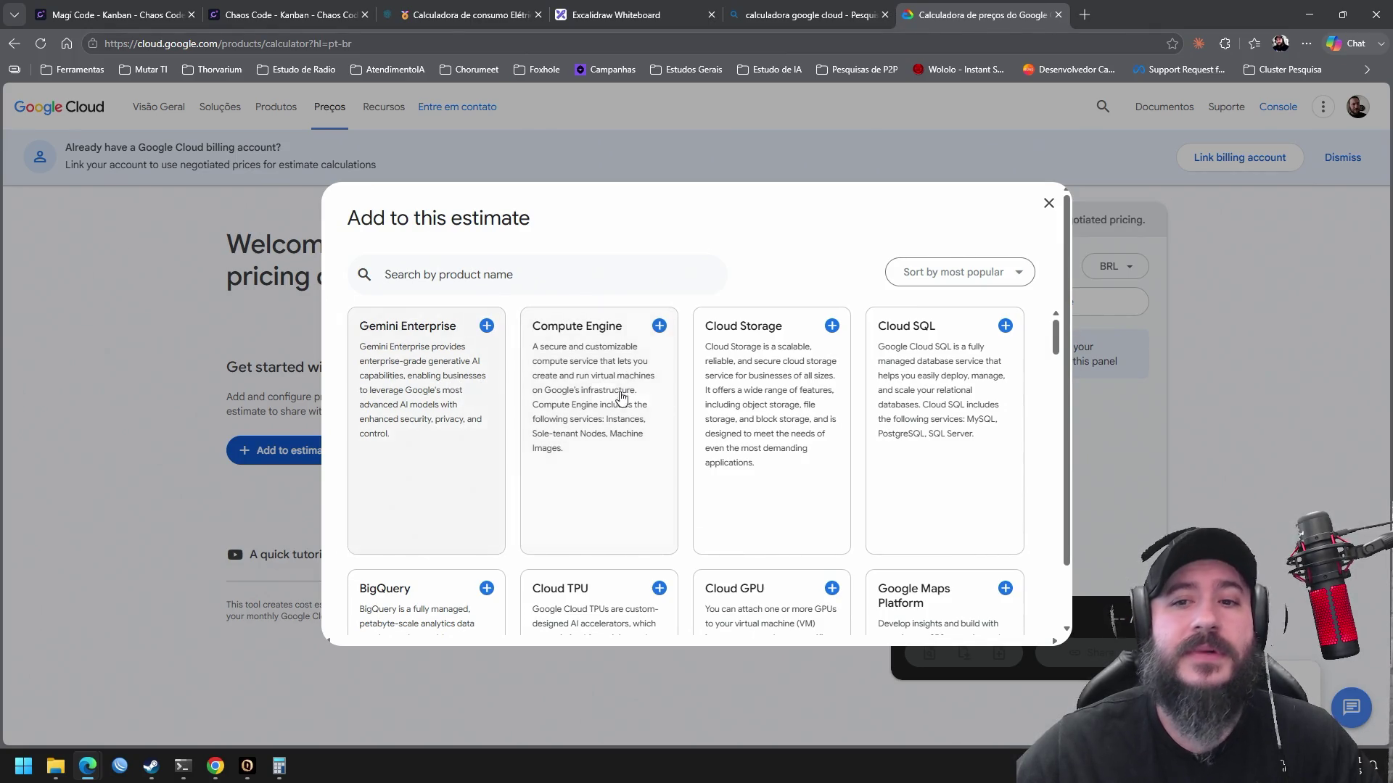
{"action": "scroll", "coordinate": [1068, 327], "scroll_direction": "down", "scroll_amount": 3}
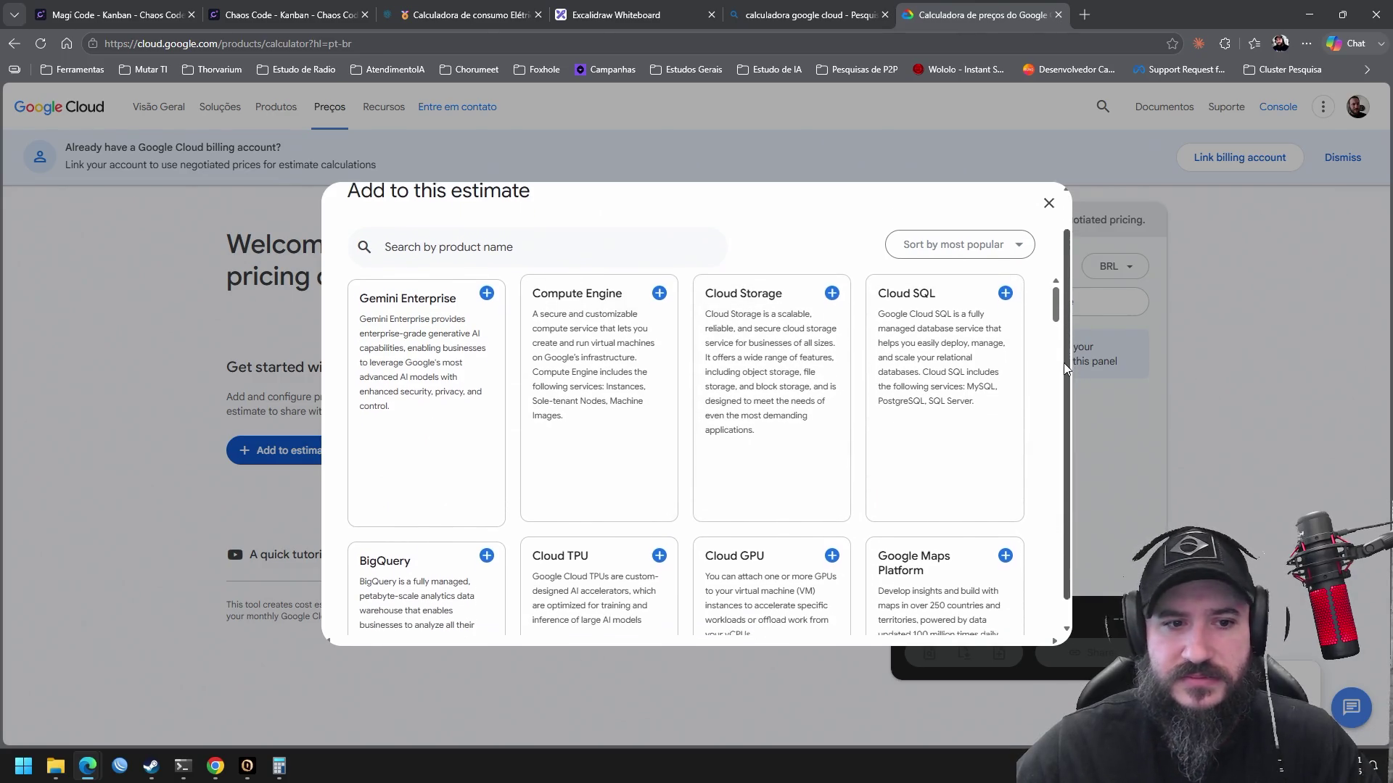
{"action": "scroll", "coordinate": [1064, 307], "scroll_direction": "up", "scroll_amount": 3}
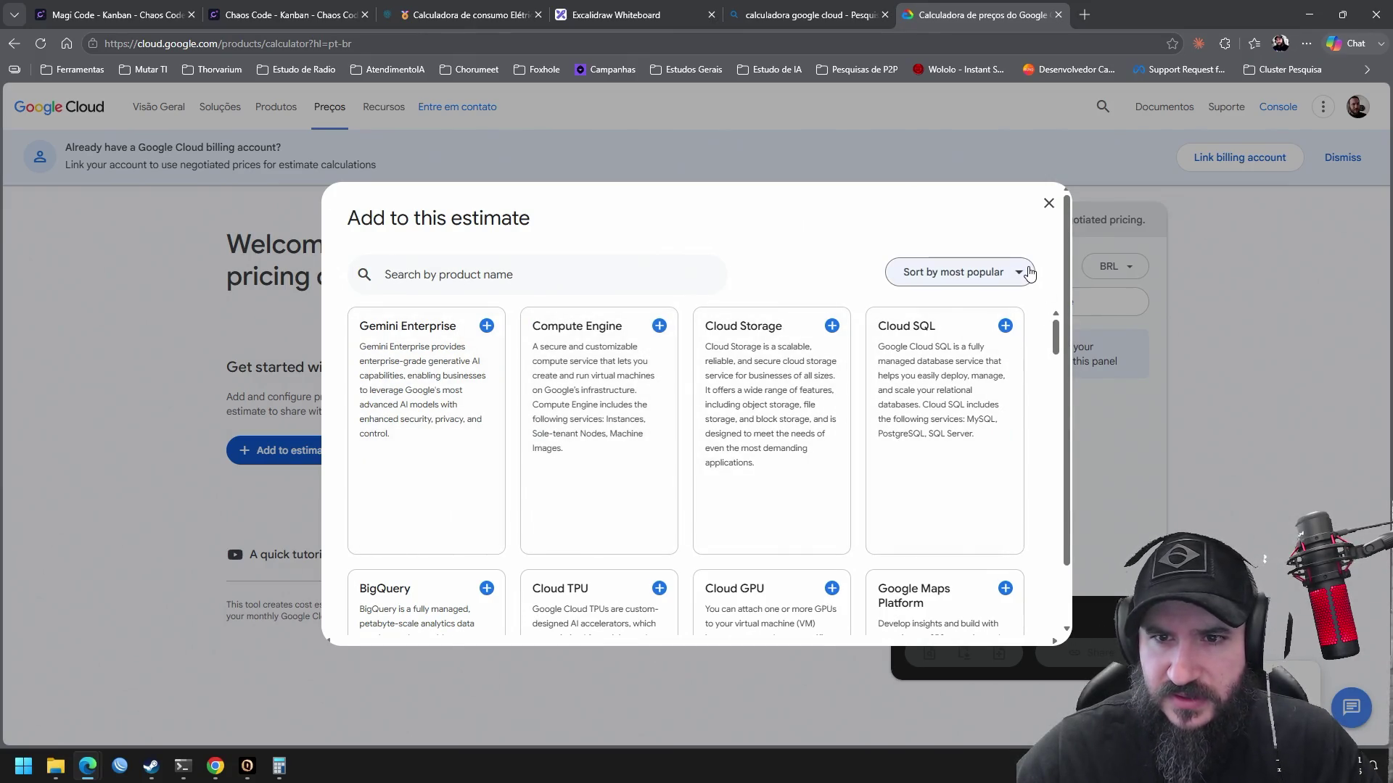
Browse and search the product list, then add Compute Engine to the estimate
{"action": "left_click", "coordinate": [1019, 272]}
{"action": "left_click", "coordinate": [1027, 274]}
{"action": "left_click_drag", "start_coordinate": [1055, 338], "coordinate": [1055, 472]}
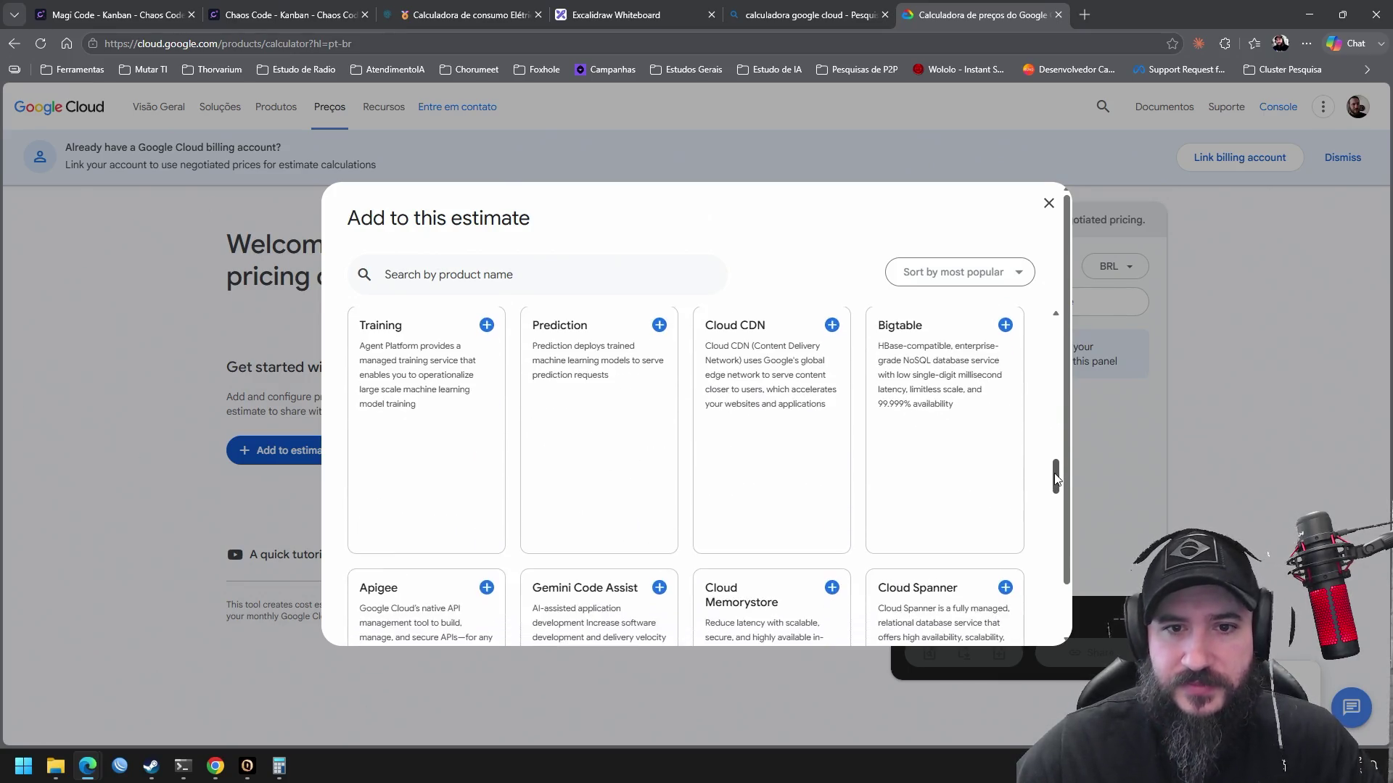
{"action": "mouse_move", "coordinate": [1056, 472]}
{"action": "left_mouse_down"}
{"action": "mouse_move", "coordinate": [1057, 489]}
{"action": "mouse_move", "coordinate": [1079, 300]}
{"action": "left_mouse_up"}
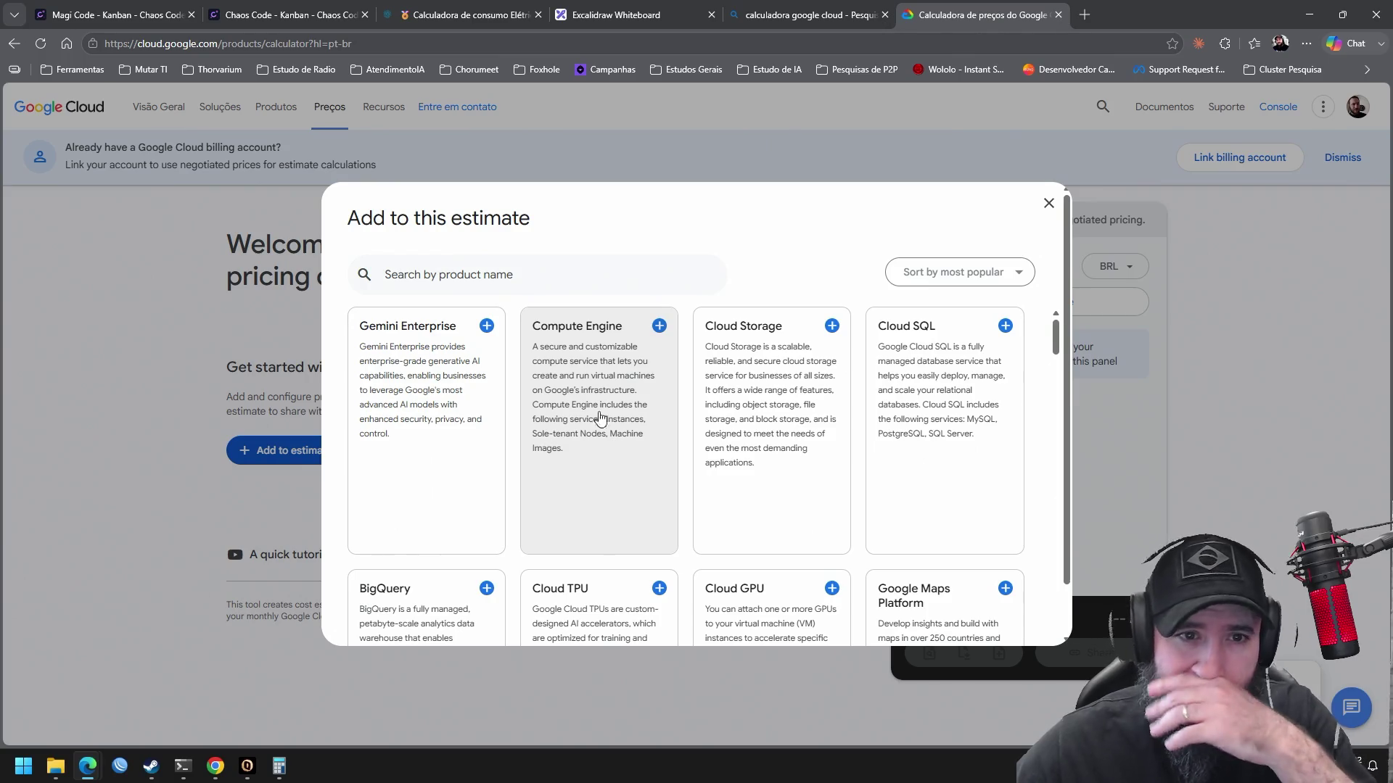
{"action": "left_click", "coordinate": [573, 267]}
{"action": "type", "text": "ger"}
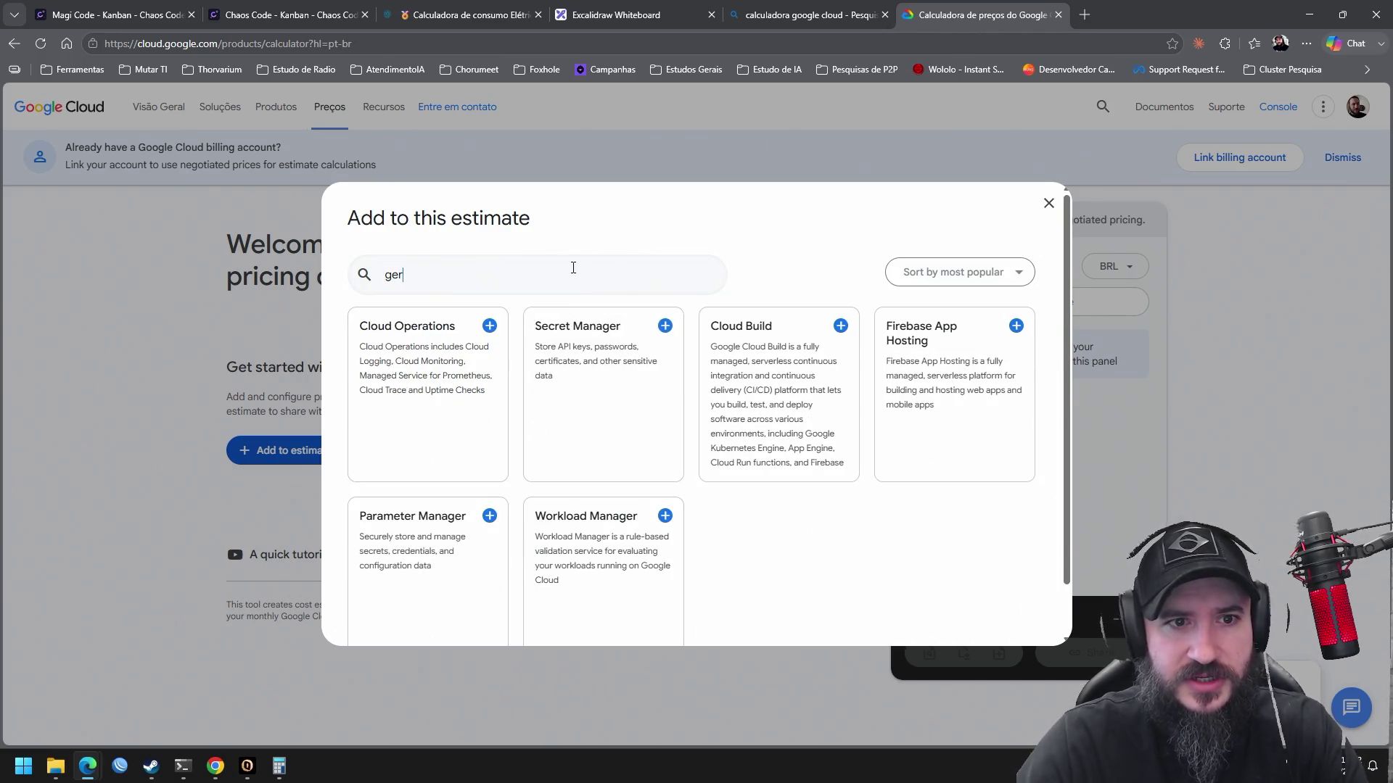
{"action": "key", "text": "BackSpace"}
{"action": "type", "text": "neral"}
{"action": "key", "text": "BackSpace"}
{"action": "key", "text": "BackSpace"}
{"action": "key", "text": "BackSpace"}
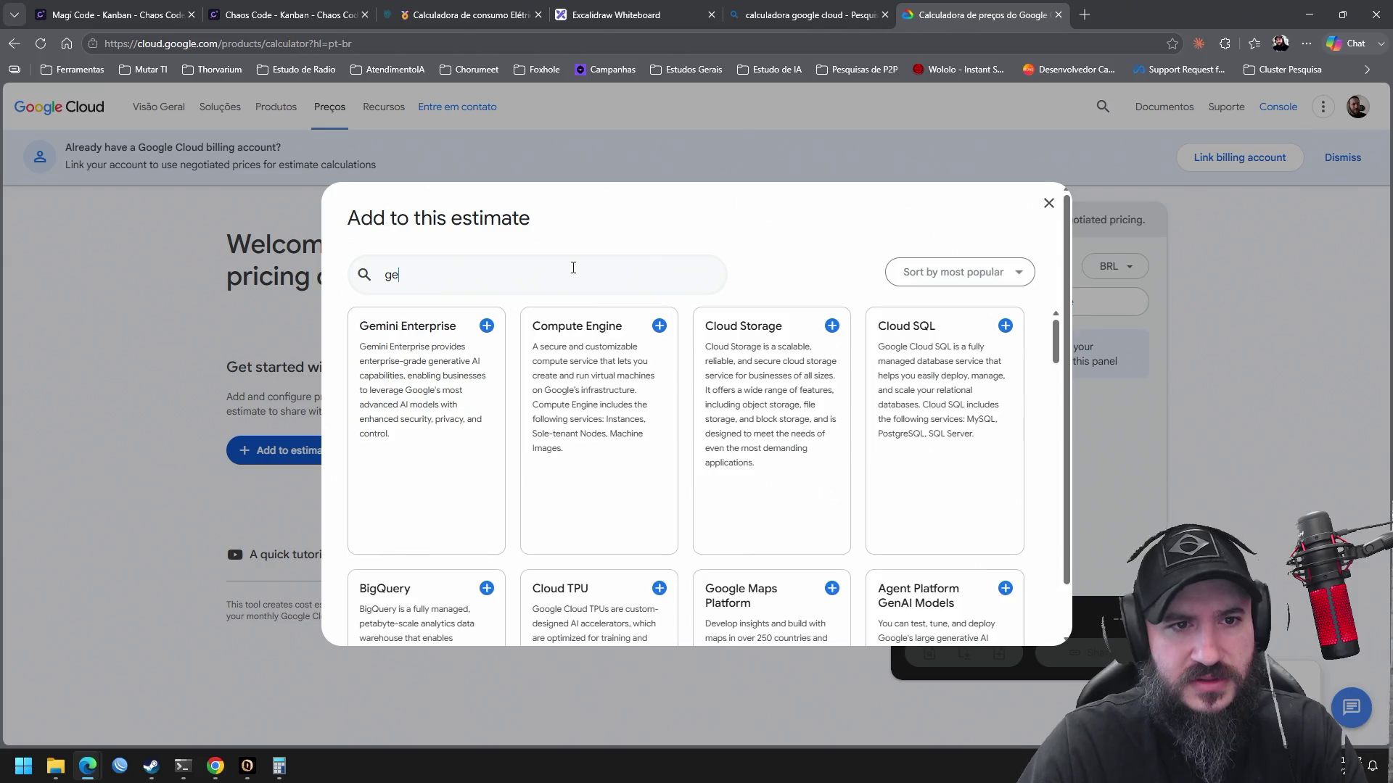
{"action": "type", "text": "ra"}
{"action": "key", "text": "BackSpace"}
{"action": "key", "text": "BackSpace"}
{"action": "key", "text": "BackSpace"}
{"action": "key", "text": "BackSpace"}
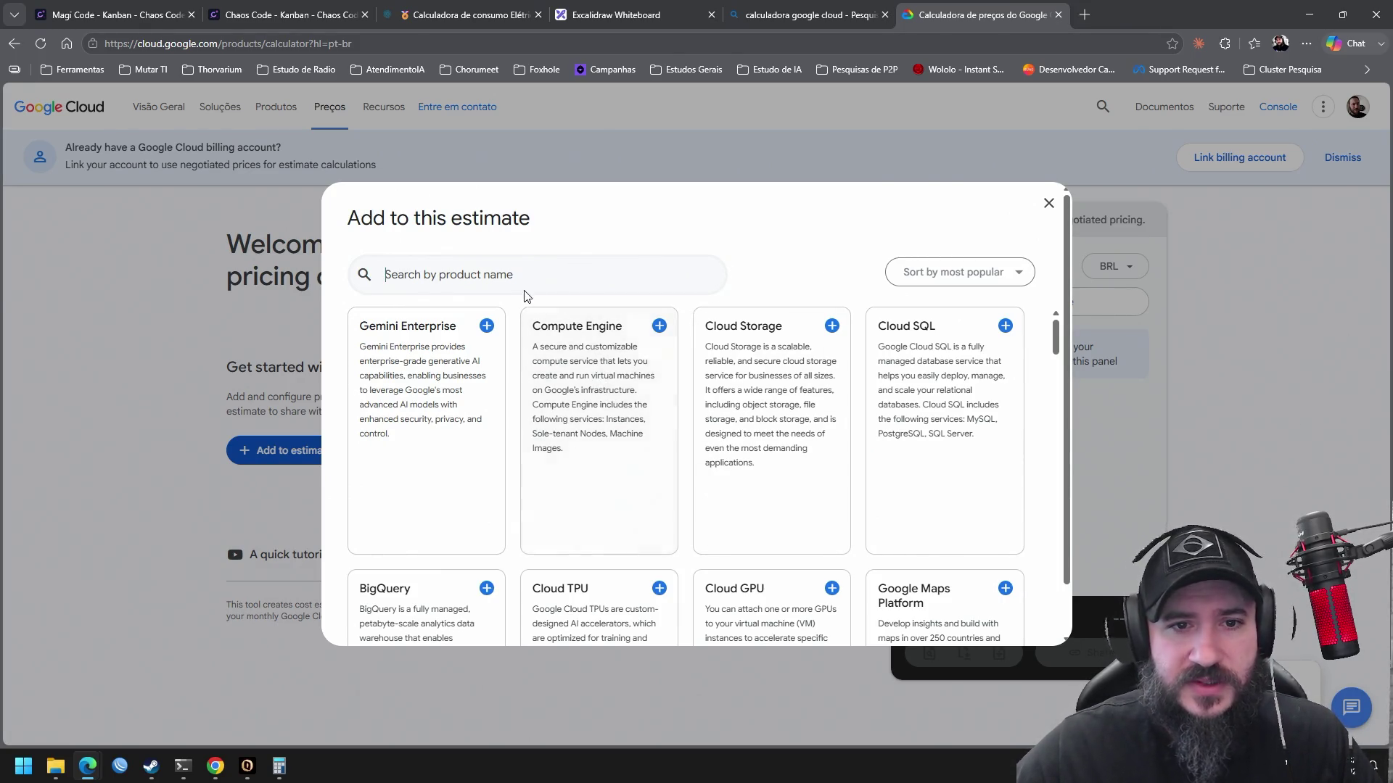
{"action": "left_click", "coordinate": [622, 395]}
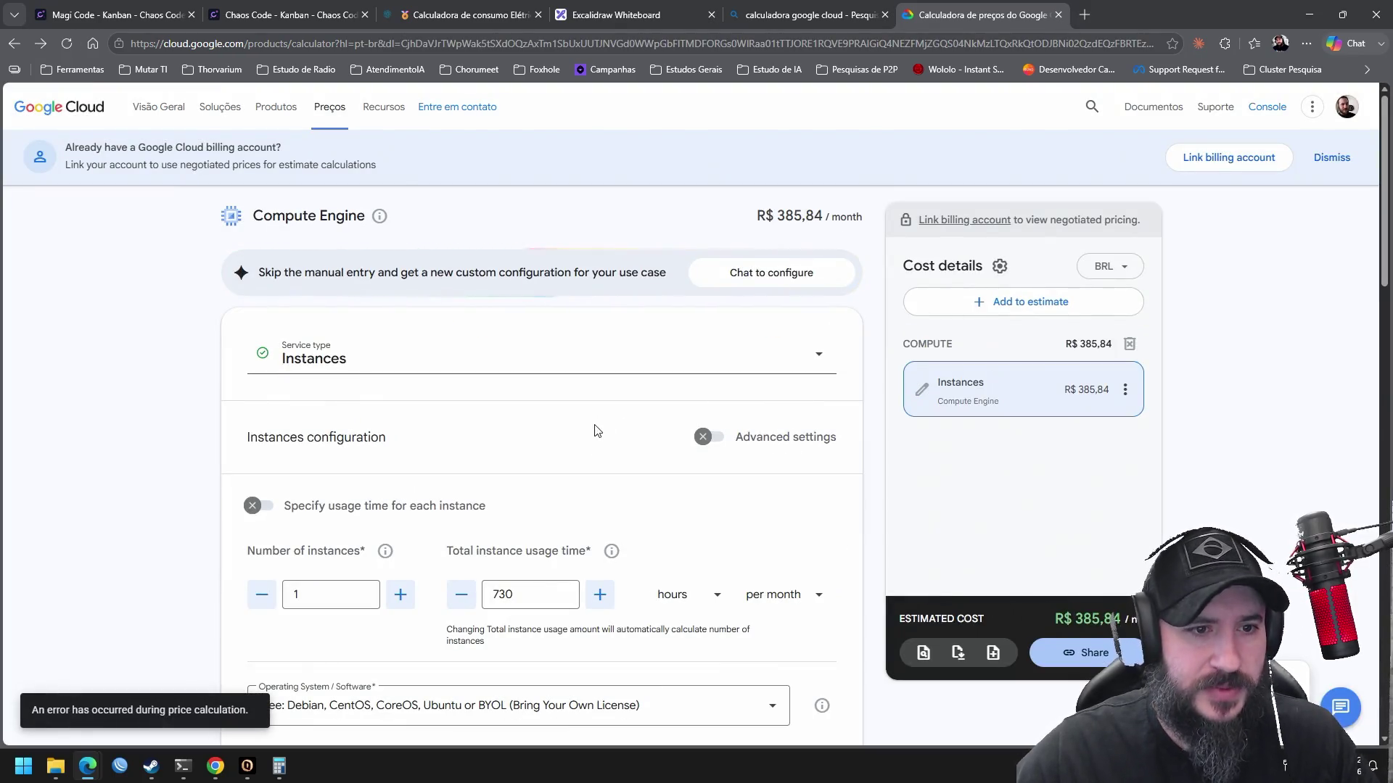
Add the Compute Engine instance at R$ 385,84/month and scroll down to its Machine type section
{"action": "middle_click", "coordinate": [608, 487]}
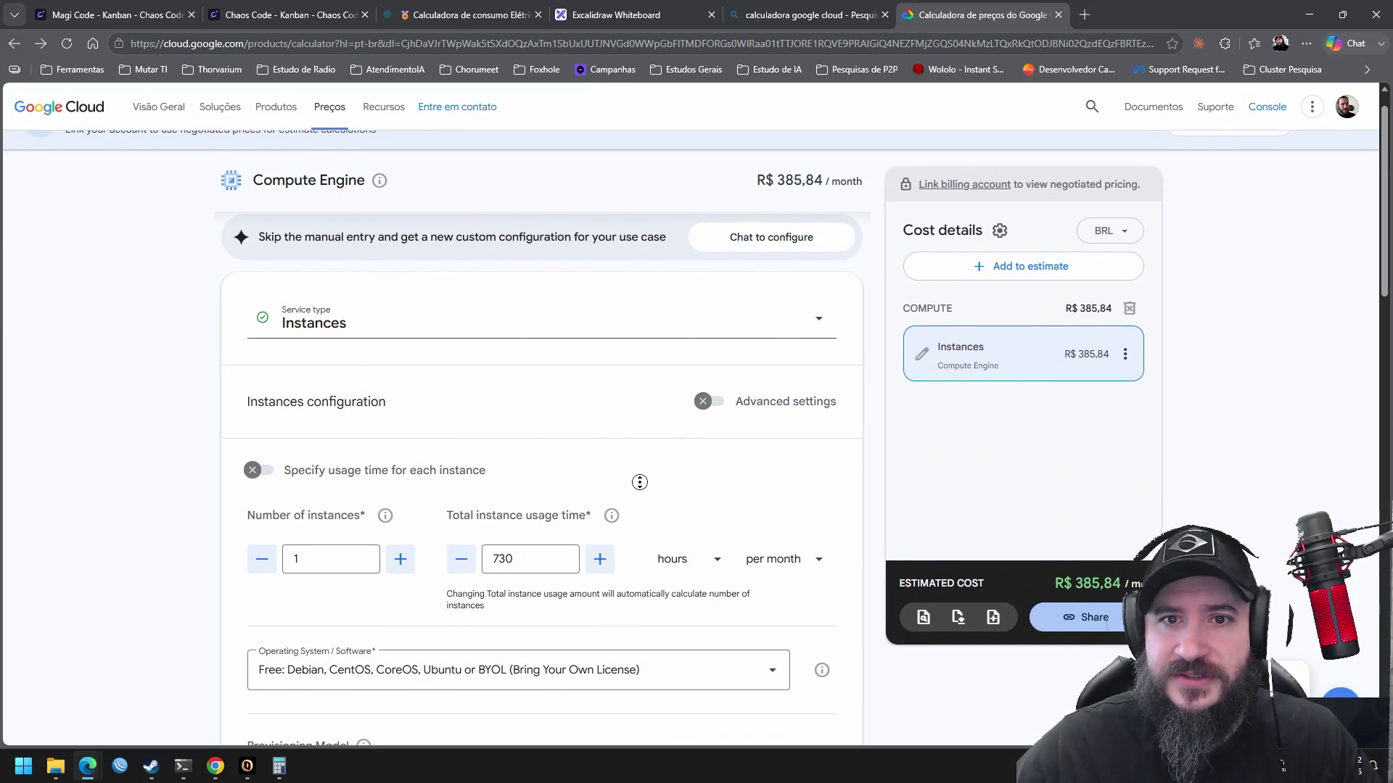
{"action": "middle_click", "coordinate": [693, 441]}
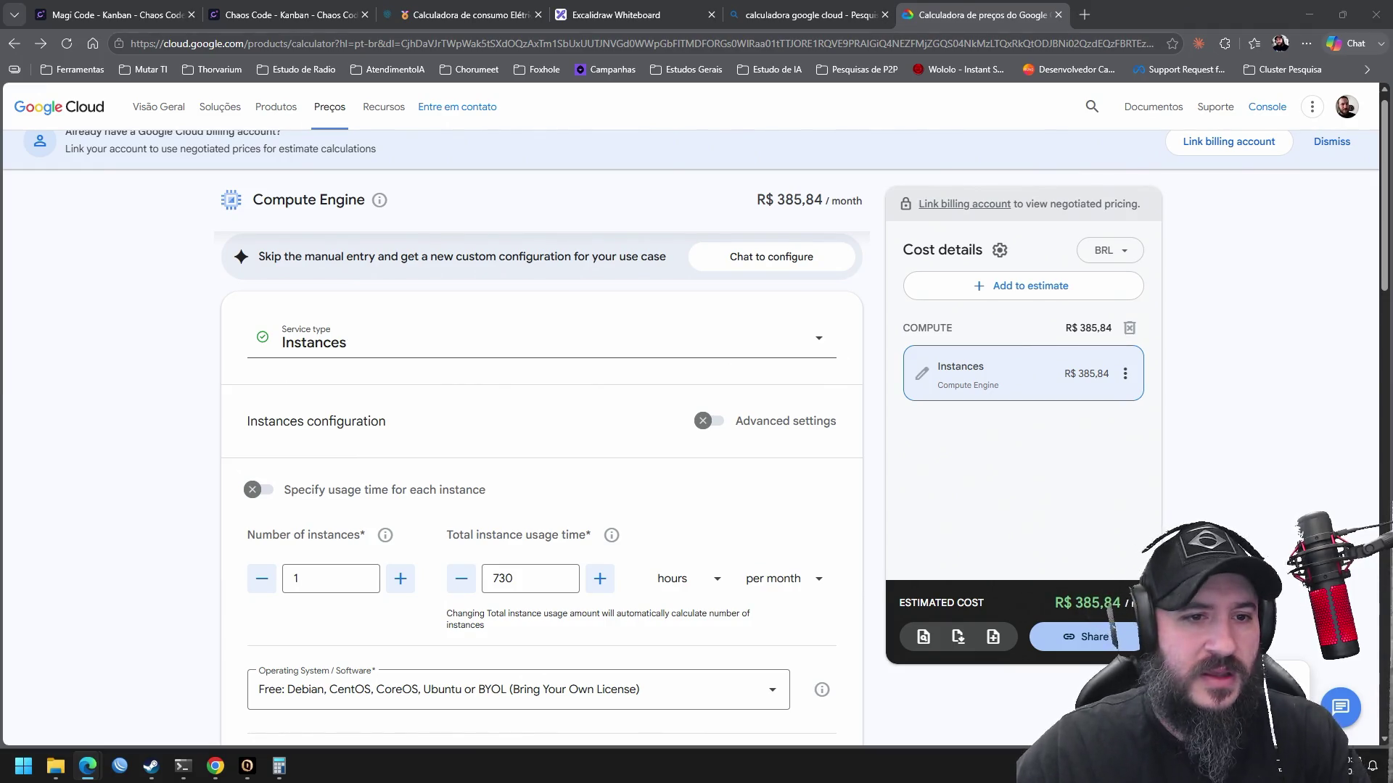
{"action": "scroll", "coordinate": [877, 281], "scroll_direction": "down", "scroll_amount": 2}
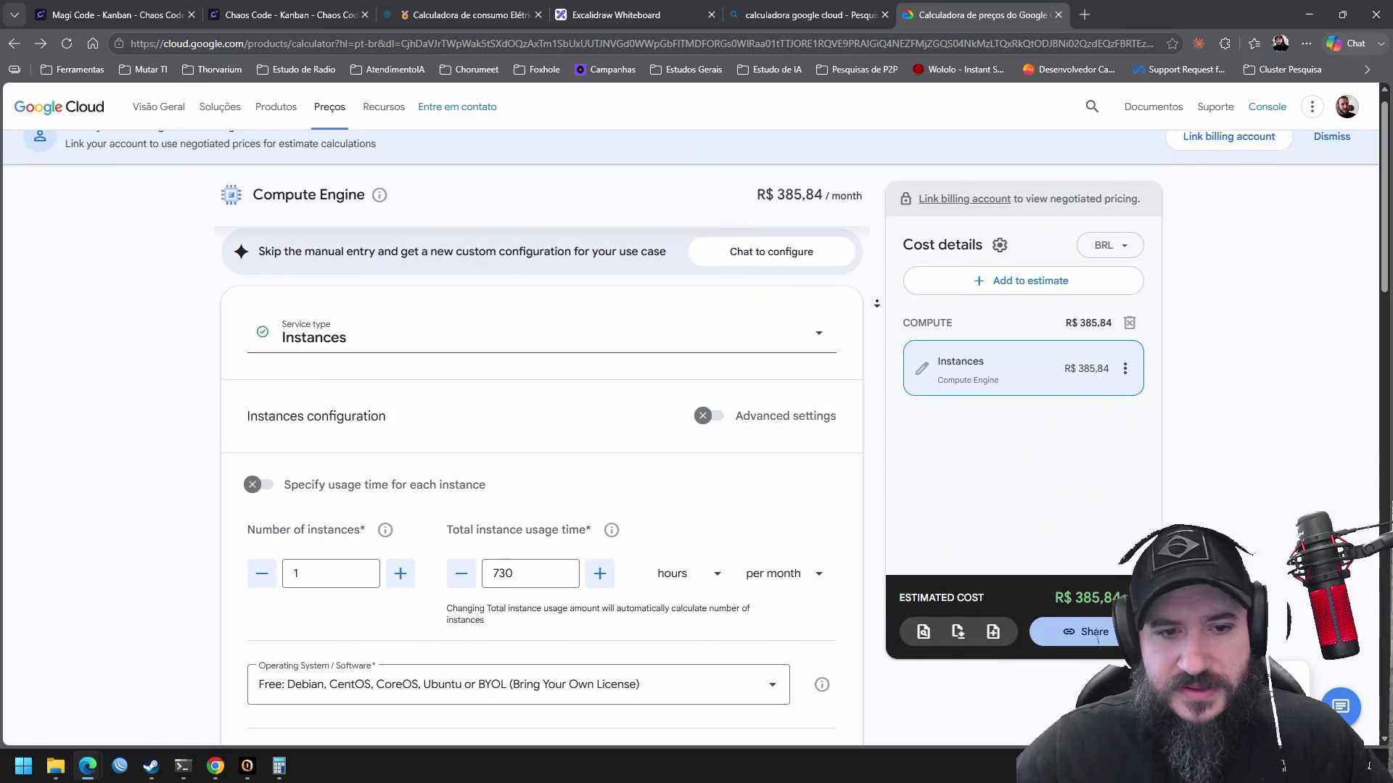
{"action": "scroll", "coordinate": [878, 307], "scroll_direction": "down", "scroll_amount": 4}
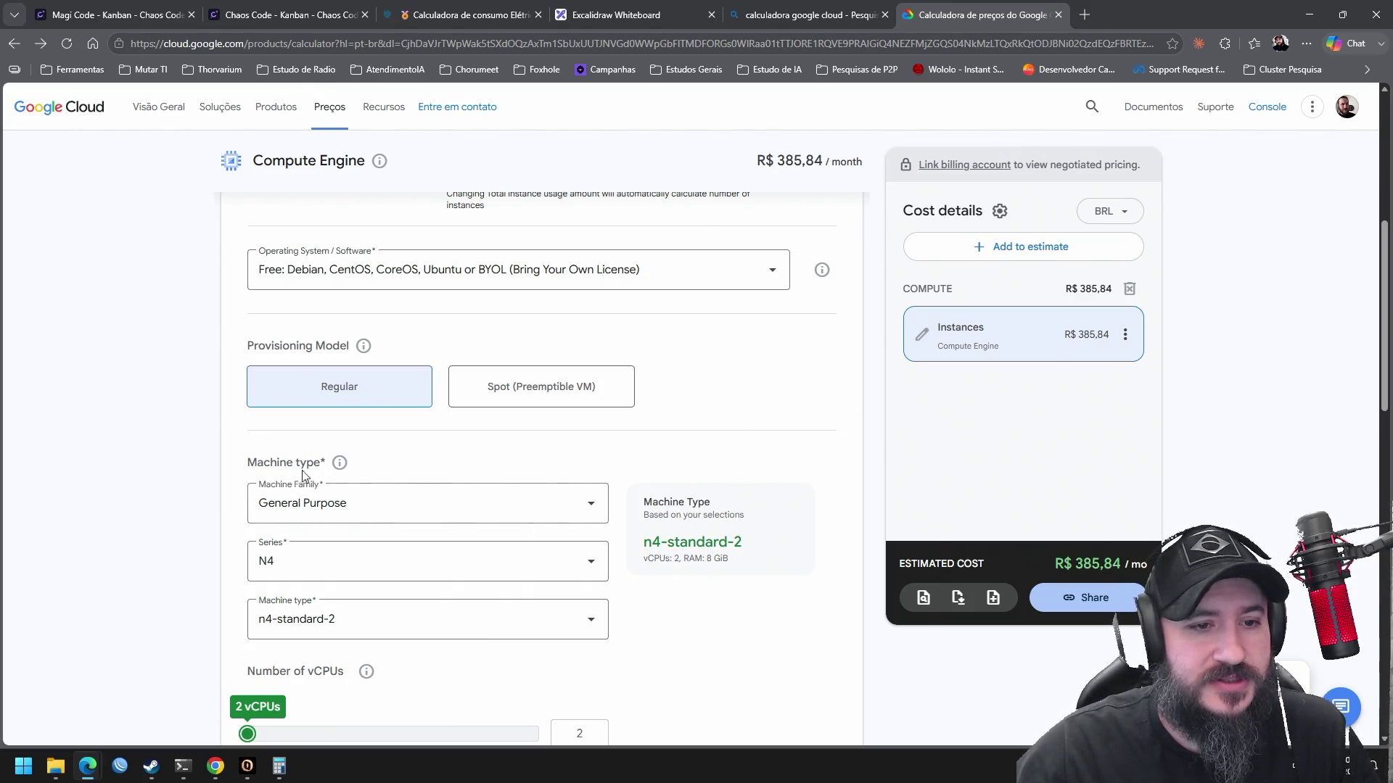
{"action": "scroll", "coordinate": [826, 442], "scroll_direction": "up", "scroll_amount": 3}
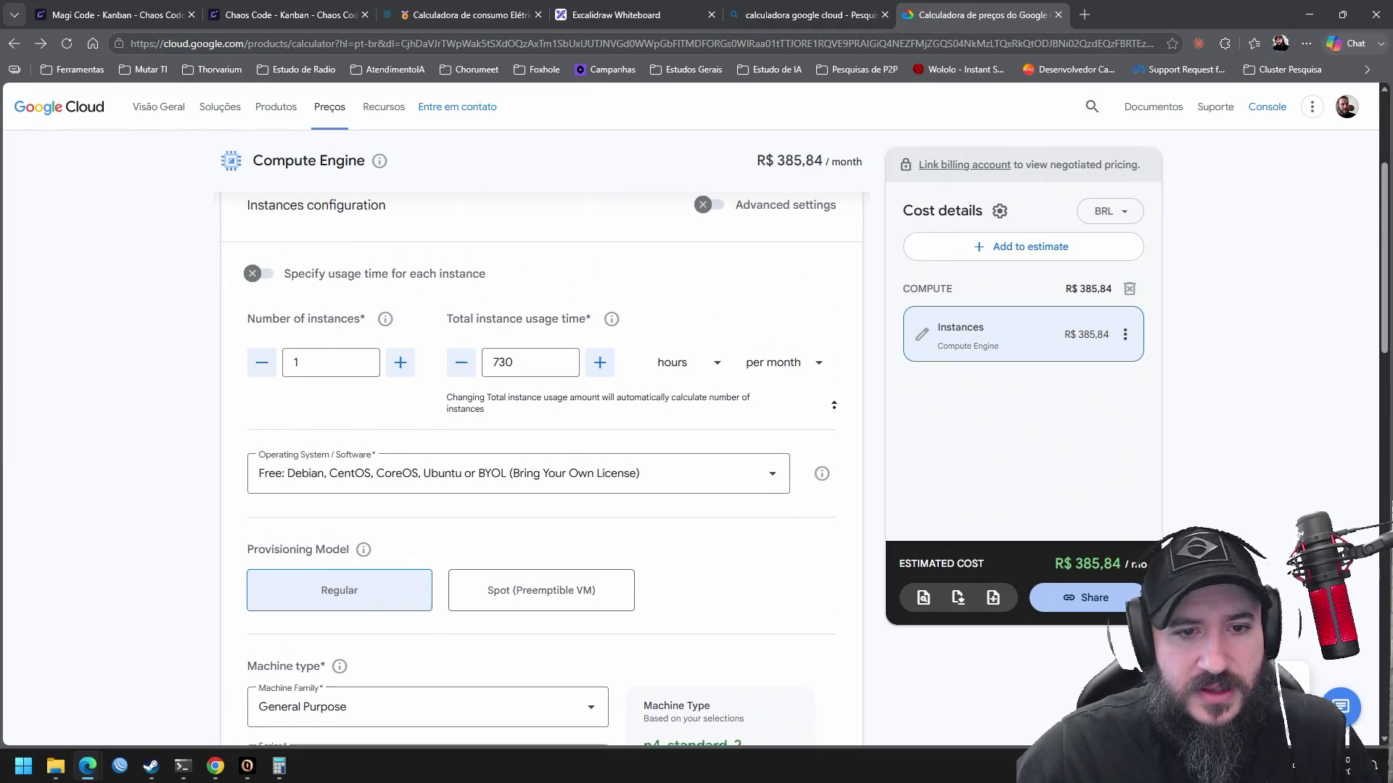
{"action": "scroll", "coordinate": [834, 410], "scroll_direction": "down", "scroll_amount": 5}
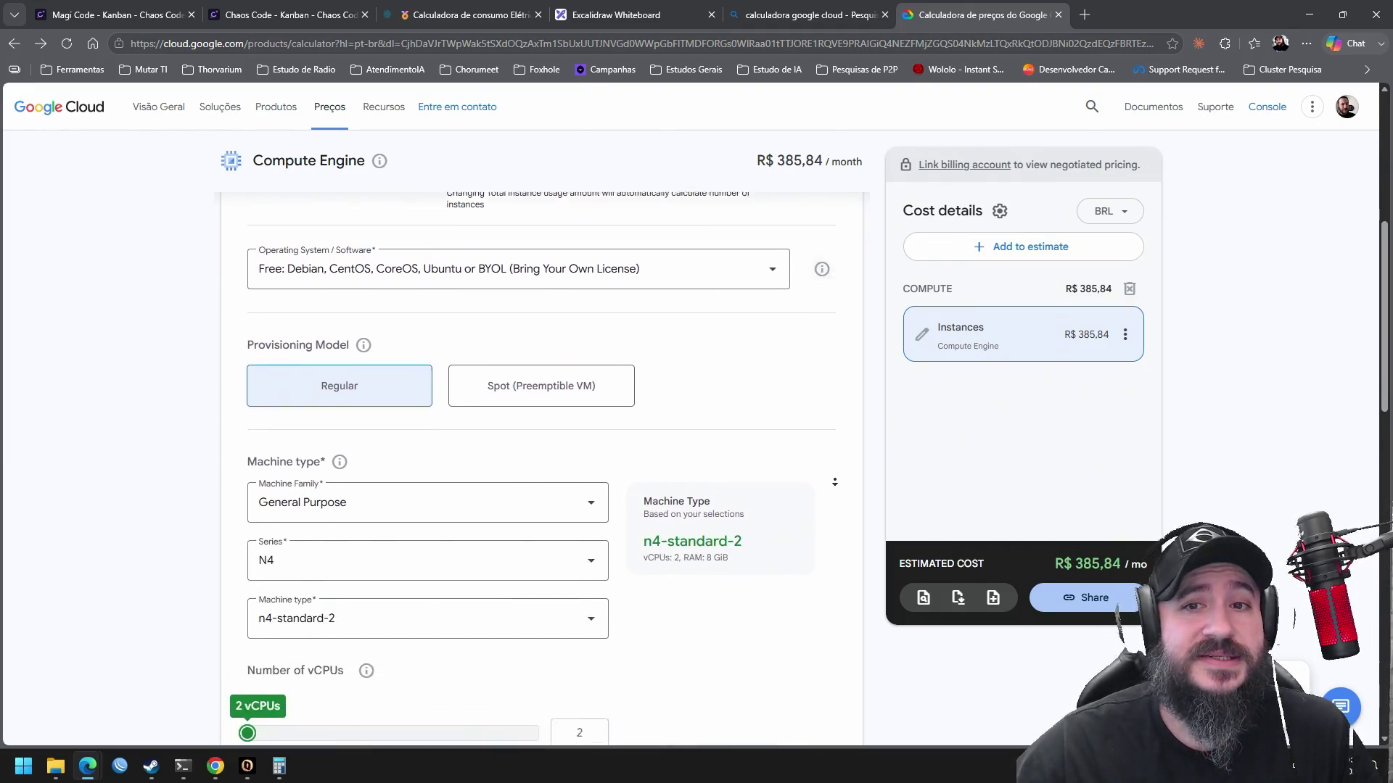
{"action": "scroll", "coordinate": [835, 477], "scroll_direction": "down", "scroll_amount": 2}
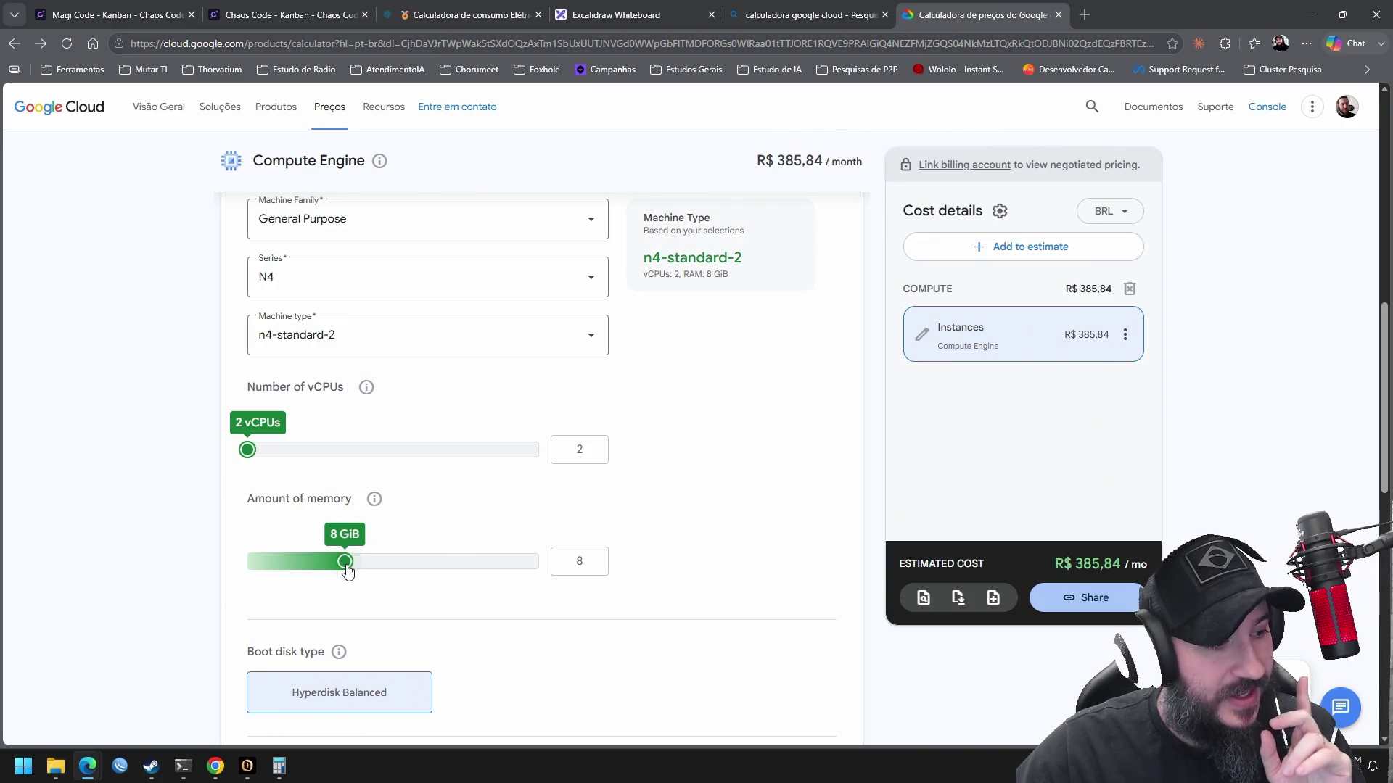
Set a custom machine type of 64 vCPUs and 122.05 GiB memory, bringing the estimate to R$ 10.721,44/month
{"action": "left_click_drag", "start_coordinate": [347, 571], "coordinate": [562, 570]}
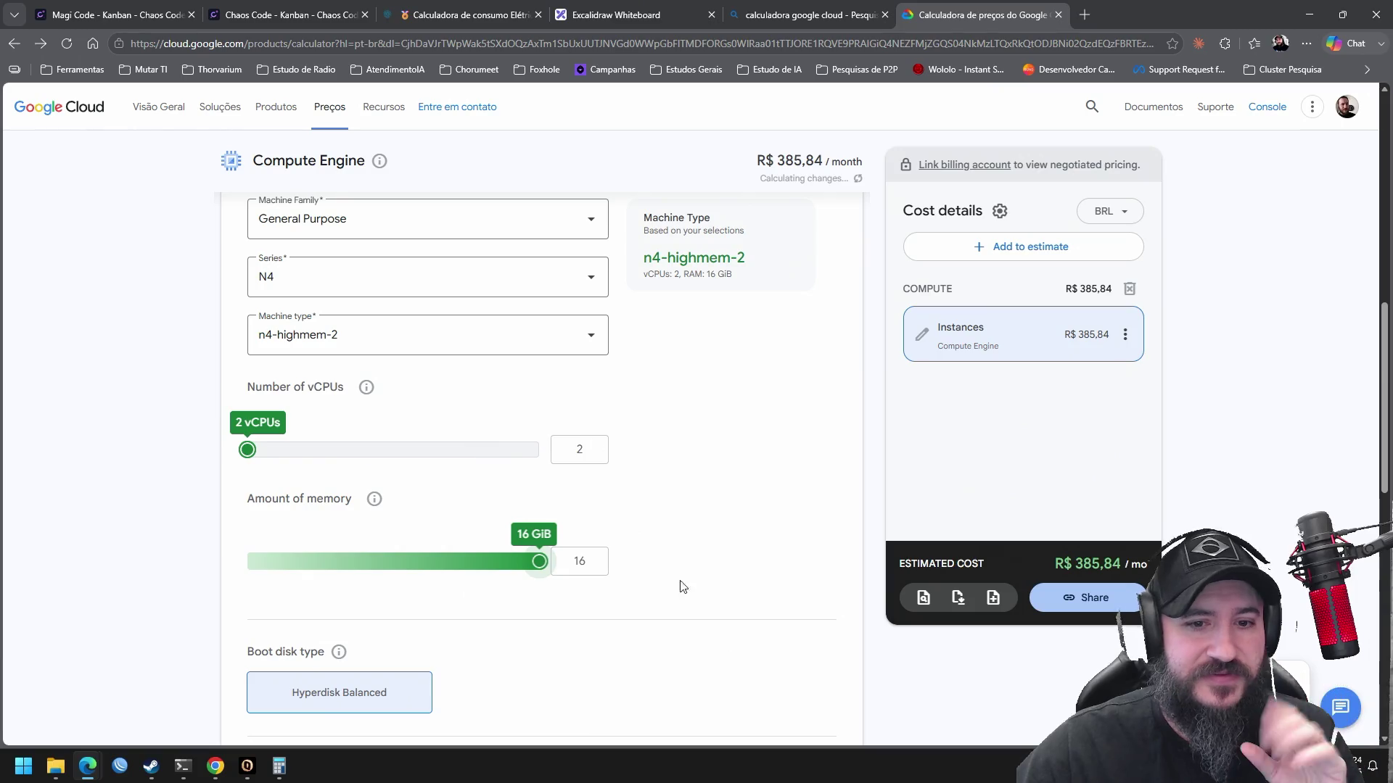
{"action": "mouse_move", "coordinate": [247, 450]}
{"action": "left_mouse_down"}
{"action": "mouse_move", "coordinate": [508, 464]}
{"action": "mouse_move", "coordinate": [480, 464]}
{"action": "left_mouse_up"}
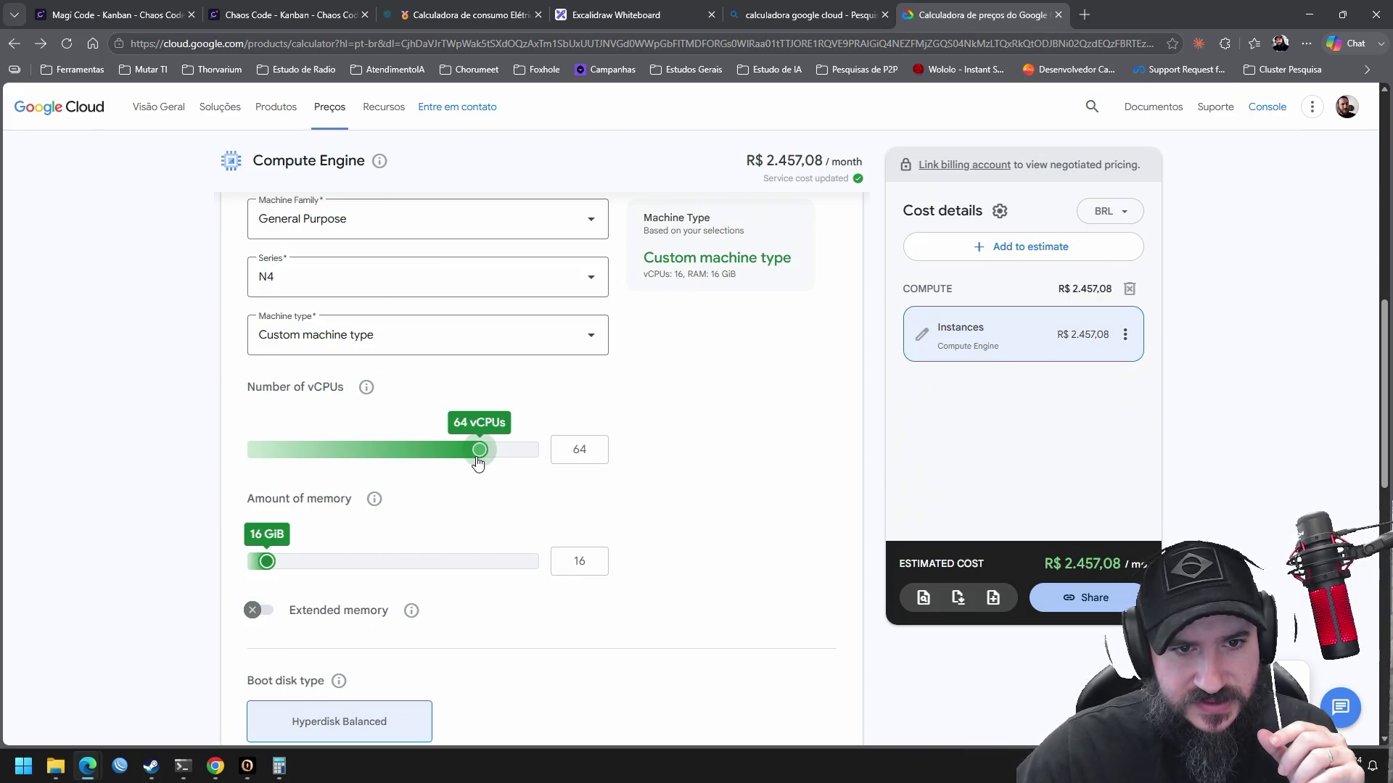
{"action": "mouse_move", "coordinate": [250, 568]}
{"action": "left_mouse_down"}
{"action": "mouse_move", "coordinate": [369, 566]}
{"action": "mouse_move", "coordinate": [303, 568]}
{"action": "left_mouse_up"}
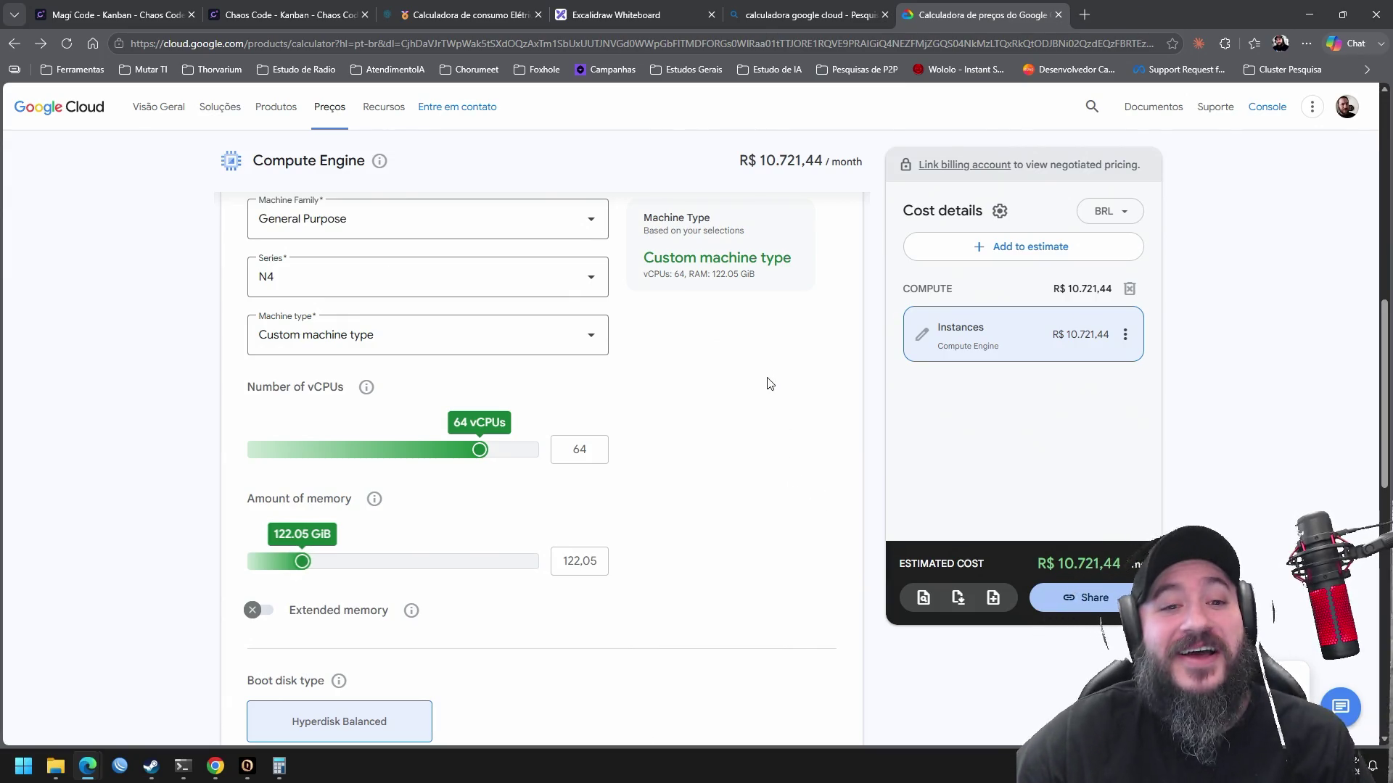
{"action": "middle_click", "coordinate": [715, 377]}
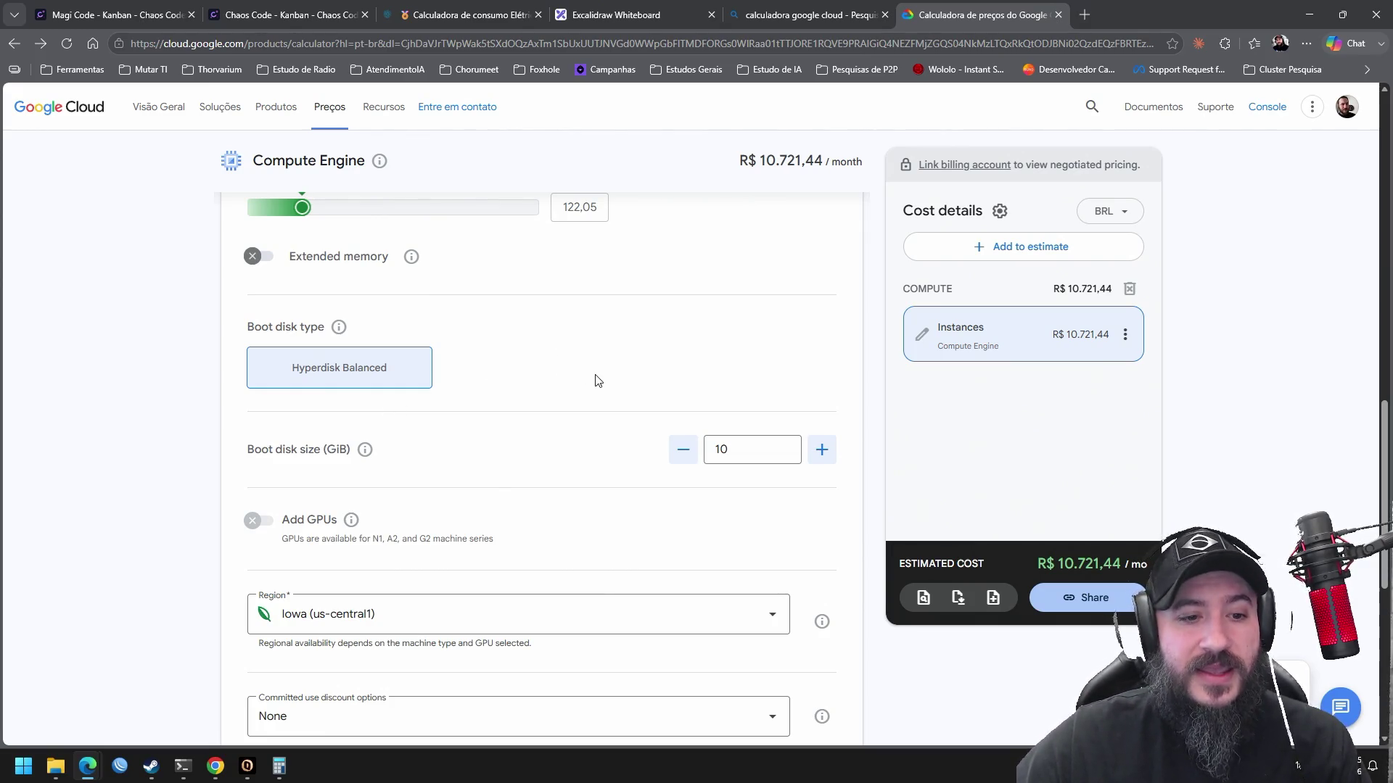
{"action": "scroll", "coordinate": [595, 384], "scroll_direction": "down", "scroll_amount": 3}
{"action": "left_click", "coordinate": [498, 399]}
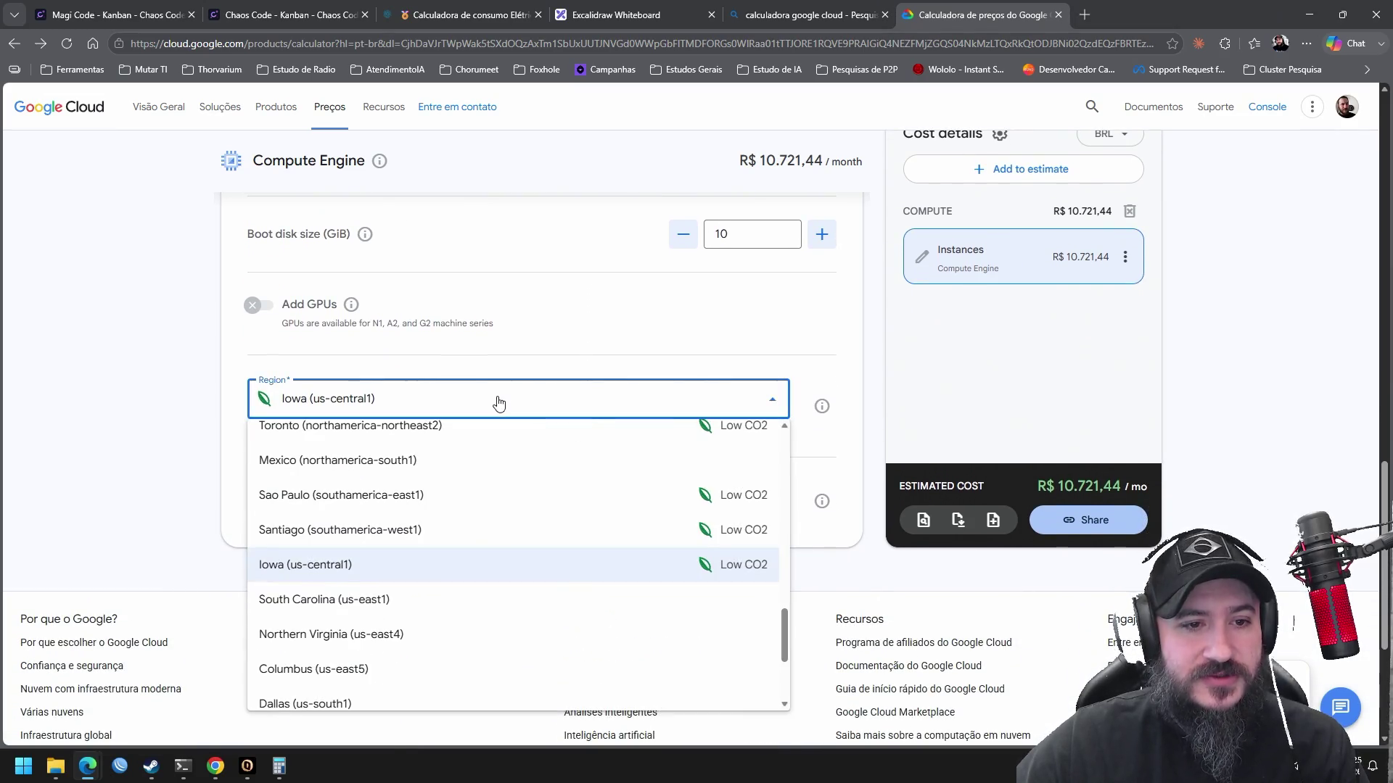
{"action": "left_click", "coordinate": [372, 495]}
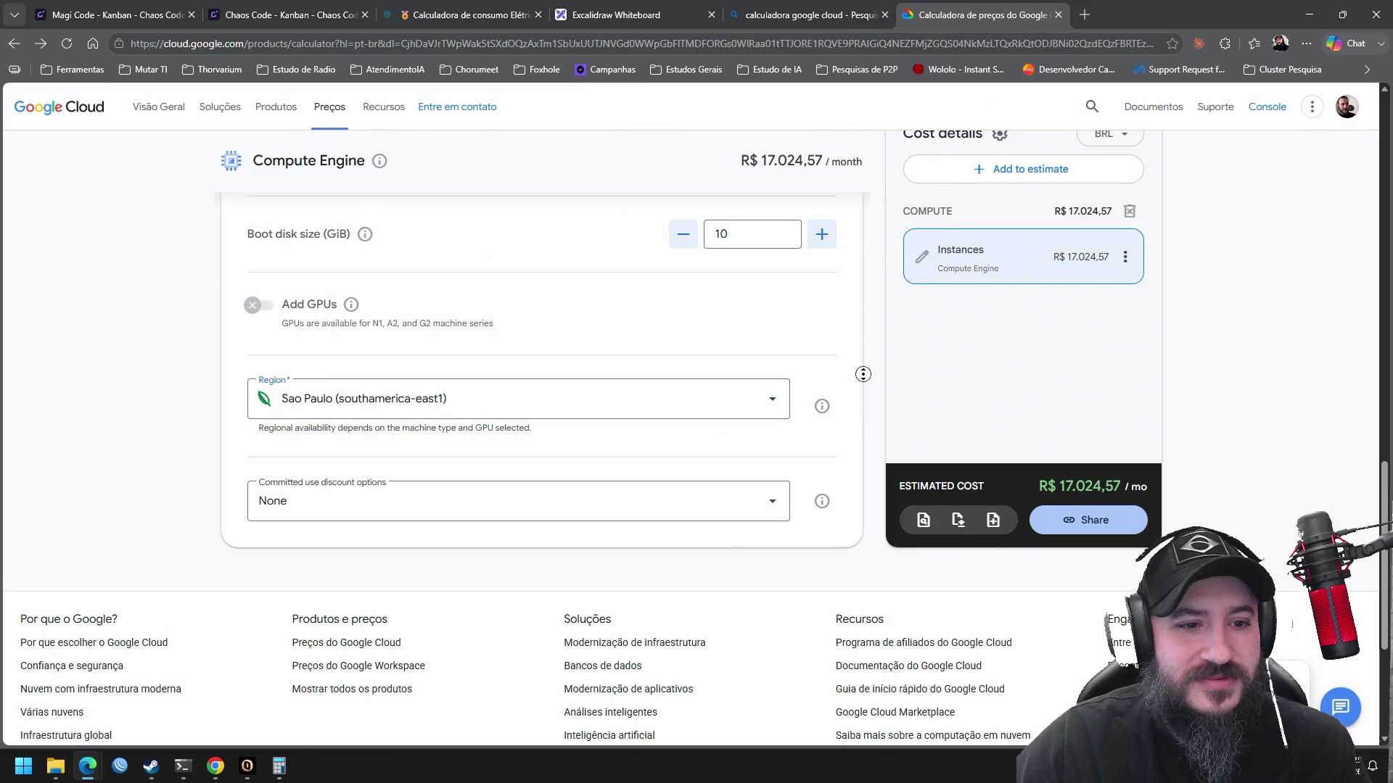
{"action": "scroll", "coordinate": [861, 377], "scroll_direction": "up", "scroll_amount": 2}
{"action": "scroll", "coordinate": [864, 353], "scroll_direction": "up", "scroll_amount": 2}
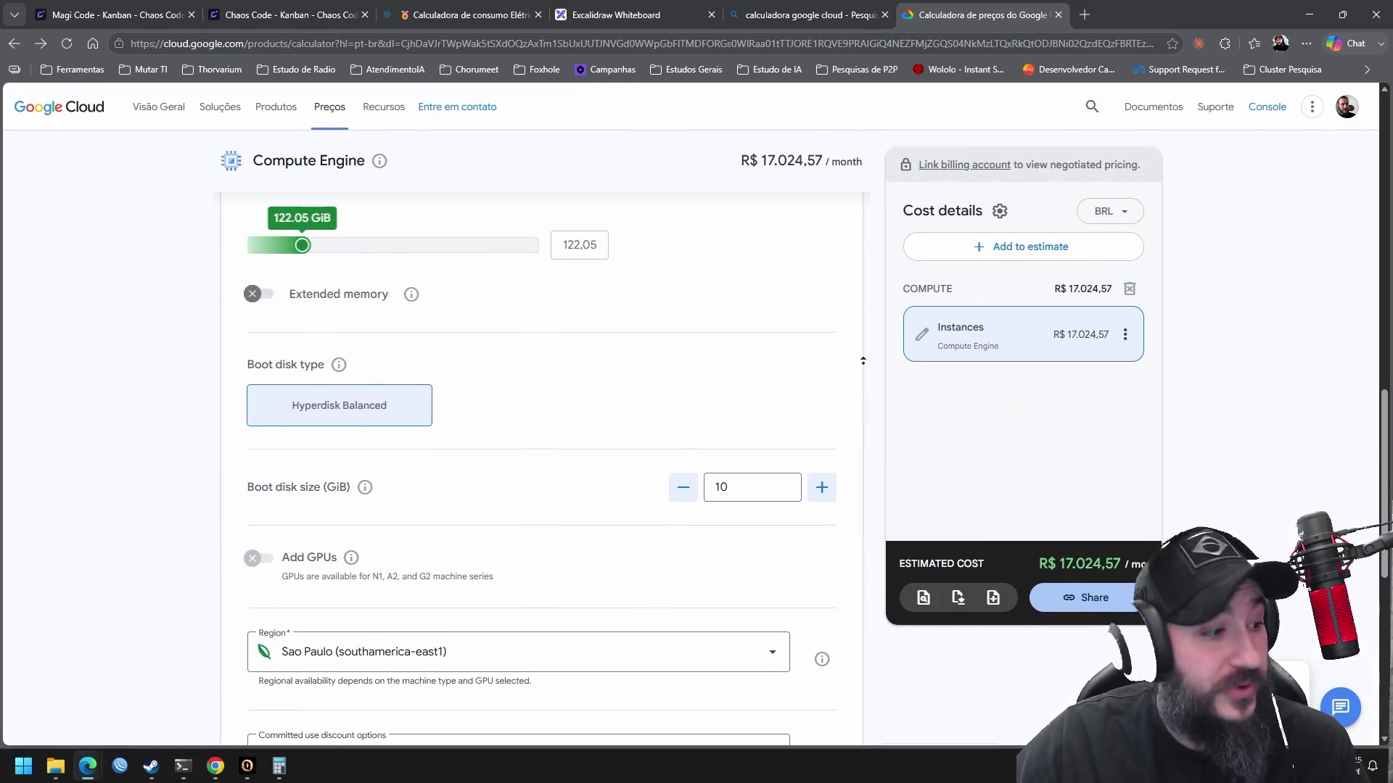
{"action": "scroll", "coordinate": [856, 433], "scroll_direction": "down", "scroll_amount": 1}
{"action": "scroll", "coordinate": [856, 433], "scroll_direction": "down", "scroll_amount": 2}
{"action": "scroll", "coordinate": [857, 342], "scroll_direction": "up", "scroll_amount": 7}
{"action": "scroll", "coordinate": [857, 341], "scroll_direction": "up", "scroll_amount": 4}
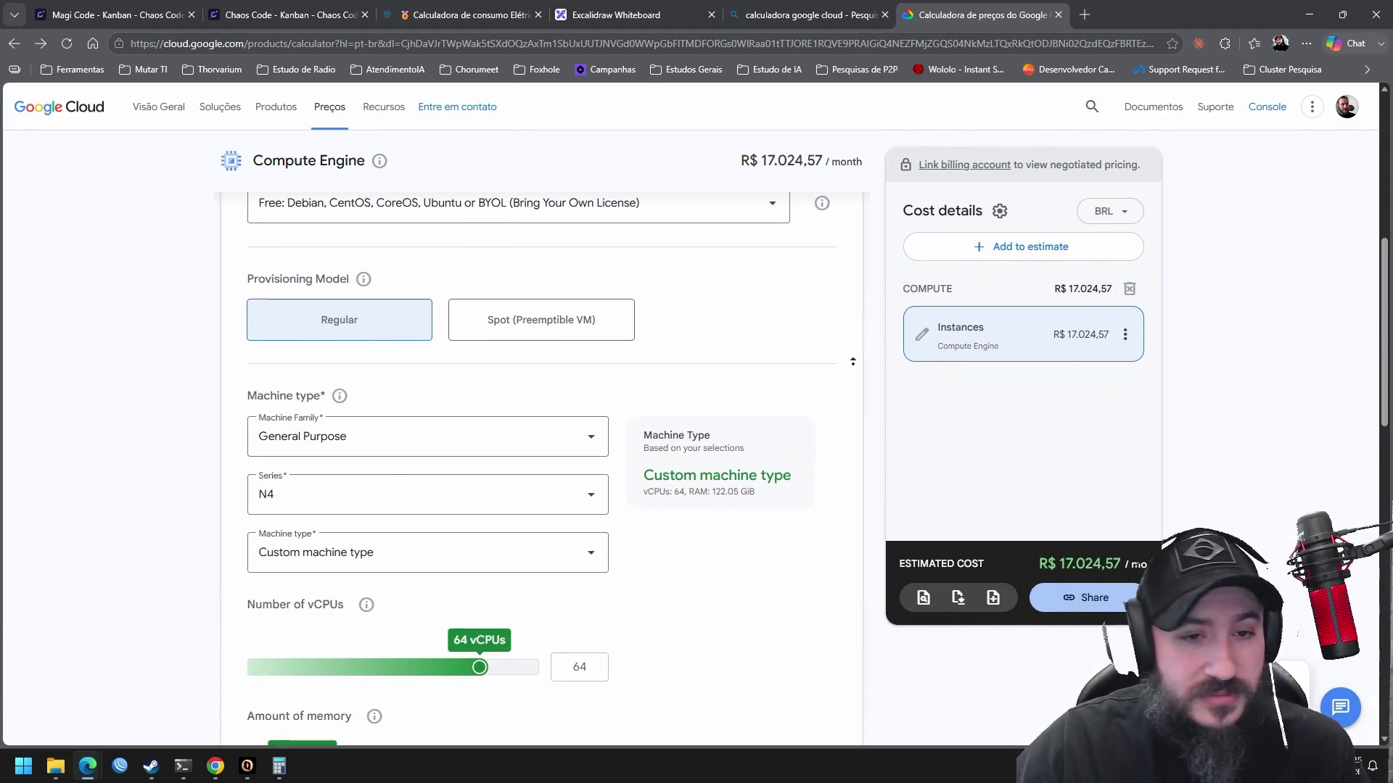
{"action": "scroll", "coordinate": [853, 344], "scroll_direction": "up", "scroll_amount": 5}
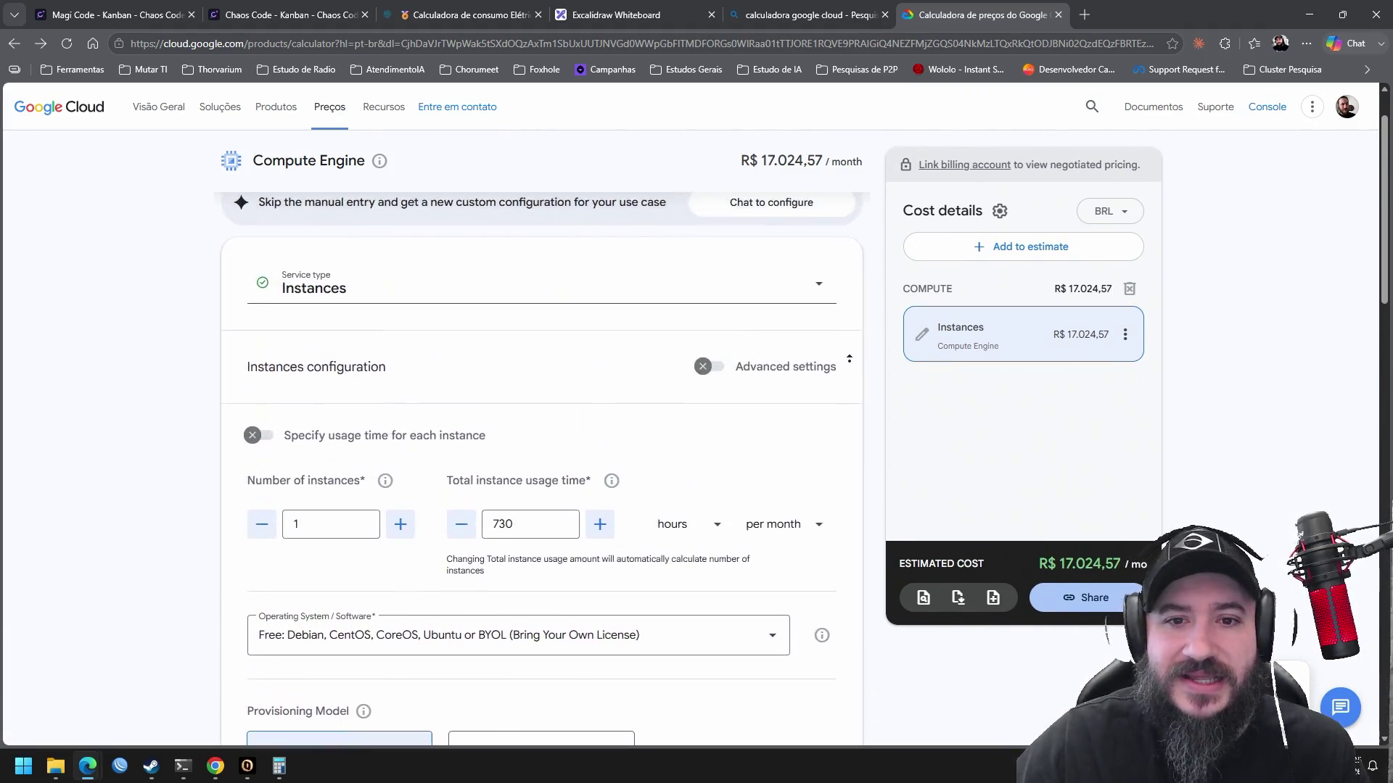
{"action": "scroll", "coordinate": [853, 368], "scroll_direction": "down", "scroll_amount": 5}
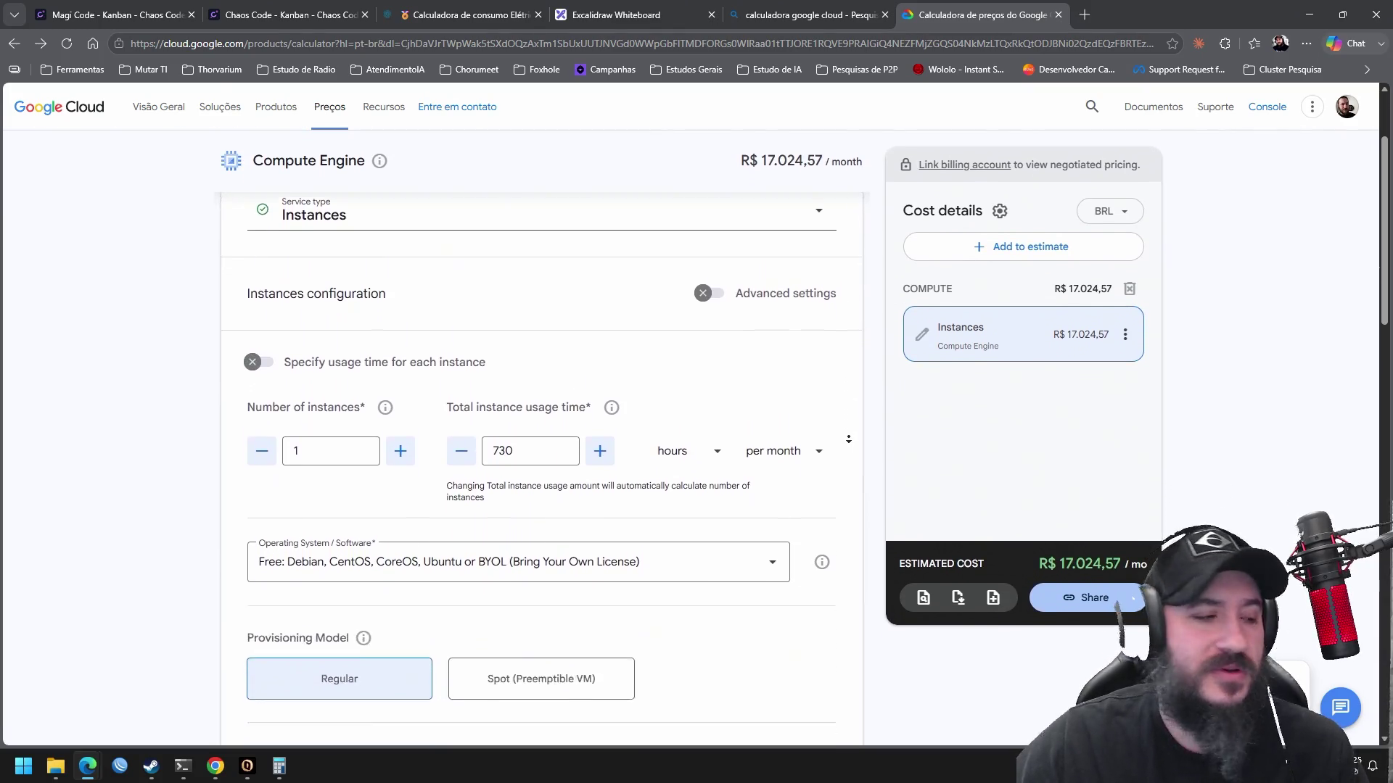
{"action": "scroll", "coordinate": [849, 436], "scroll_direction": "down", "scroll_amount": 5}
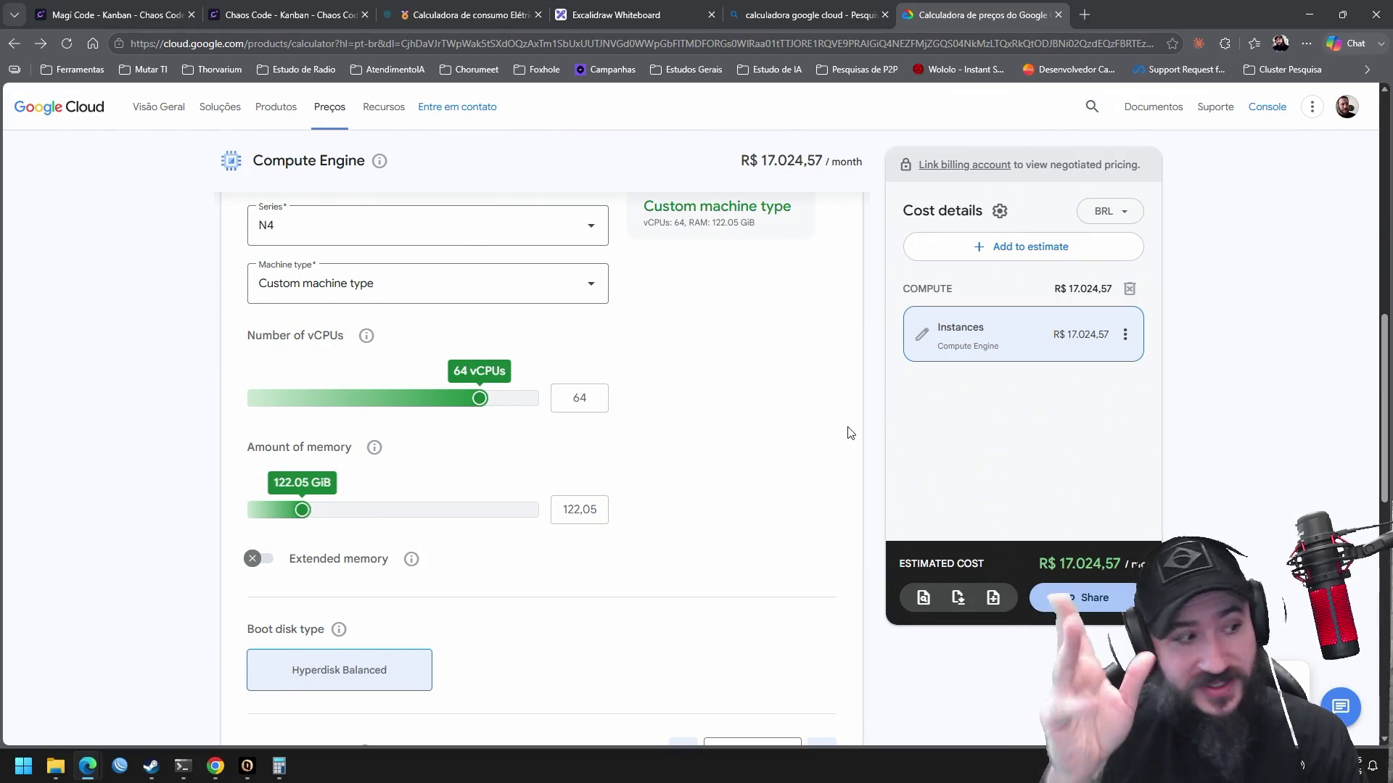
Switch to the Excalidraw whiteboard and move to an empty canvas area at 100% zoom
{"action": "left_click", "coordinate": [616, 15]}
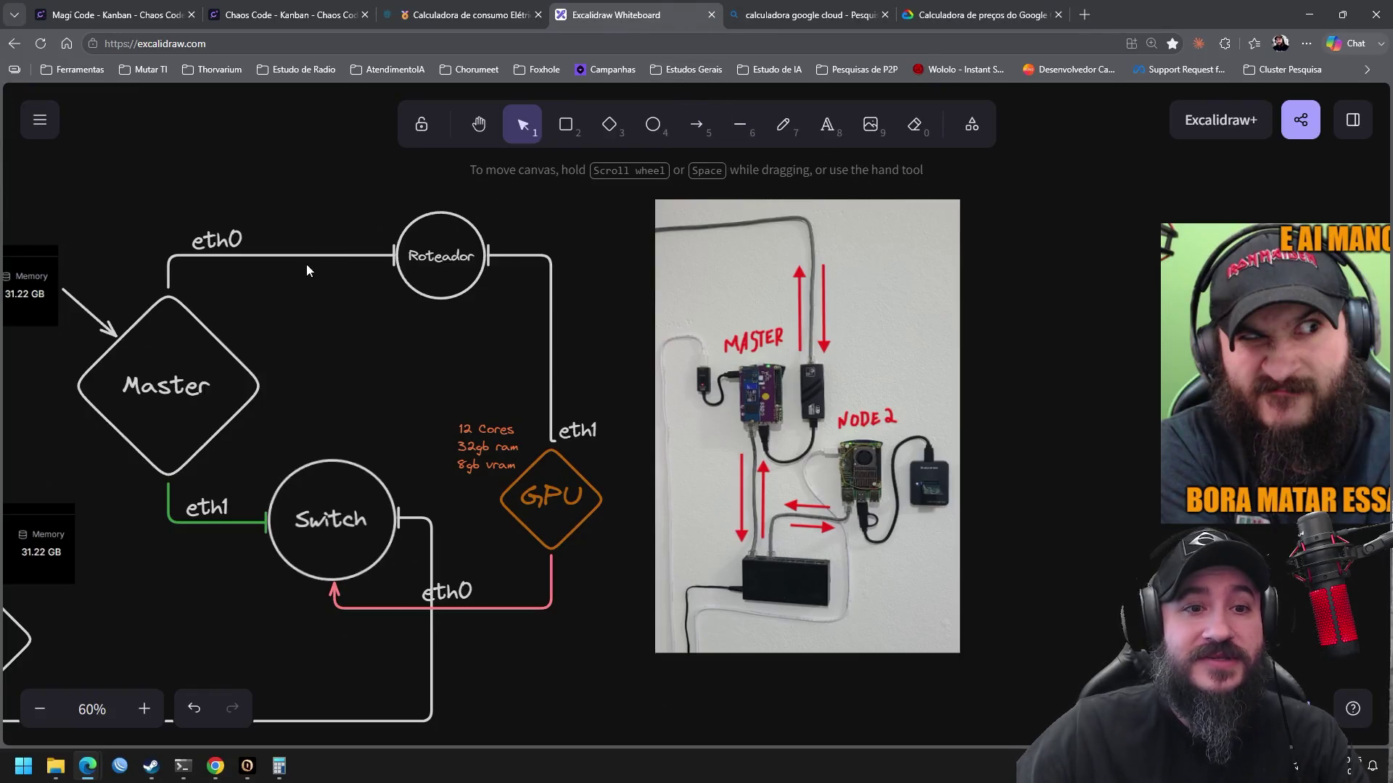
{"action": "scroll", "coordinate": [473, 360], "scroll_direction": "down", "scroll_amount": 10, "text": "ctrl"}
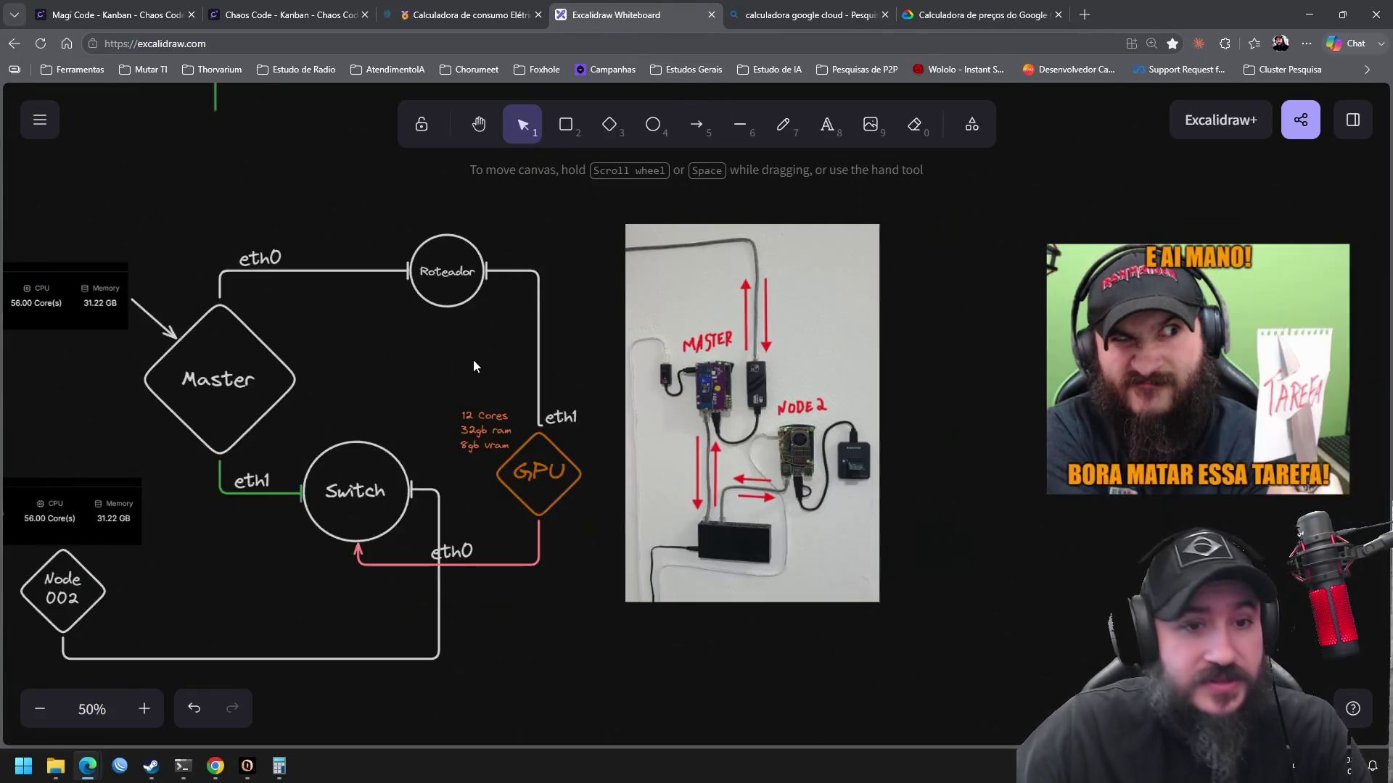
{"action": "left_click_drag", "start_coordinate": [575, 476], "coordinate": [599, 396]}
{"action": "scroll", "coordinate": [858, 393], "scroll_direction": "right", "scroll_amount": 5}
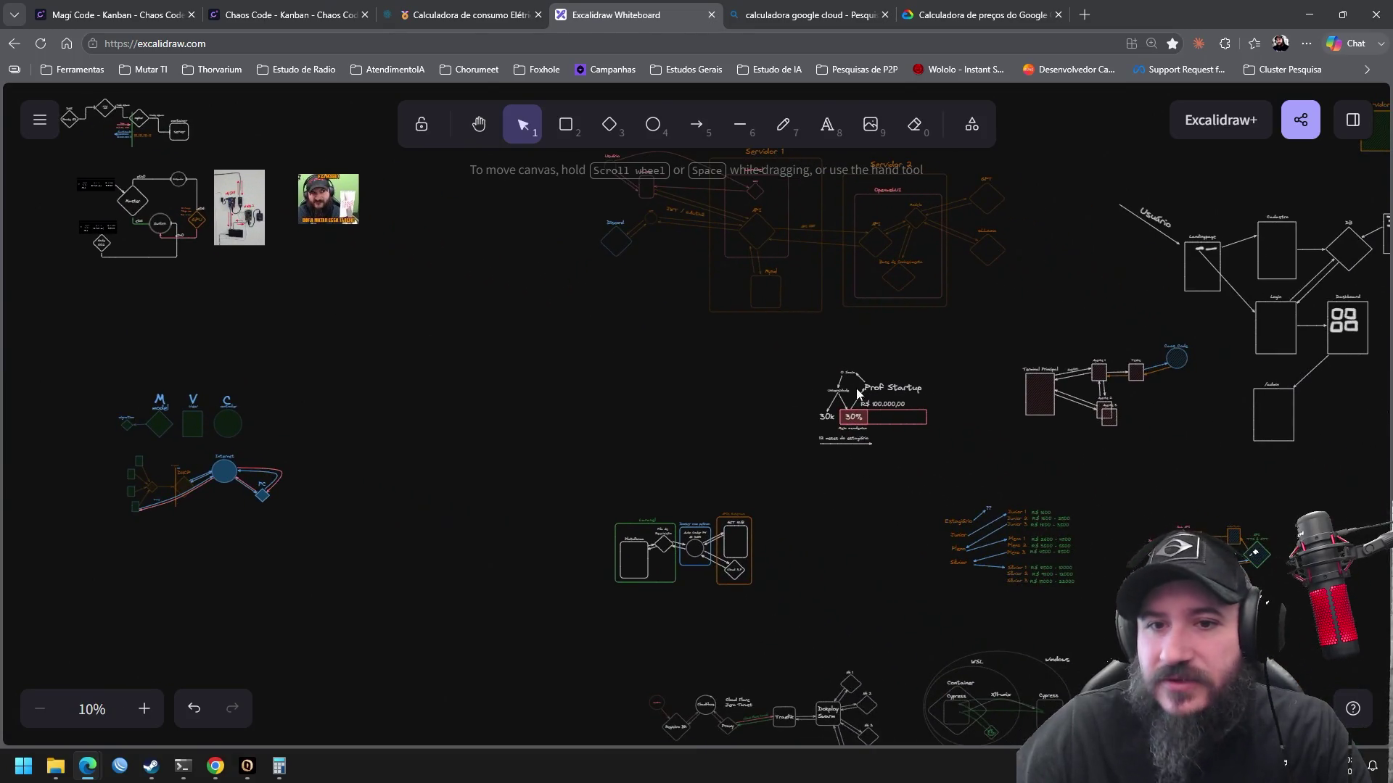
{"action": "scroll", "coordinate": [973, 186], "scroll_direction": "right", "scroll_amount": 3}
{"action": "scroll", "coordinate": [839, 314], "scroll_direction": "down", "scroll_amount": 2}
{"action": "scroll", "coordinate": [716, 338], "scroll_direction": "up", "scroll_amount": 5, "text": "ctrl"}
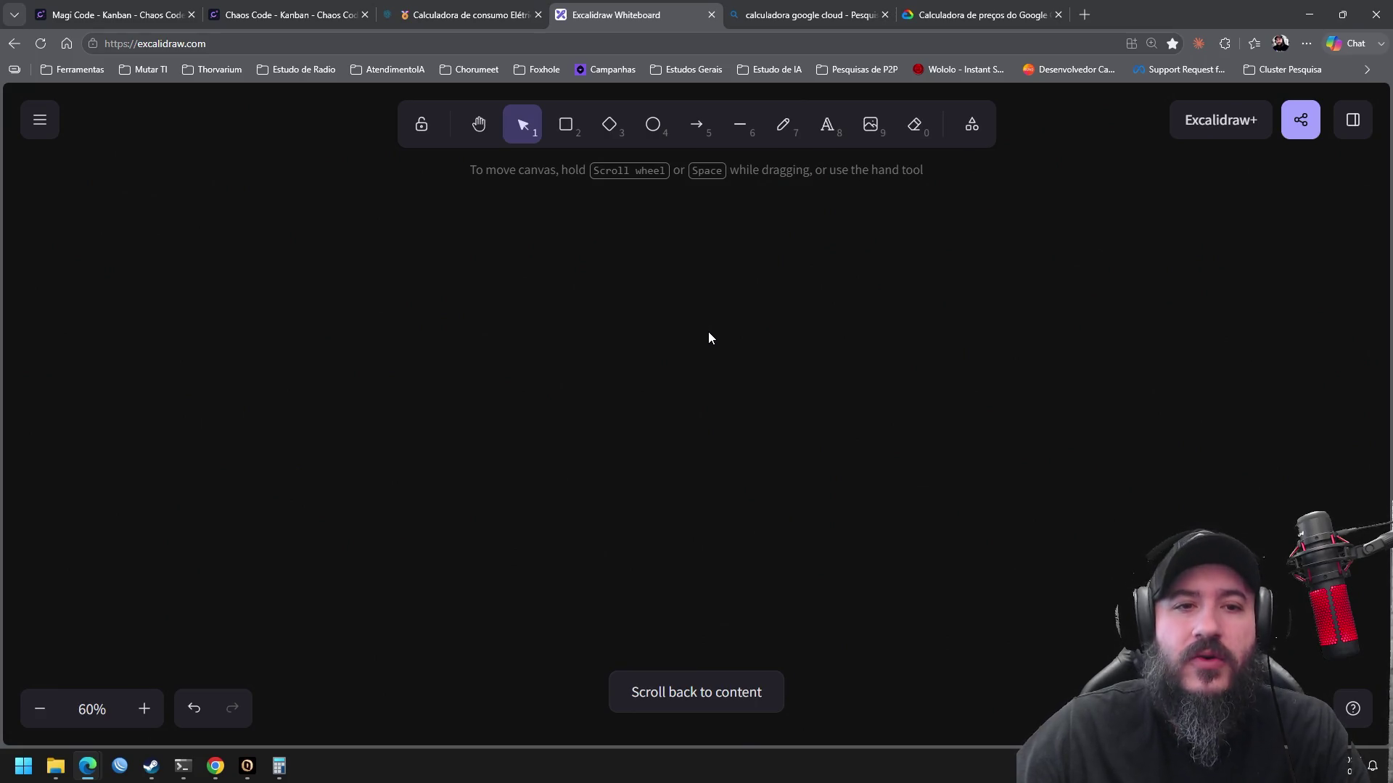
{"action": "left_click", "coordinate": [143, 711]}
{"action": "left_click", "coordinate": [143, 710]}
{"action": "left_click", "coordinate": [143, 711]}
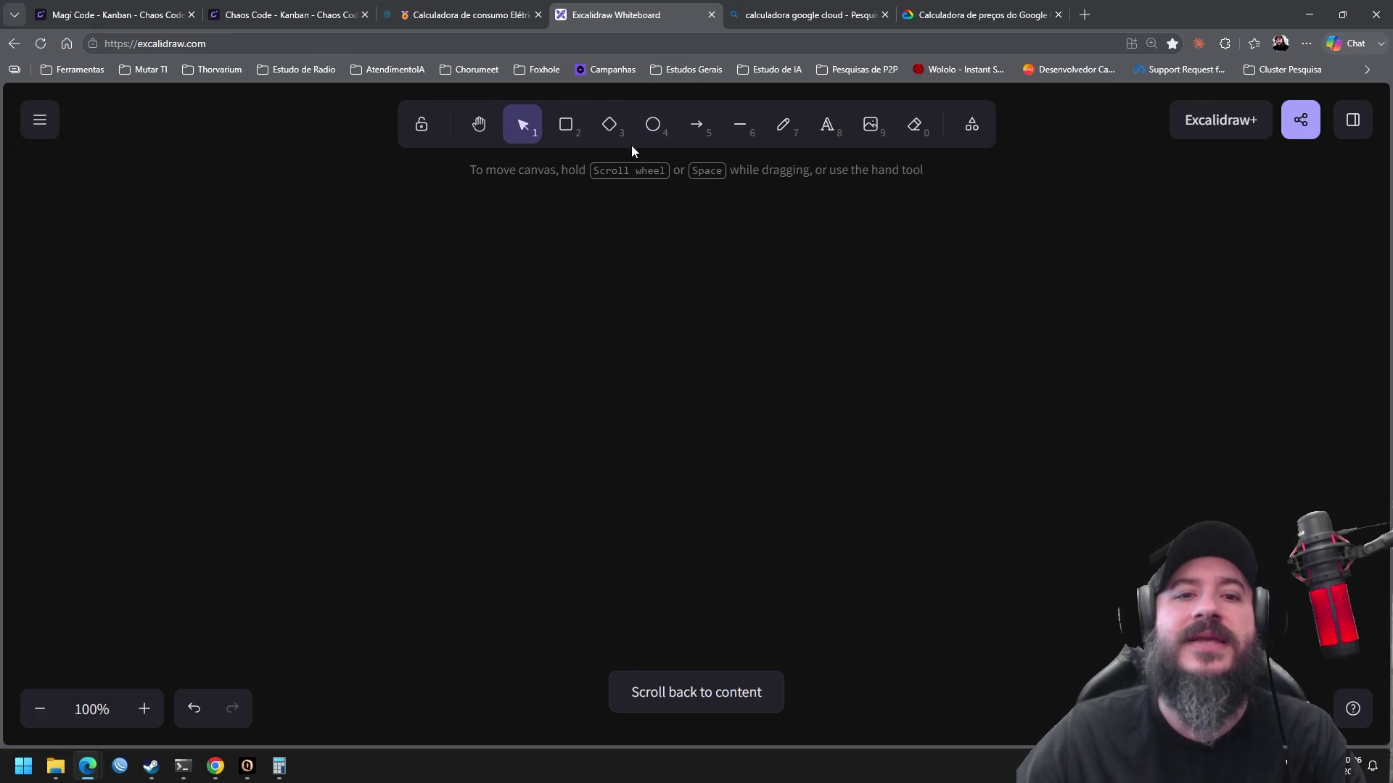
{"action": "left_click", "coordinate": [569, 132]}
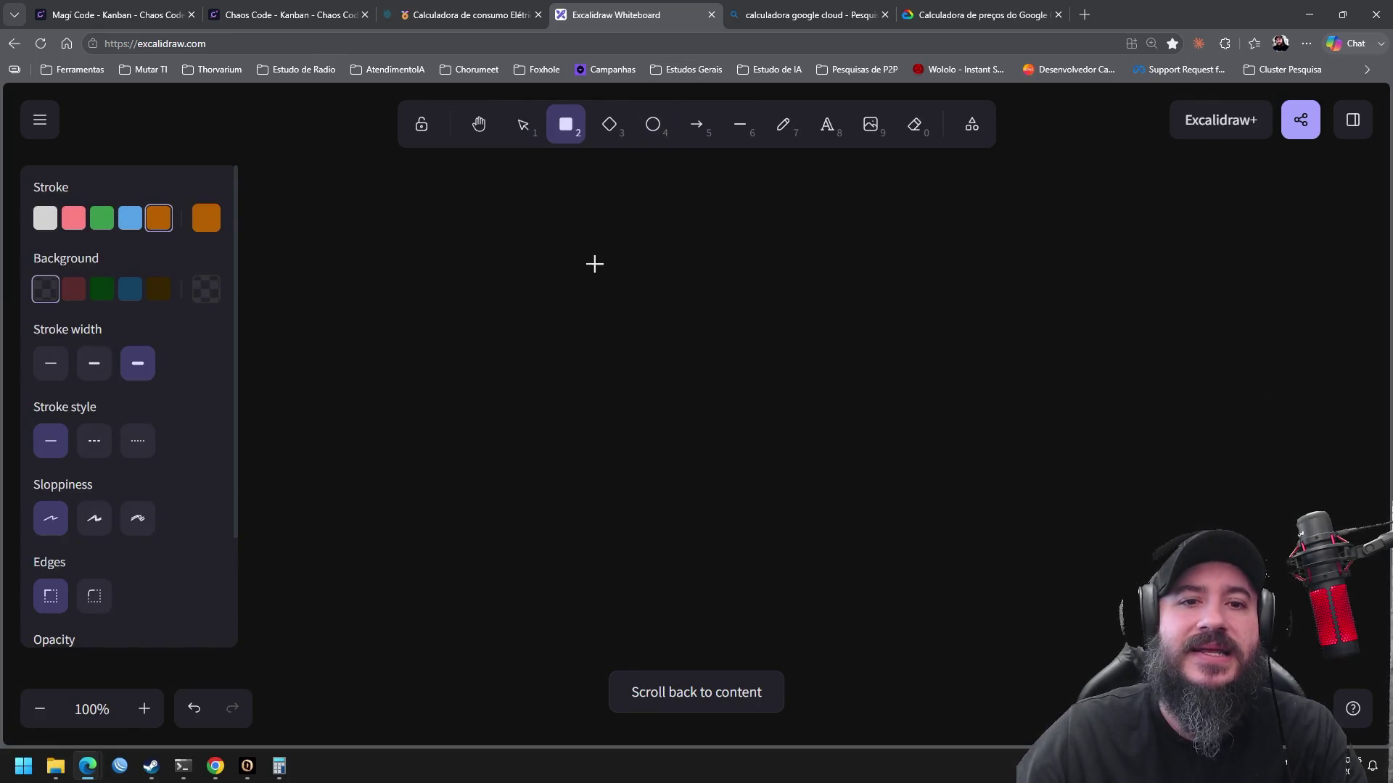
Draw a tall orange rectangle with an enlarged 'Vibe Noob' title above it
{"action": "mouse_move", "coordinate": [433, 256]}
{"action": "left_mouse_down"}
{"action": "mouse_move", "coordinate": [601, 443]}
{"action": "mouse_move", "coordinate": [628, 451]}
{"action": "mouse_move", "coordinate": [583, 459]}
{"action": "left_mouse_up"}
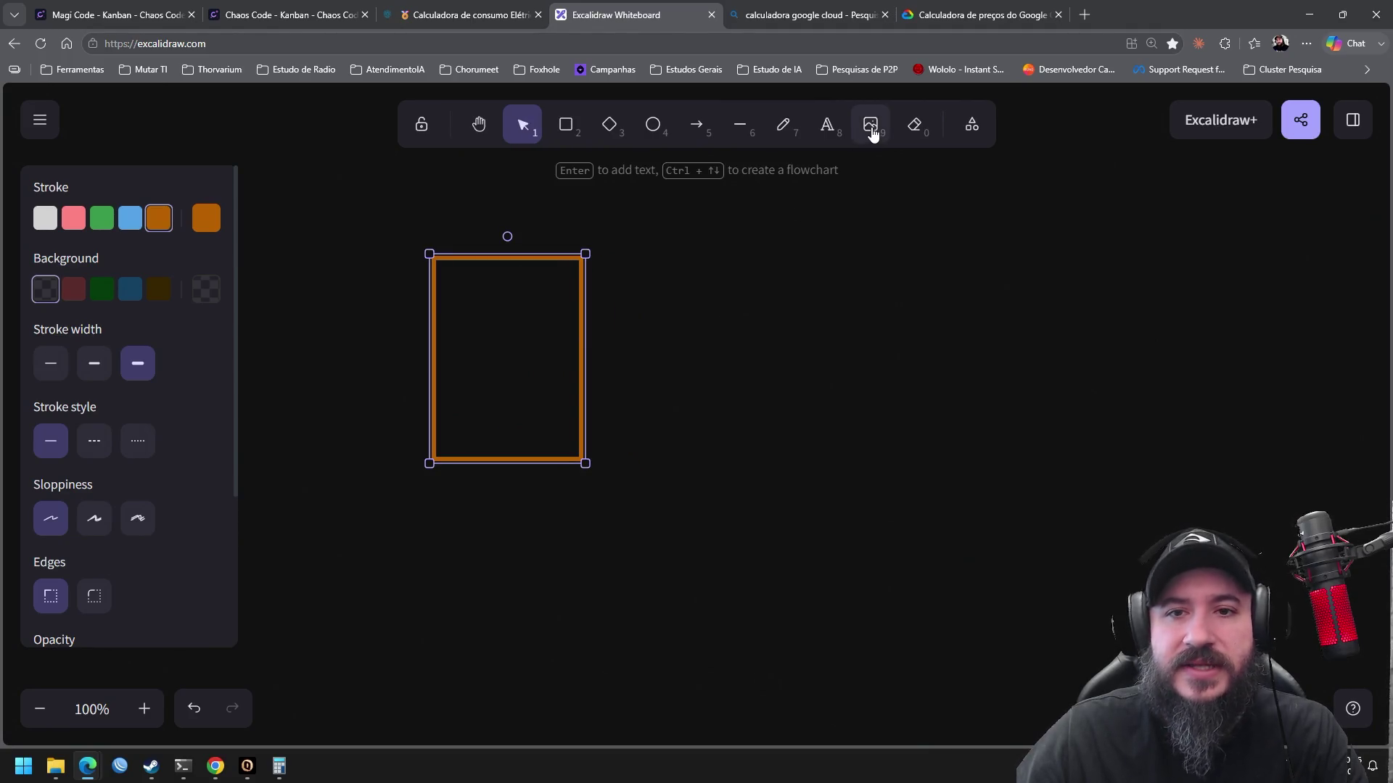
{"action": "left_click", "coordinate": [831, 126]}
{"action": "left_click", "coordinate": [470, 237]}
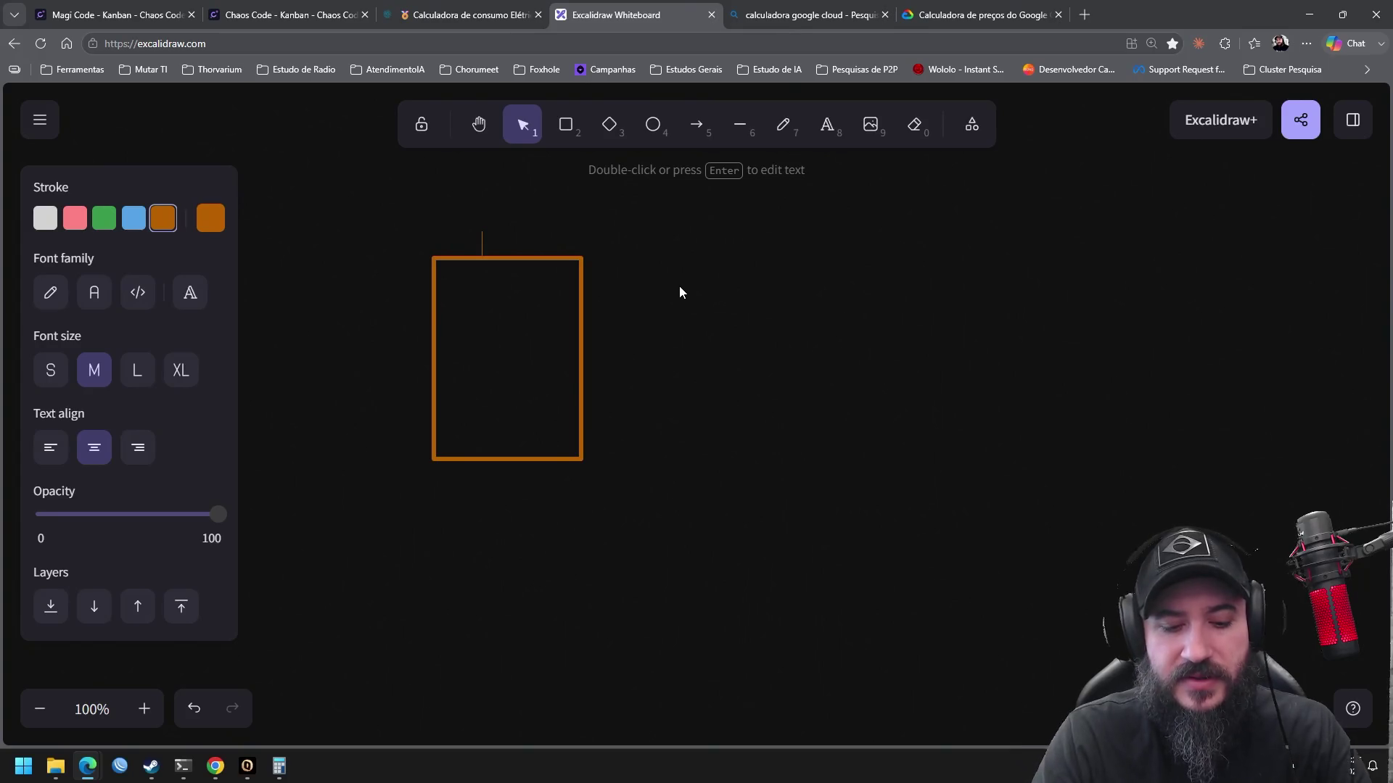
{"action": "type", "text": "Vibe Noob"}
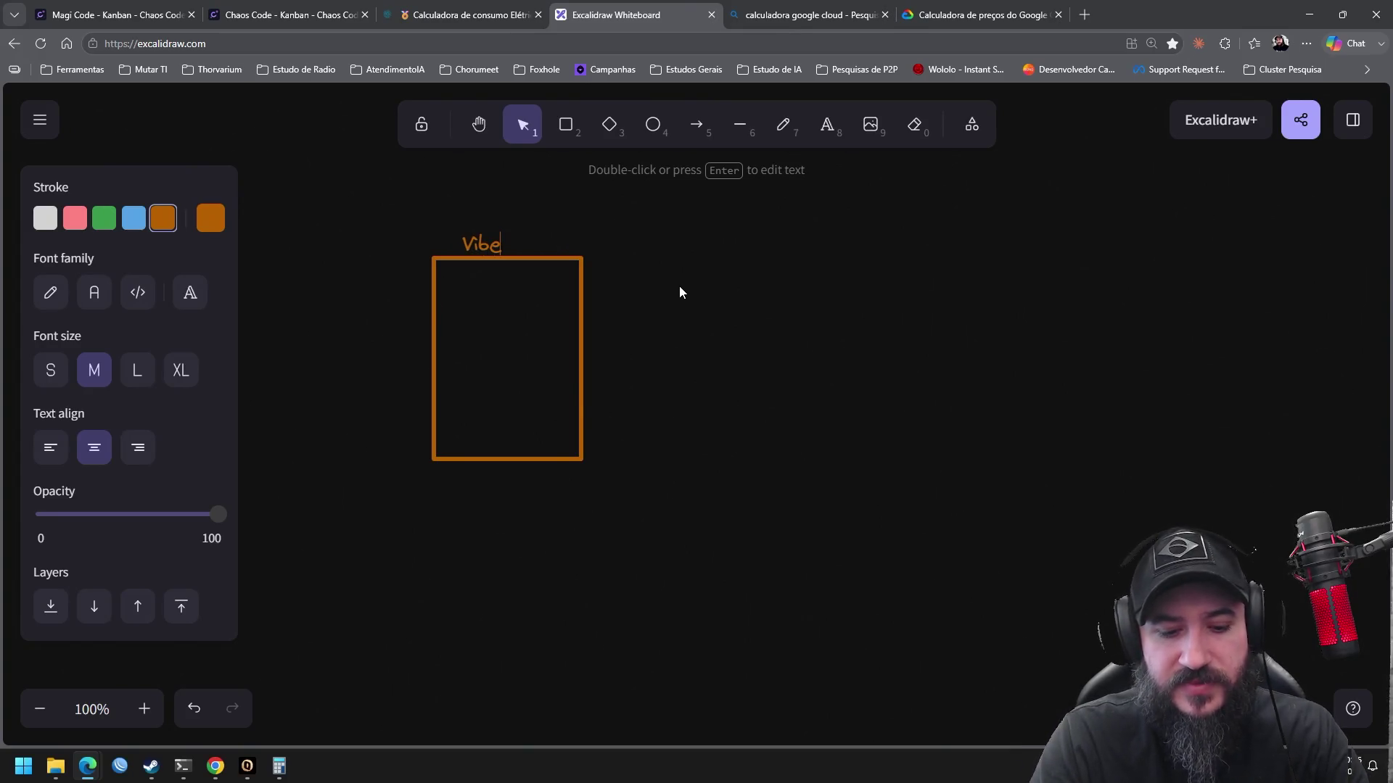
{"action": "left_click", "coordinate": [638, 251]}
{"action": "left_click", "coordinate": [532, 236]}
{"action": "mouse_move", "coordinate": [536, 227]}
{"action": "left_mouse_down"}
{"action": "mouse_move", "coordinate": [607, 207]}
{"action": "mouse_move", "coordinate": [584, 218]}
{"action": "left_mouse_up"}
{"action": "left_click", "coordinate": [641, 272]}
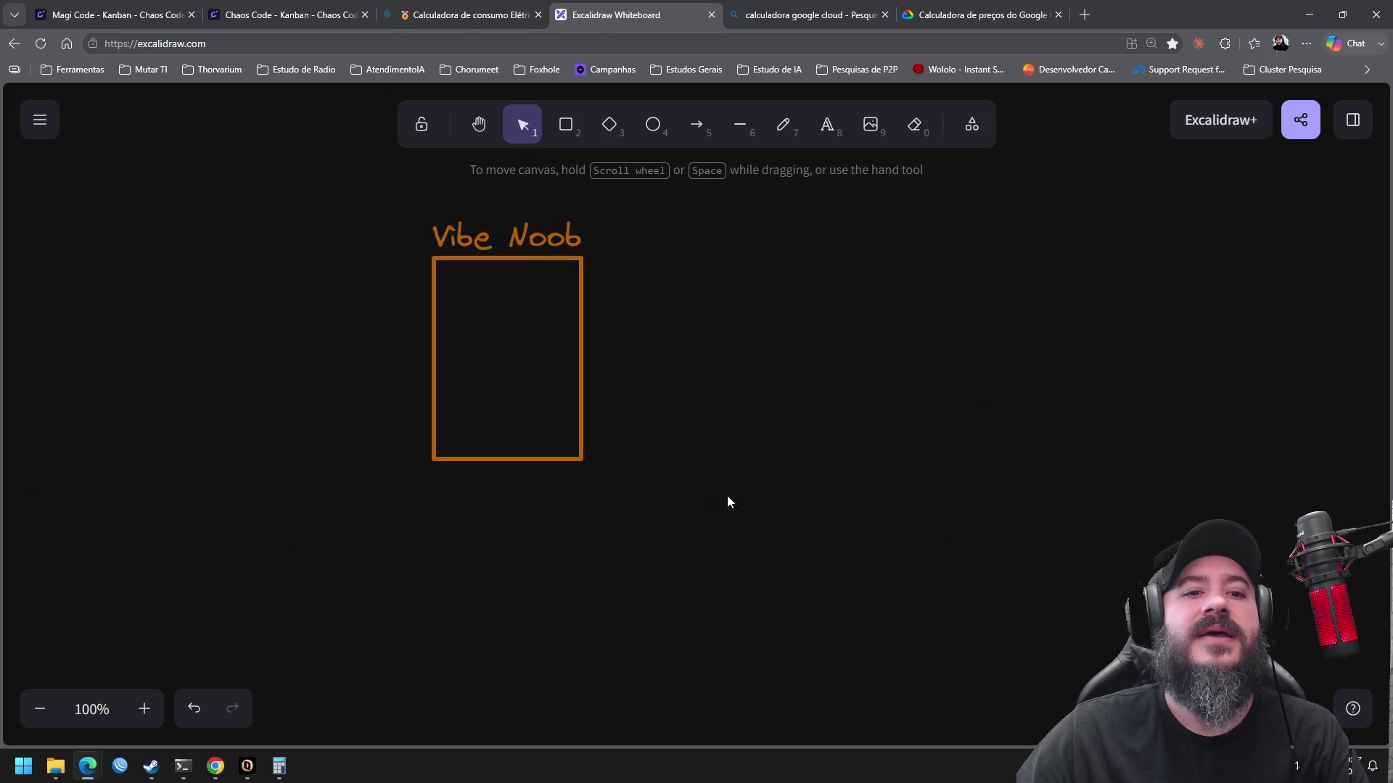
Move the titled Vibe Noob rectangle further left and down on the canvas
{"action": "left_click_drag", "start_coordinate": [727, 496], "coordinate": [324, 190]}
{"action": "left_click_drag", "start_coordinate": [537, 308], "coordinate": [476, 333]}
{"action": "left_click", "coordinate": [643, 348]}
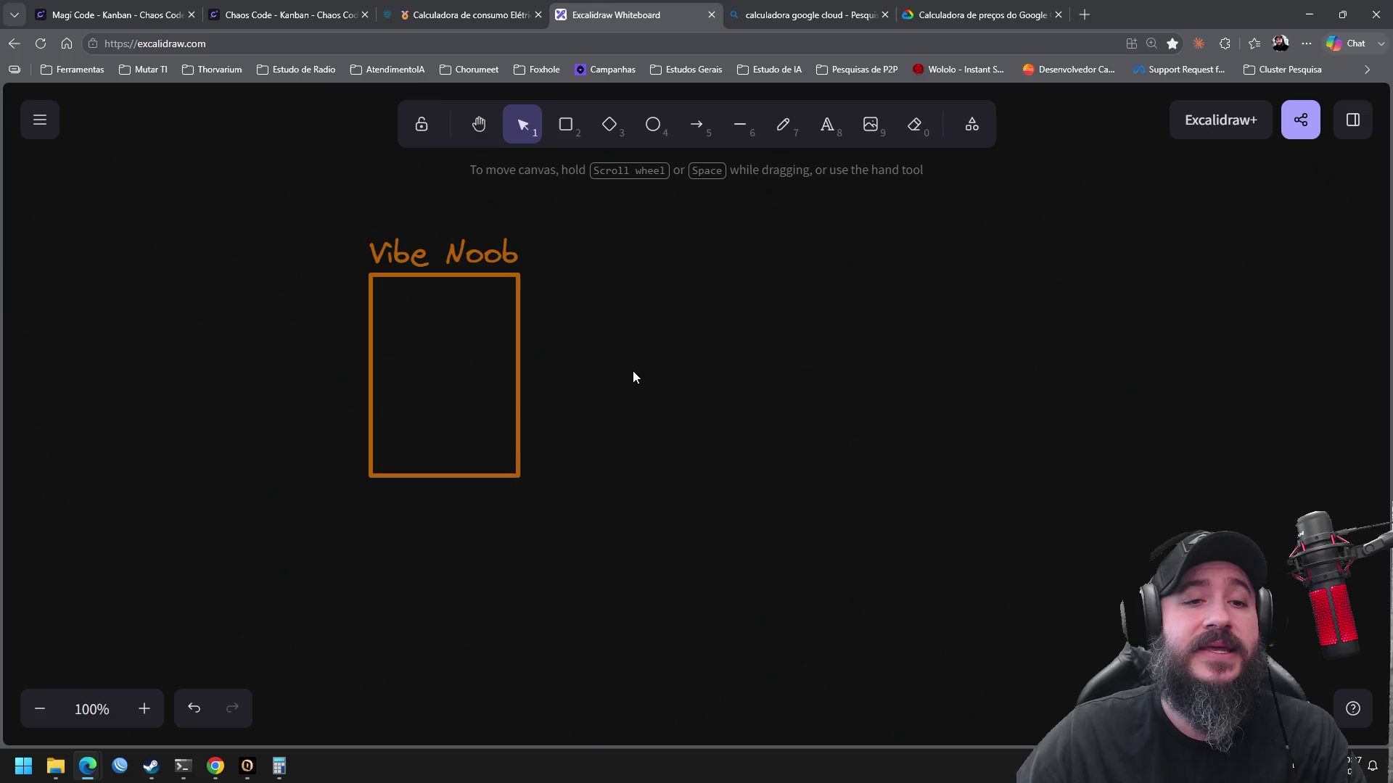
{"action": "left_click_drag", "start_coordinate": [620, 532], "coordinate": [361, 231]}
{"action": "left_click_drag", "start_coordinate": [432, 342], "coordinate": [397, 372]}
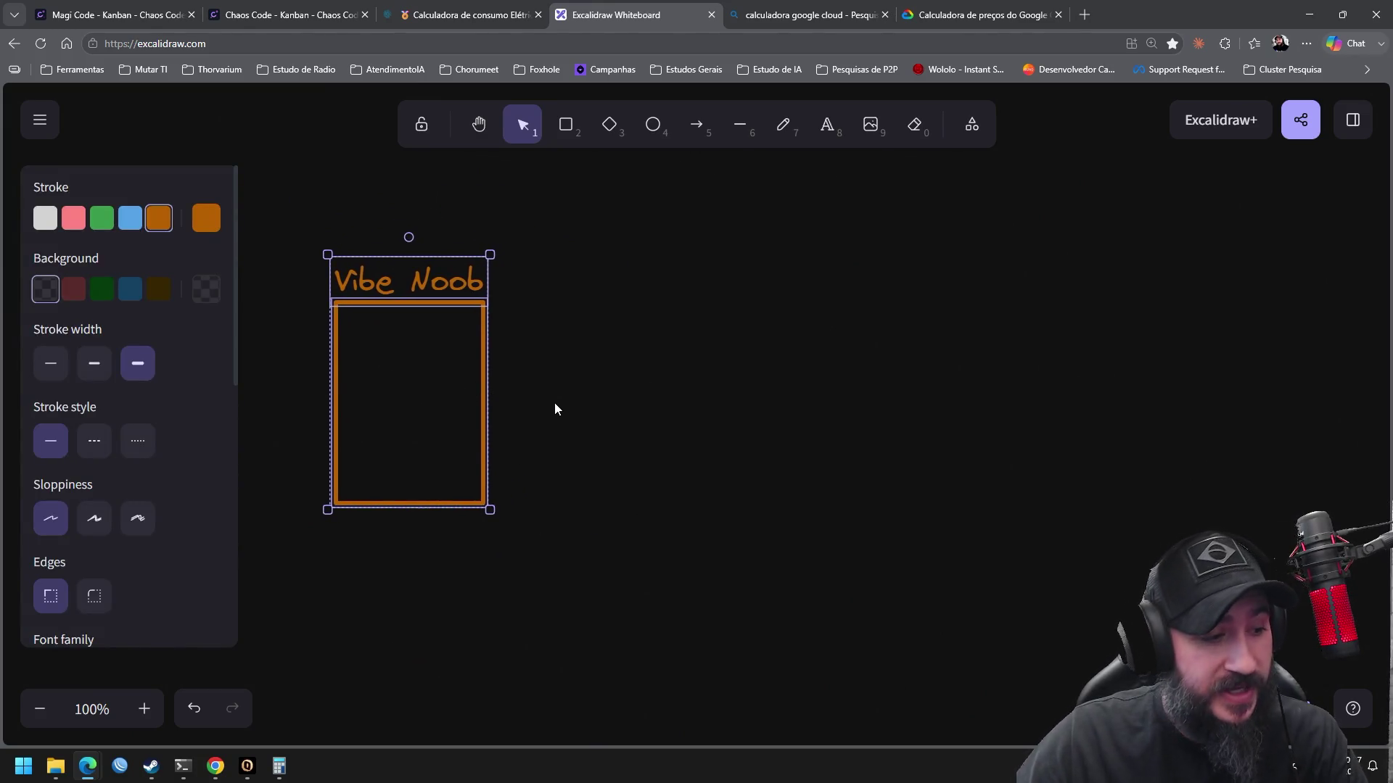
{"action": "left_click", "coordinate": [568, 403]}
{"action": "left_click", "coordinate": [609, 125]}
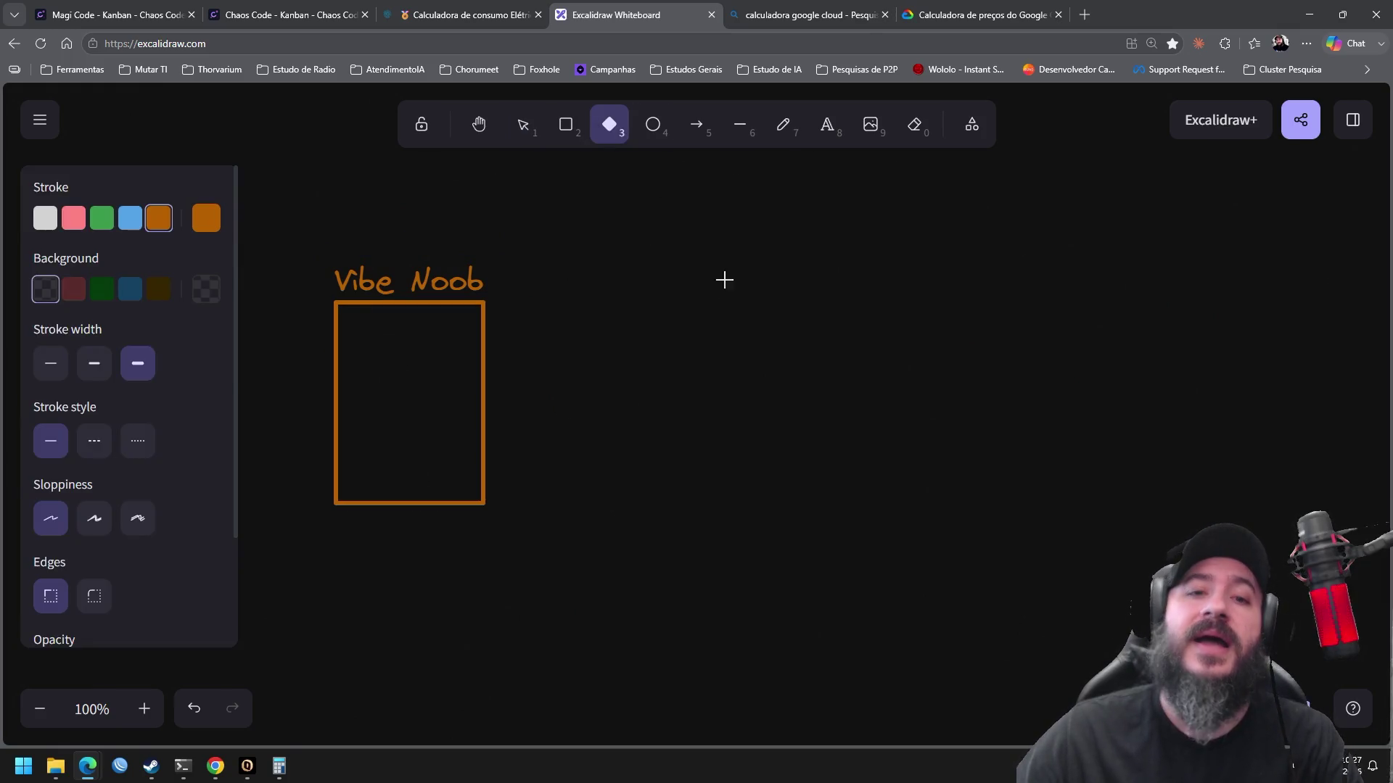
Draw a blue diamond right of the rectangle with an enlarged 'Gugli' label inside it
{"action": "left_click", "coordinate": [102, 217]}
{"action": "left_click", "coordinate": [131, 218]}
{"action": "left_click_drag", "start_coordinate": [704, 281], "coordinate": [840, 416]}
{"action": "left_click", "coordinate": [827, 125]}
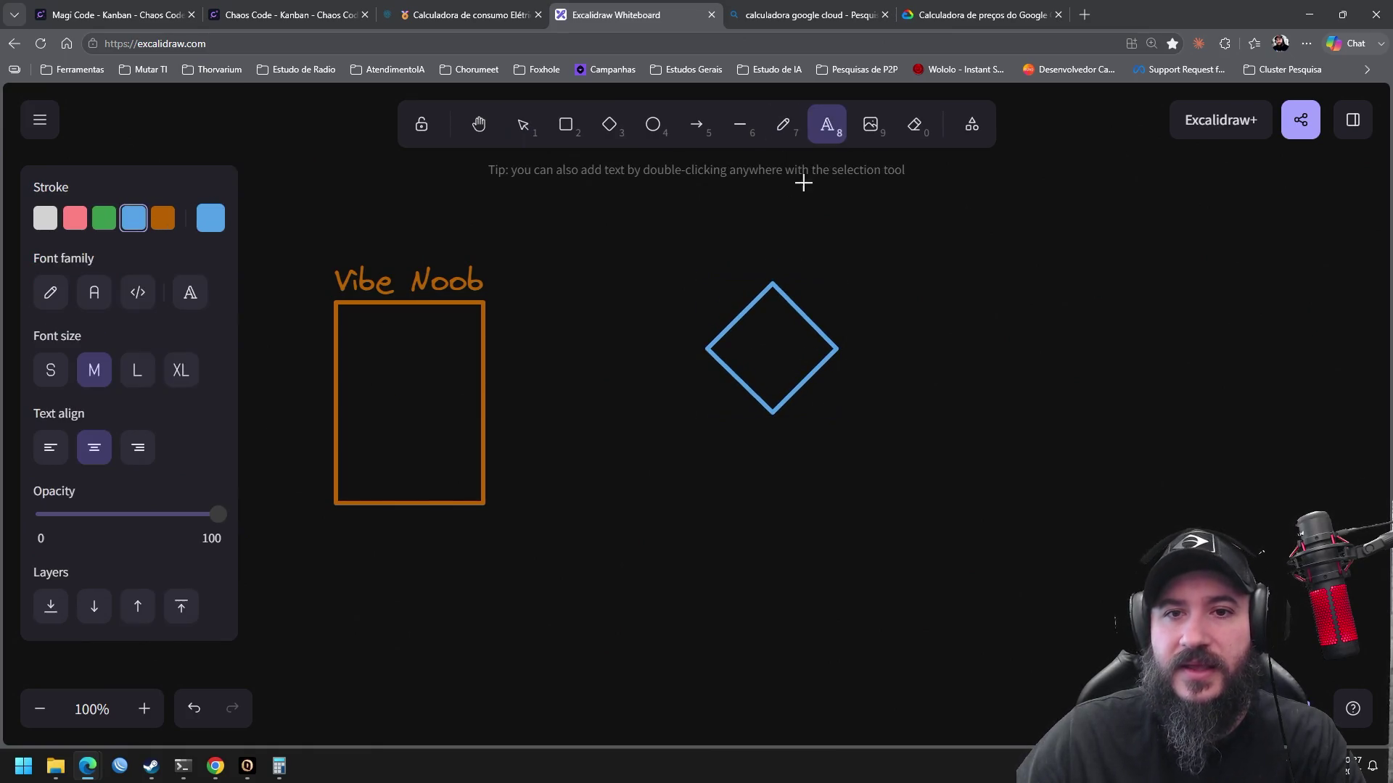
{"action": "left_click", "coordinate": [754, 255]}
{"action": "type", "text": "G"}
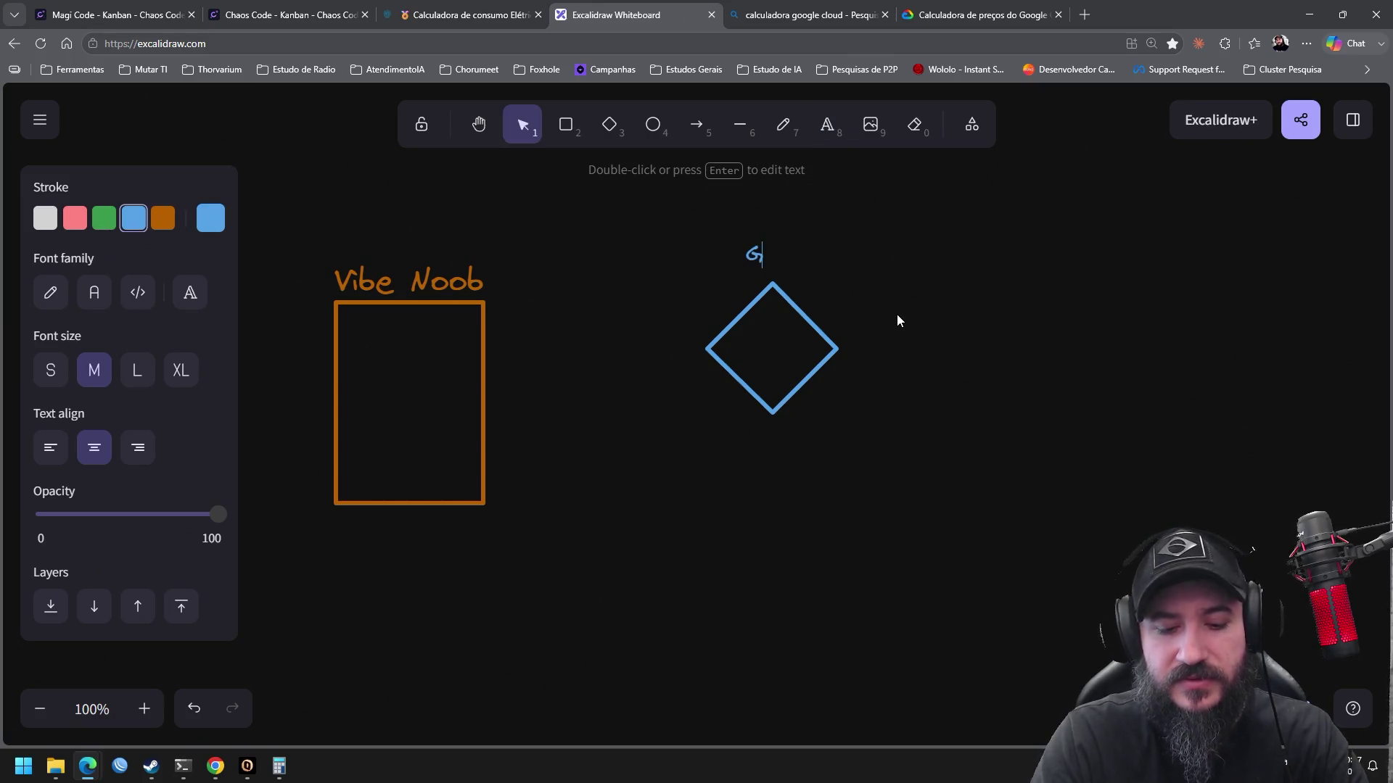
{"action": "type", "text": "ugli"}
{"action": "left_click", "coordinate": [910, 289]}
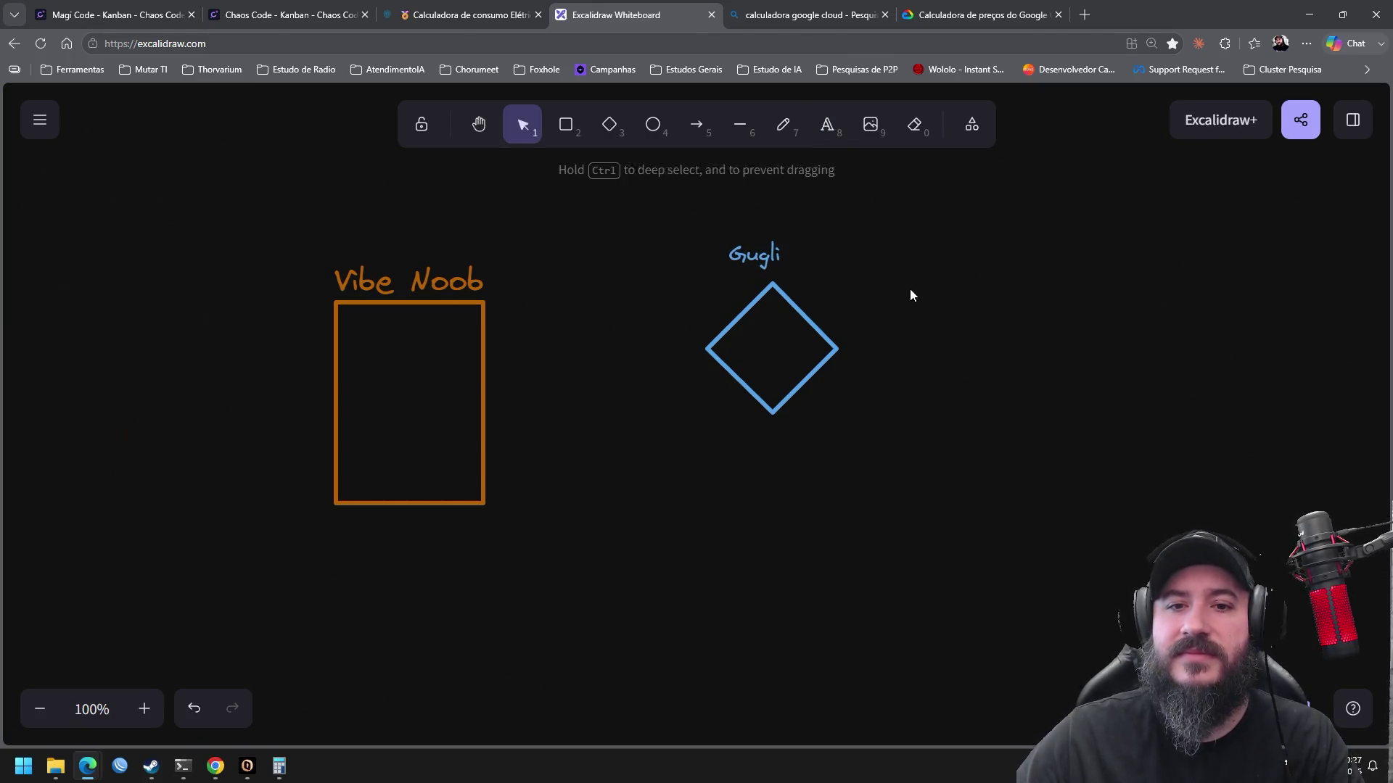
{"action": "left_click", "coordinate": [771, 251]}
{"action": "left_click_drag", "start_coordinate": [785, 236], "coordinate": [929, 211]}
{"action": "left_click_drag", "start_coordinate": [798, 242], "coordinate": [790, 349]}
Shift the Gugli diamond up and left, then draw a blue arrow from the rectangle to it
{"action": "left_click", "coordinate": [934, 326]}
{"action": "left_click_drag", "start_coordinate": [940, 191], "coordinate": [699, 464]}
{"action": "left_click_drag", "start_coordinate": [769, 347], "coordinate": [740, 289]}
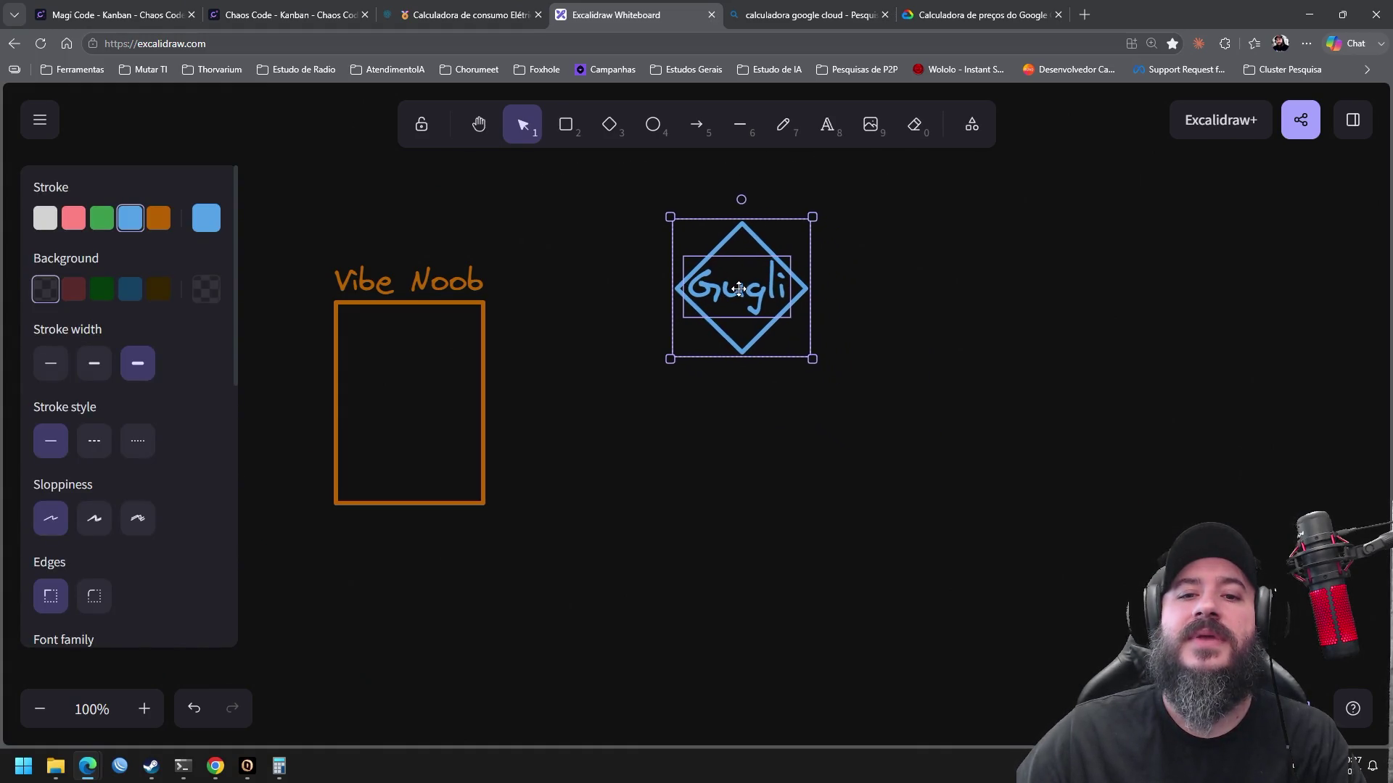
{"action": "left_click", "coordinate": [948, 377]}
{"action": "left_click", "coordinate": [697, 125]}
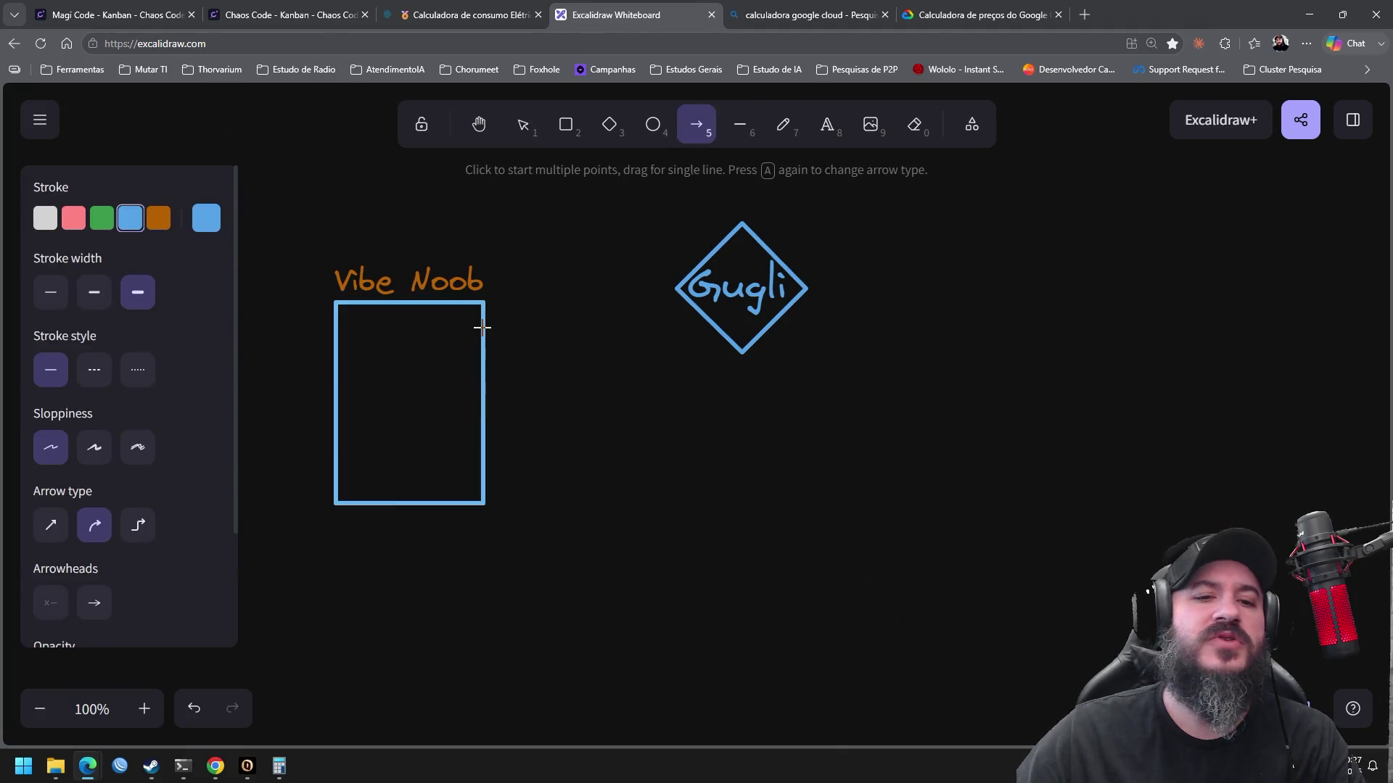
{"action": "mouse_move", "coordinate": [483, 332]}
{"action": "left_mouse_down"}
{"action": "mouse_move", "coordinate": [685, 290]}
{"action": "mouse_move", "coordinate": [668, 296]}
{"action": "left_mouse_up"}
{"action": "left_click", "coordinate": [831, 355]}
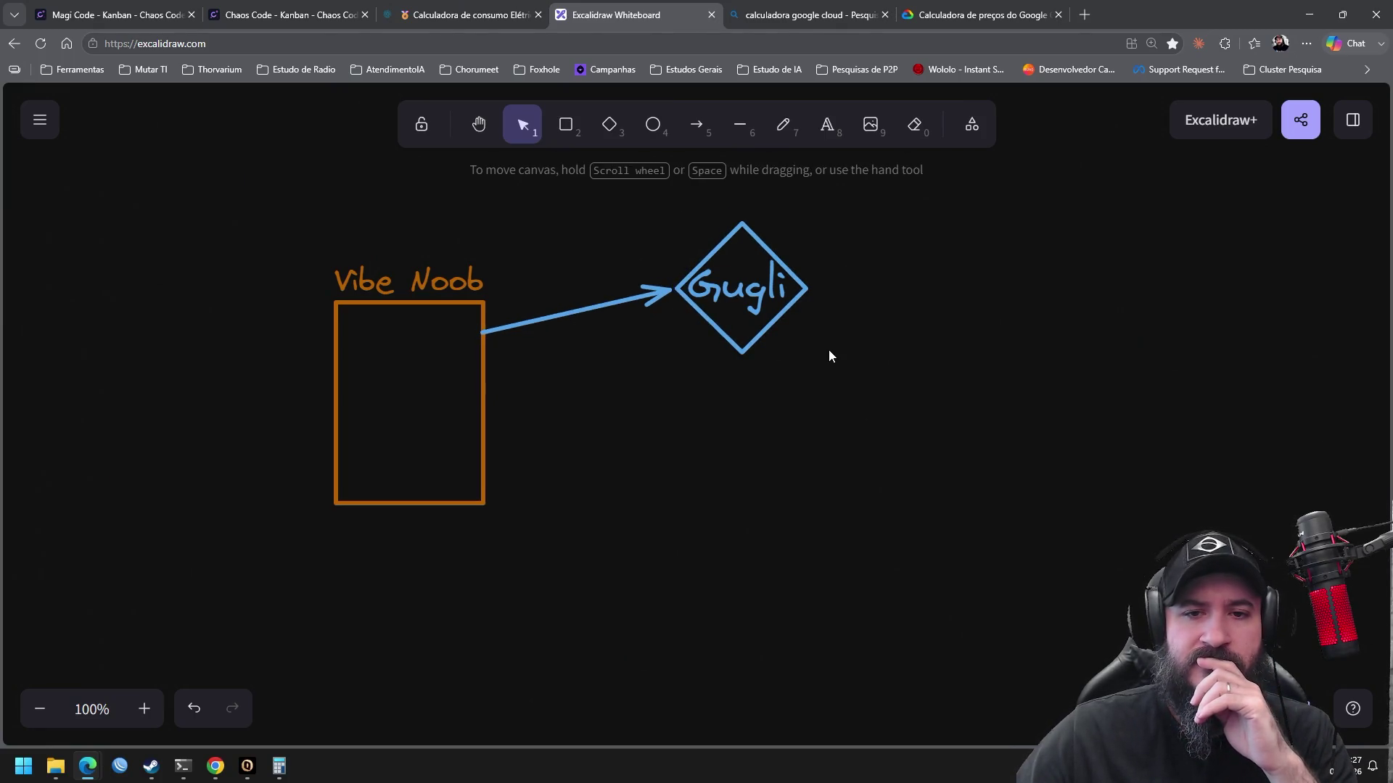
{"action": "left_click", "coordinate": [955, 14]}
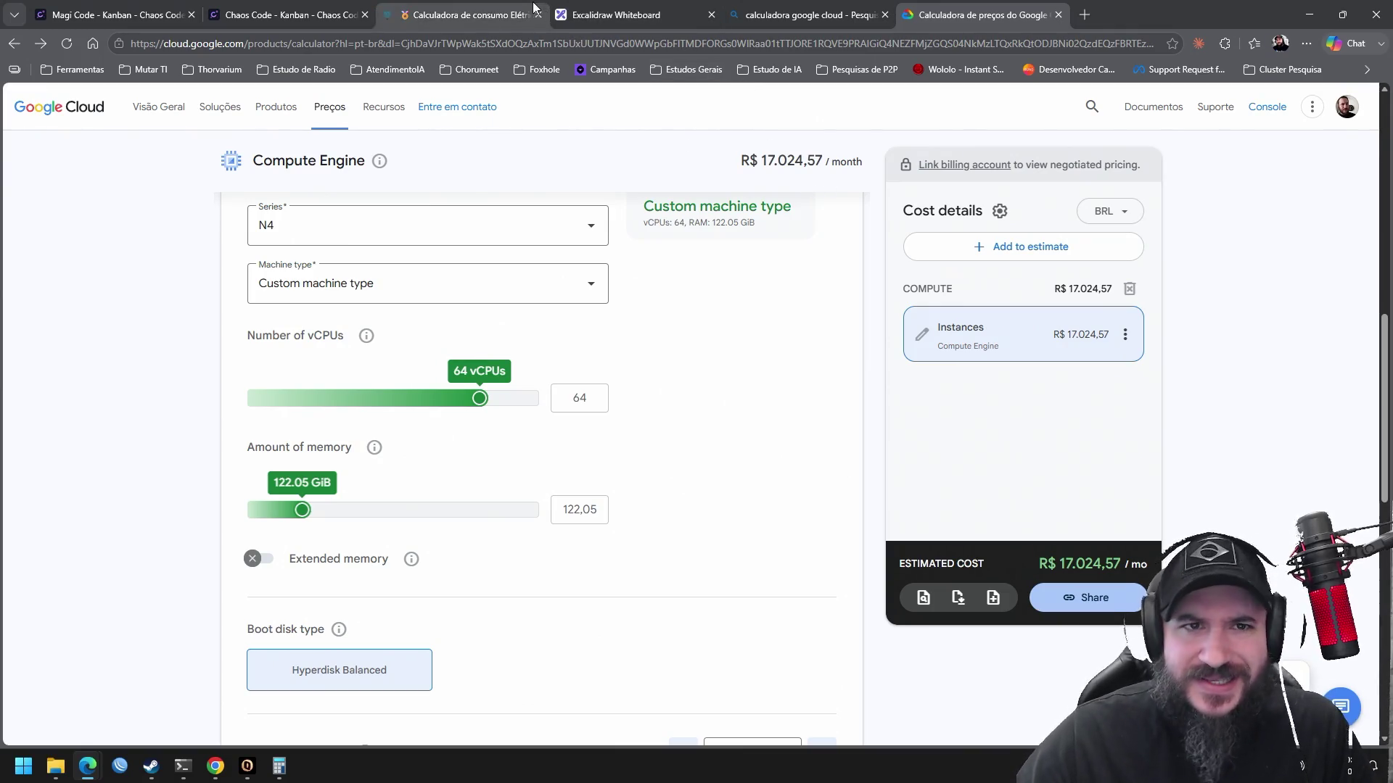
{"action": "left_click", "coordinate": [626, 14]}
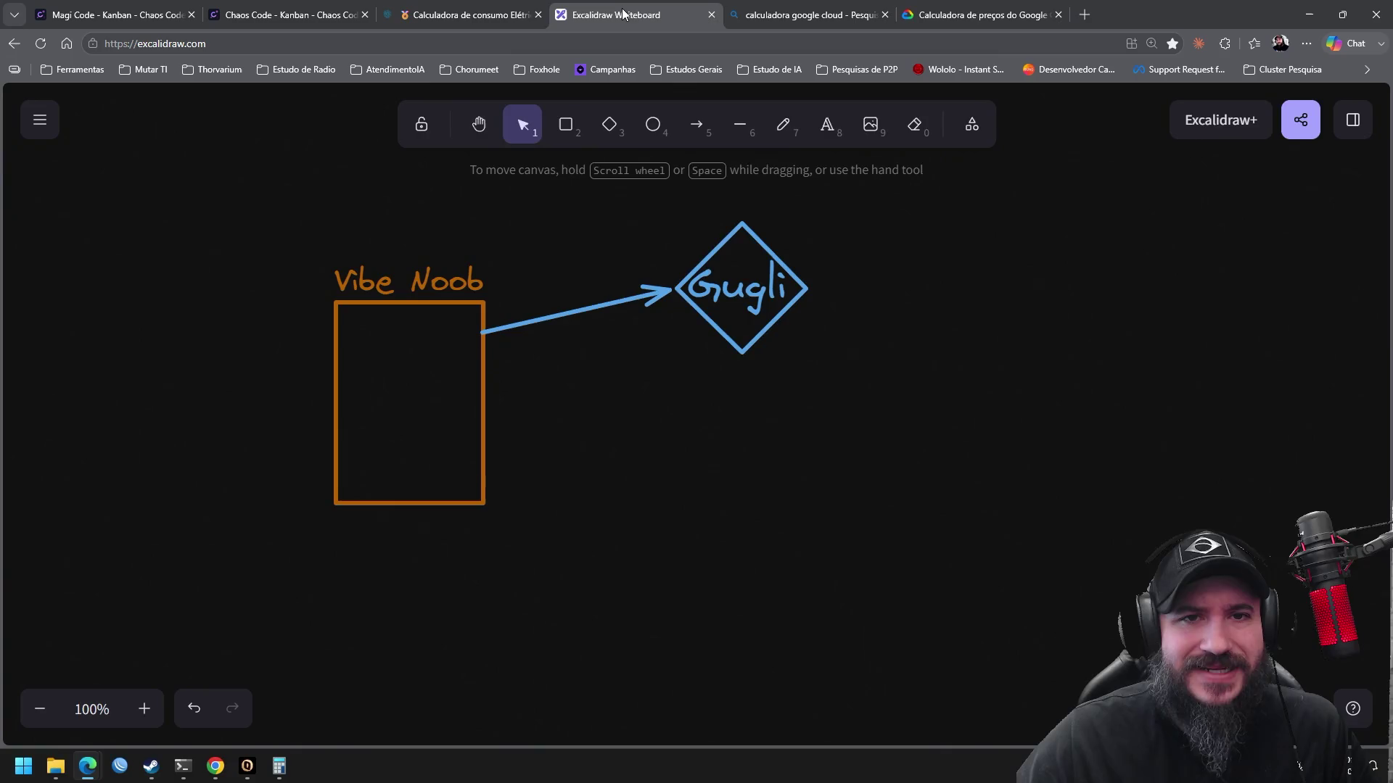
Draw a pink circle to the left of the Vibe Noob rectangle
{"action": "left_click_drag", "start_coordinate": [855, 223], "coordinate": [803, 272]}
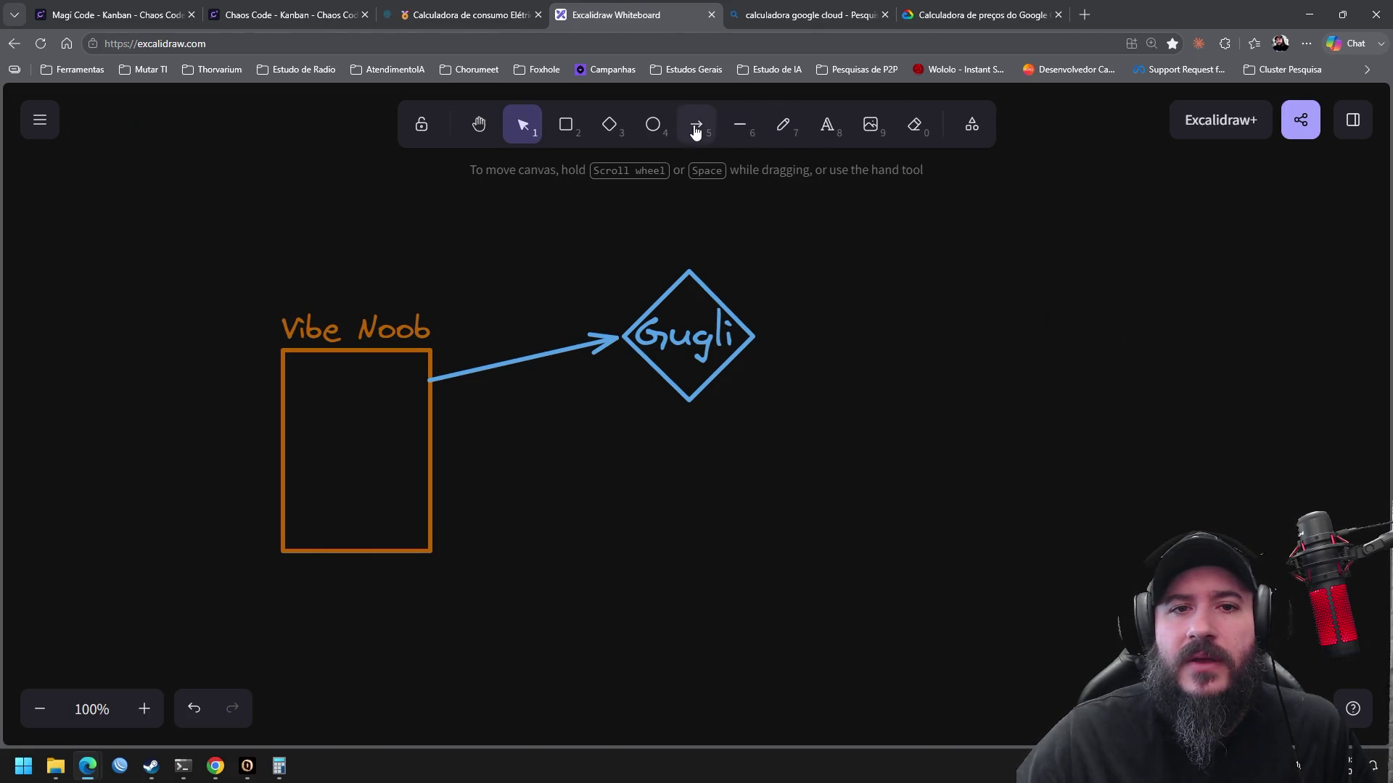
{"action": "left_click", "coordinate": [612, 133]}
{"action": "left_click_drag", "start_coordinate": [488, 249], "coordinate": [746, 230]}
{"action": "left_click_drag", "start_coordinate": [390, 293], "coordinate": [475, 365]}
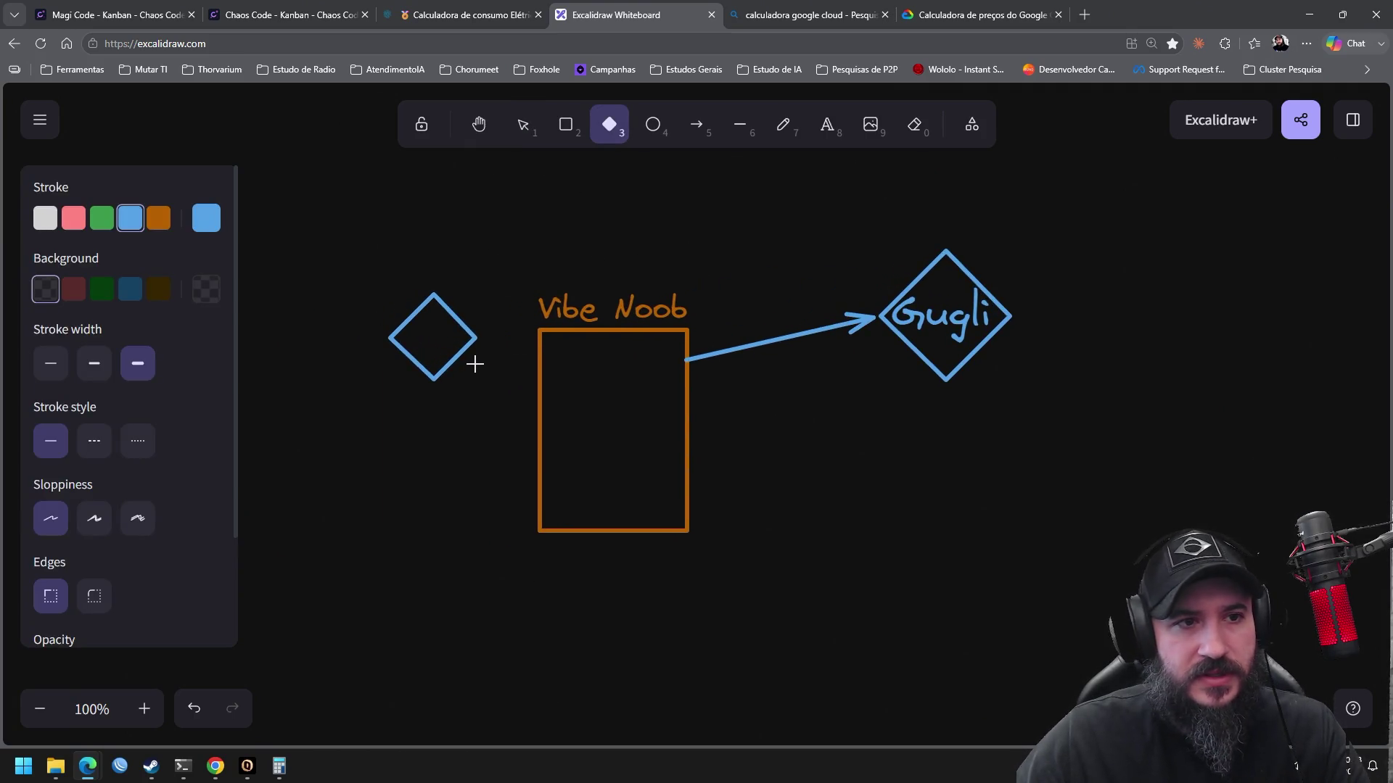
{"action": "key", "text": "ctrl+z"}
{"action": "left_click", "coordinate": [653, 127]}
{"action": "left_click_drag", "start_coordinate": [389, 295], "coordinate": [455, 360]}
{"action": "left_click", "coordinate": [75, 219]}
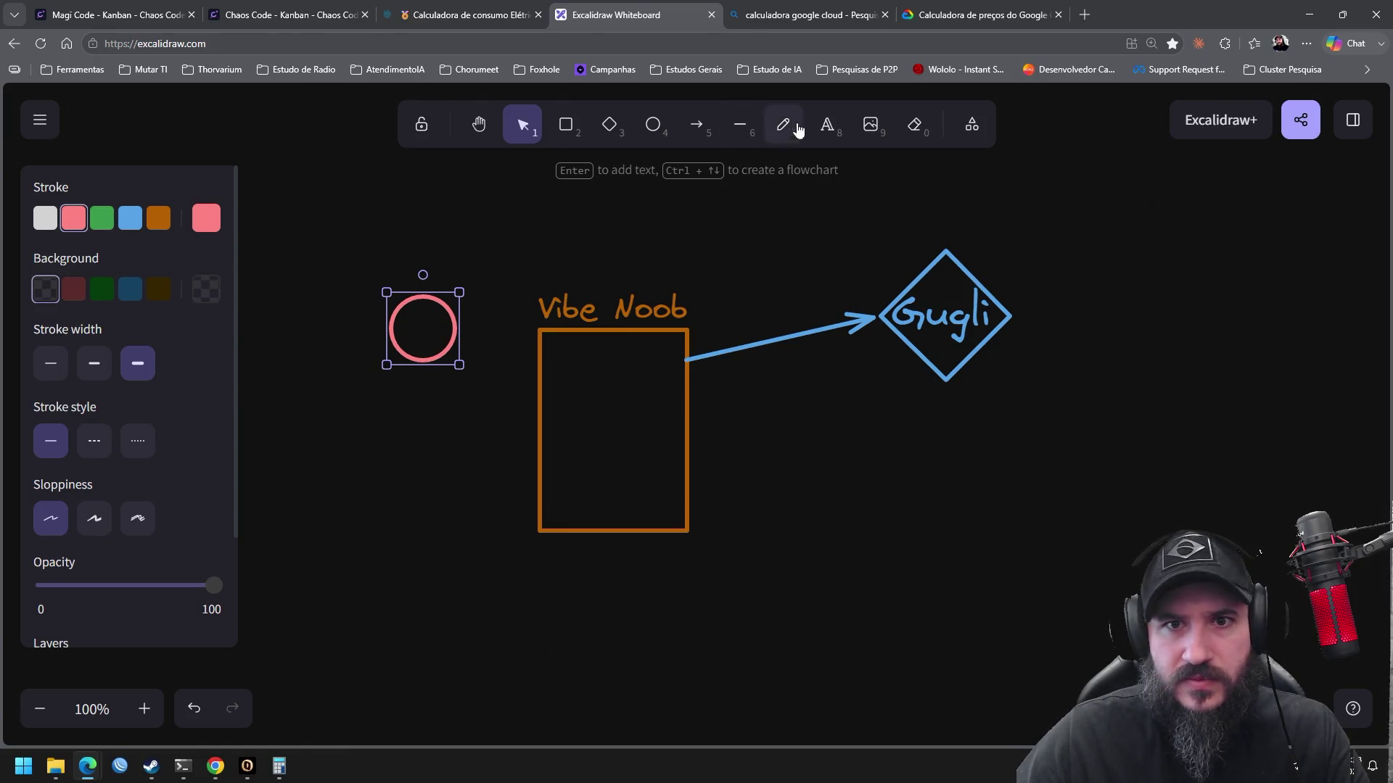
Label the pink circle 'User' and nudge the label slightly up and right
{"action": "left_click", "coordinate": [827, 124]}
{"action": "key", "text": "Escape"}
{"action": "type", "text": "Usu"}
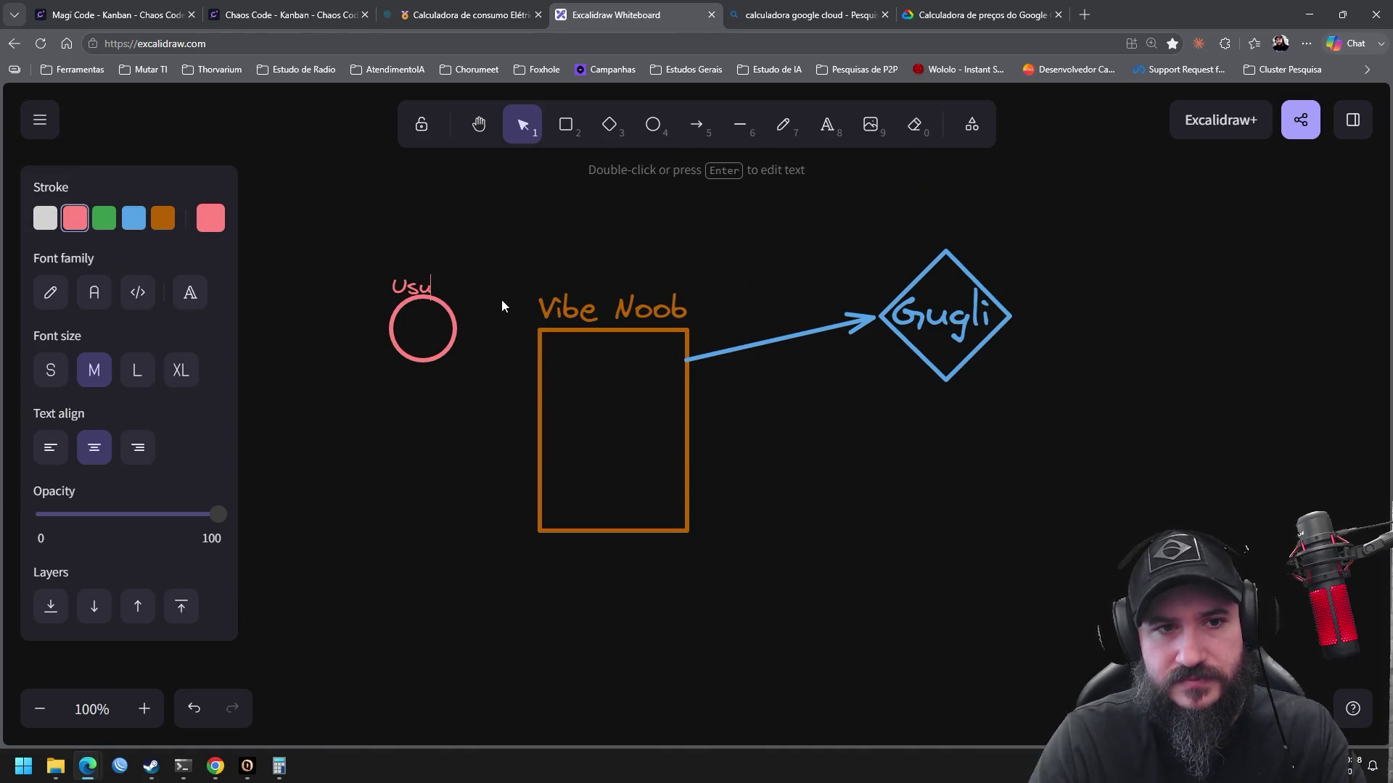
{"action": "type", "text": "i"}
{"action": "key", "text": "BackSpace"}
{"action": "key", "text": "BackSpace"}
{"action": "type", "text": "e"}
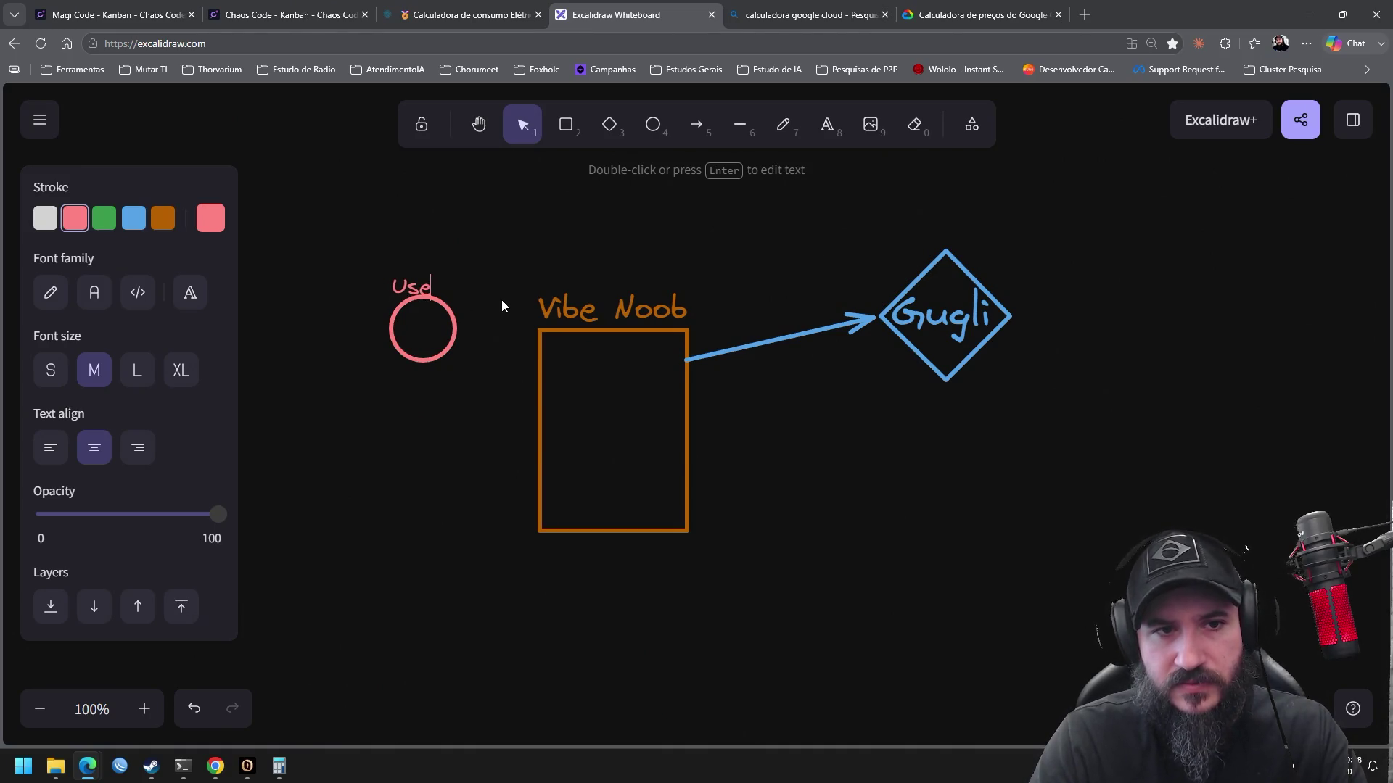
{"action": "type", "text": "r"}
{"action": "left_click", "coordinate": [502, 300]}
{"action": "left_click", "coordinate": [423, 287]}
{"action": "left_click_drag", "start_coordinate": [424, 287], "coordinate": [438, 281]}
{"action": "left_click", "coordinate": [522, 254]}
Write 'R$ 50,00' just beneath the User circle
{"action": "left_click", "coordinate": [827, 127]}
{"action": "left_click", "coordinate": [401, 395]}
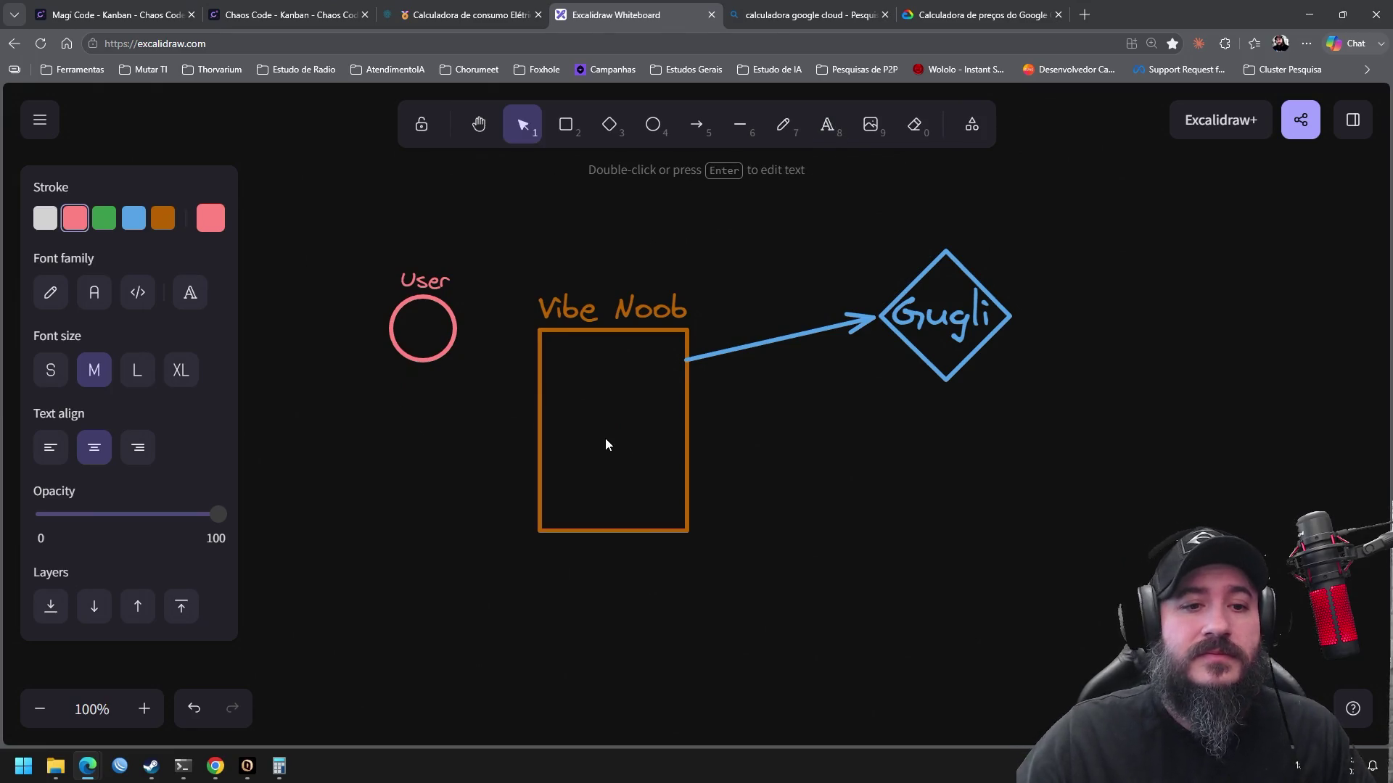
{"action": "type", "text": "50"}
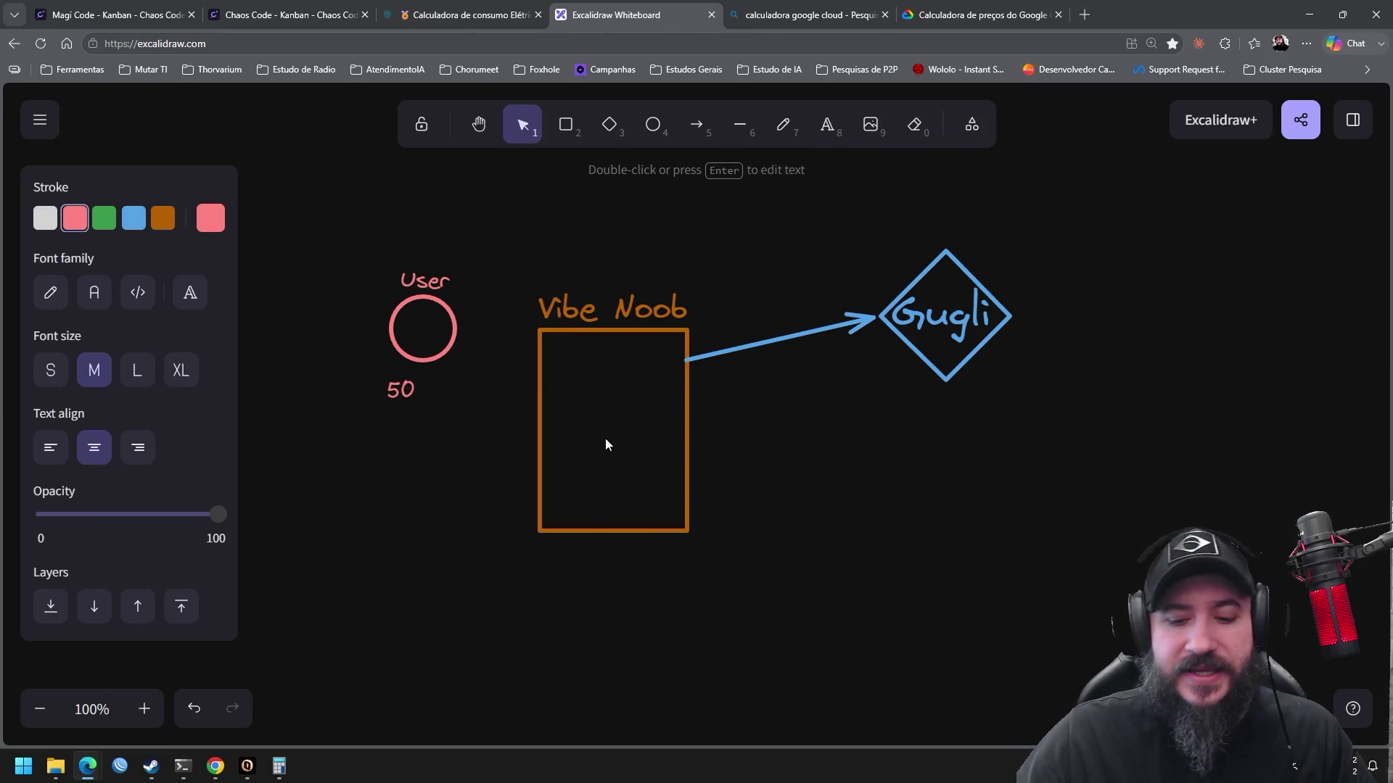
{"action": "key", "text": "Home"}
{"action": "type", "text": "R$"}
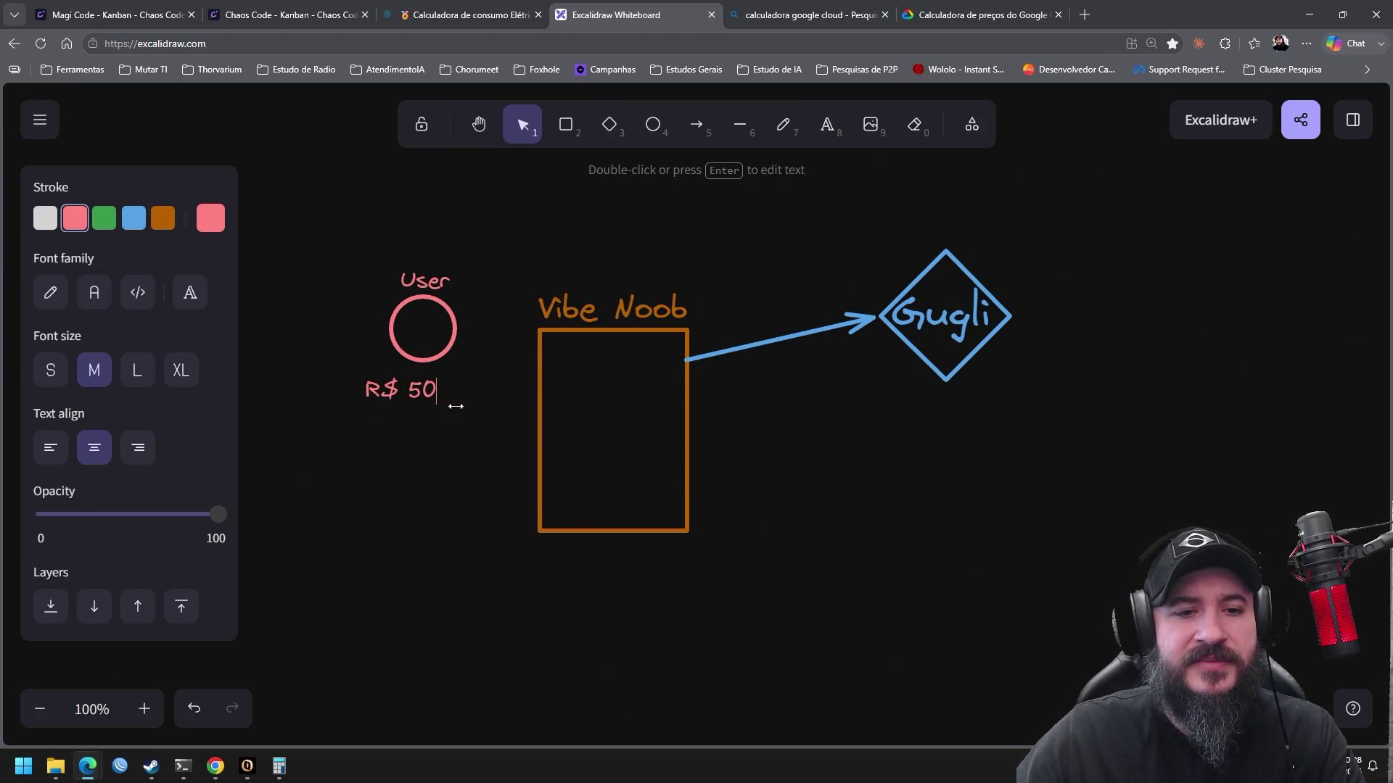
{"action": "key", "text": "End"}
{"action": "type", "text": ",00"}
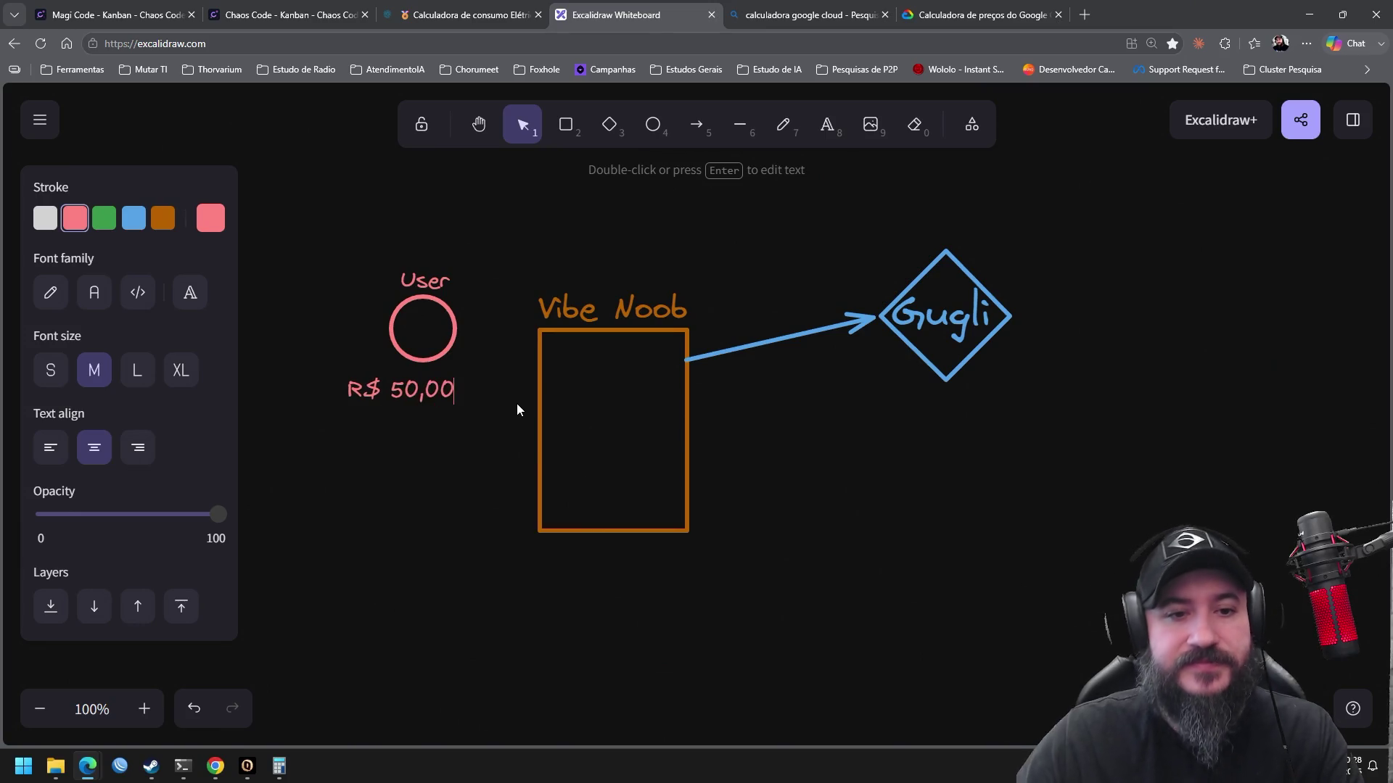
{"action": "key", "text": "Escape"}
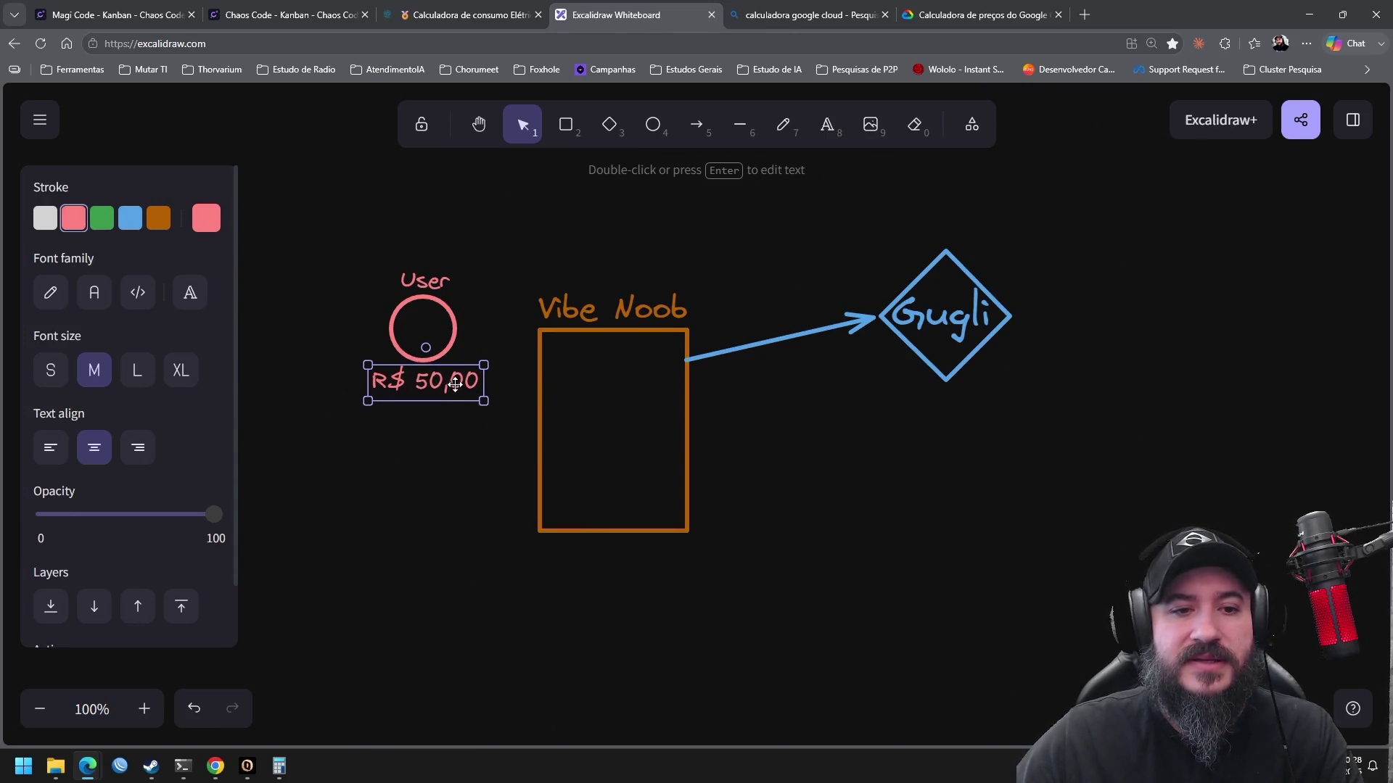
{"action": "left_click", "coordinate": [696, 124]}
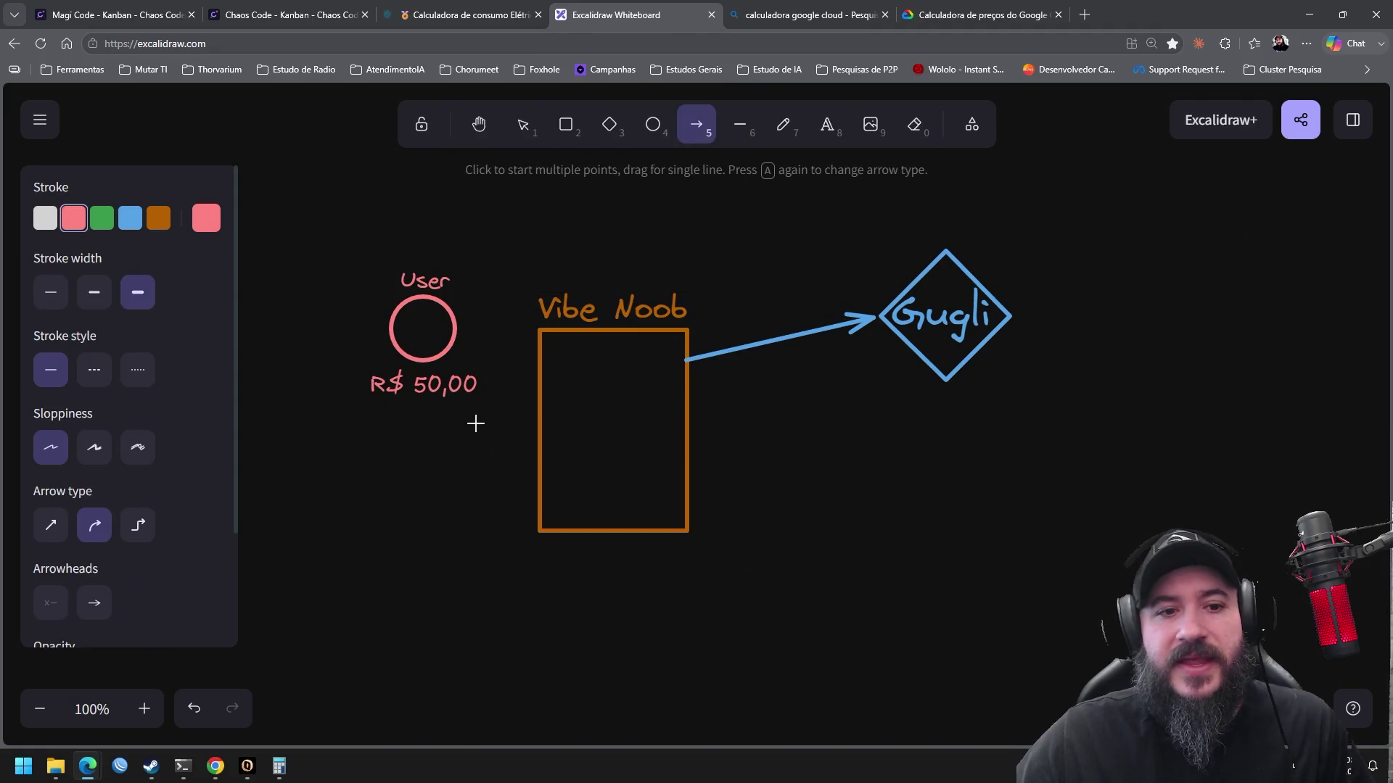
Draw a pink arrow from R$ 50,00 to the left side of the Vibe Noob box
{"action": "left_click_drag", "start_coordinate": [477, 396], "coordinate": [535, 400]}
{"action": "left_click", "coordinate": [817, 488]}
{"action": "left_click_drag", "start_coordinate": [746, 616], "coordinate": [530, 272]}
{"action": "left_click", "coordinate": [840, 473]}
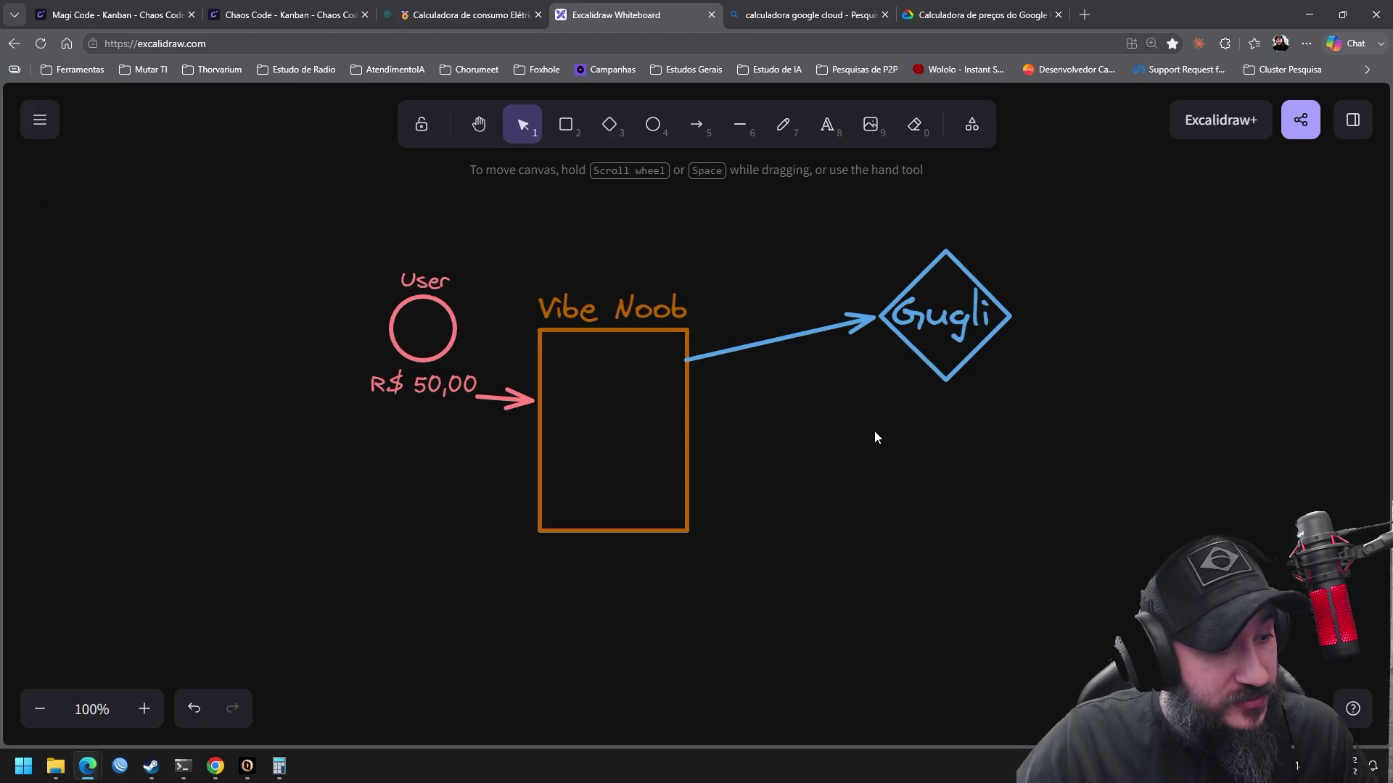
Pan around the drawing and start a new text label below R$ 50,00
{"action": "scroll", "coordinate": [834, 449], "scroll_direction": "right", "scroll_amount": 2}
{"action": "scroll", "coordinate": [834, 450], "scroll_direction": "up", "scroll_amount": 1}
{"action": "left_click_drag", "start_coordinate": [950, 489], "coordinate": [714, 265]}
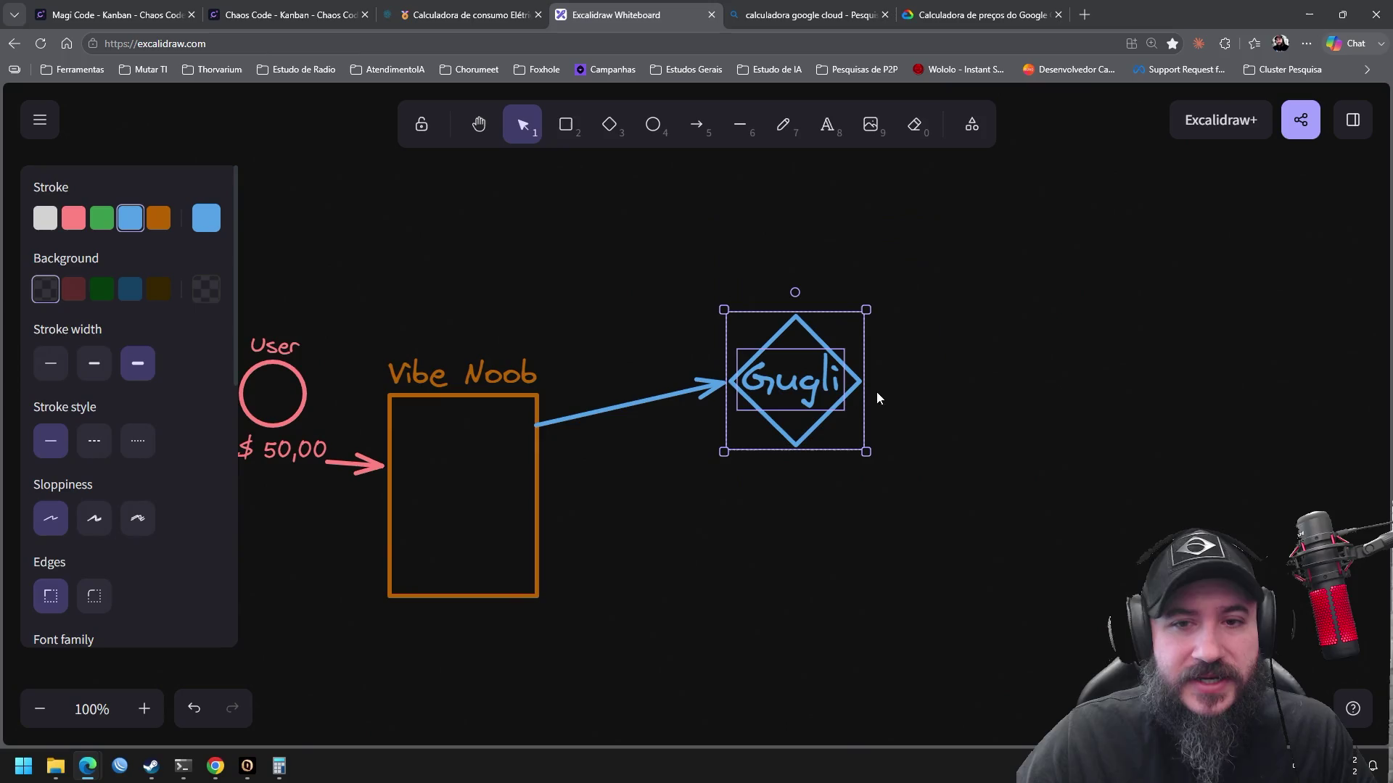
{"action": "left_click", "coordinate": [826, 129]}
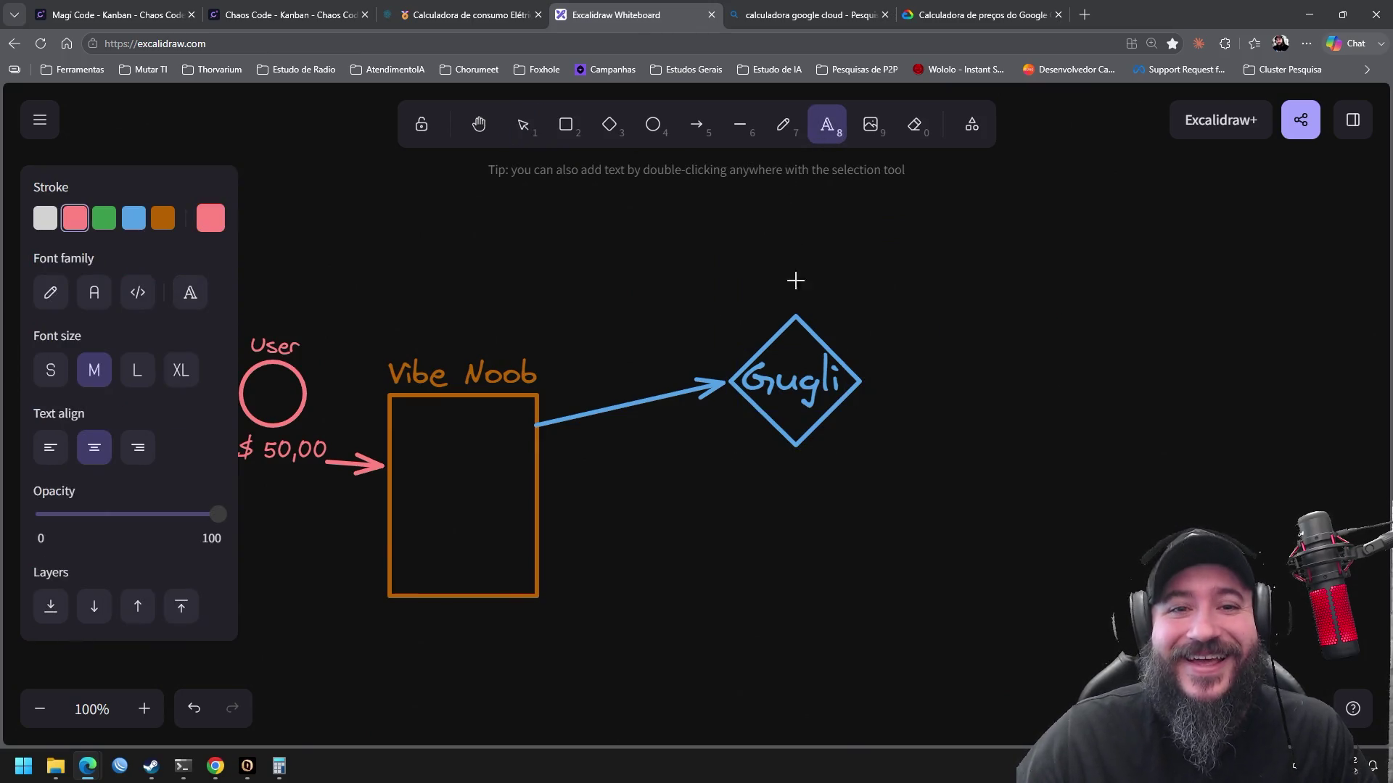
{"action": "scroll", "coordinate": [759, 265], "scroll_direction": "left", "scroll_amount": 4}
{"action": "scroll", "coordinate": [758, 265], "scroll_direction": "down", "scroll_amount": 1}
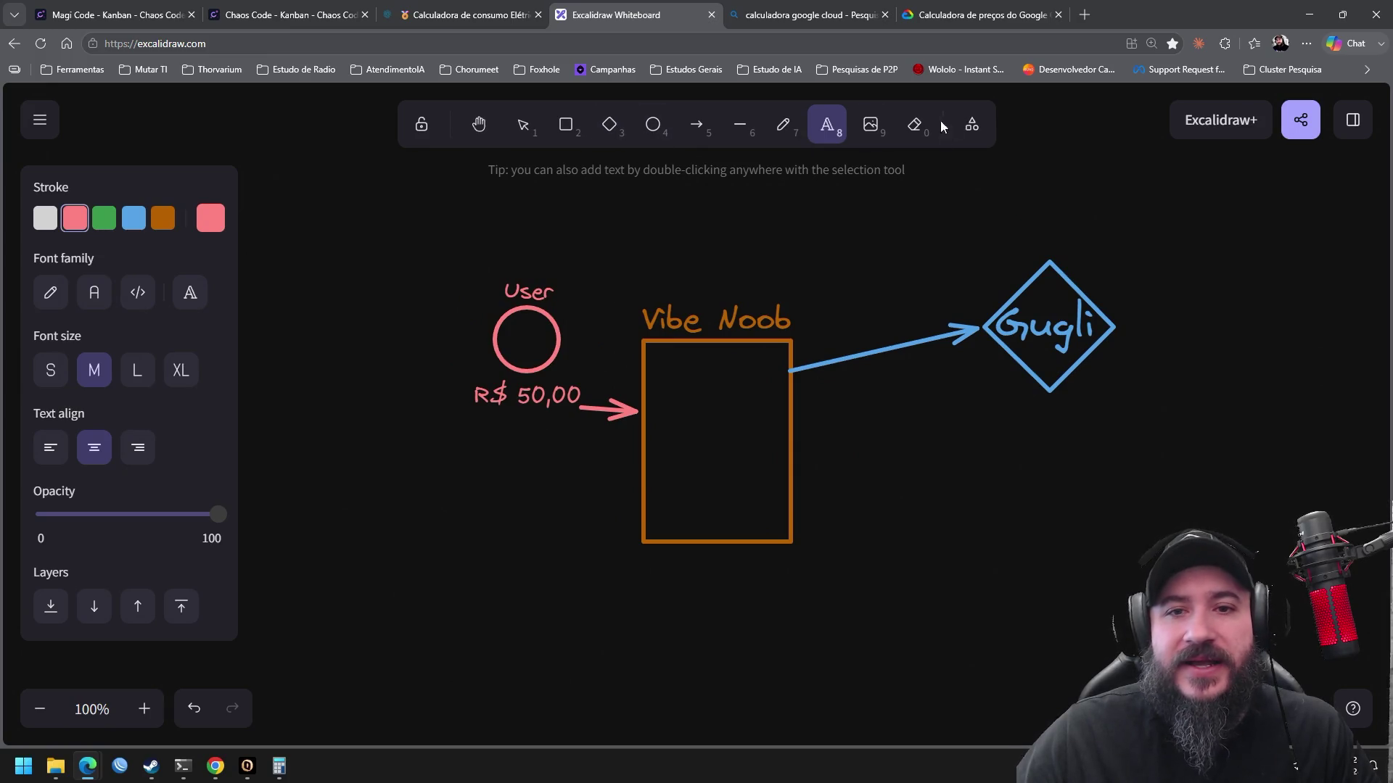
{"action": "left_click", "coordinate": [471, 433]}
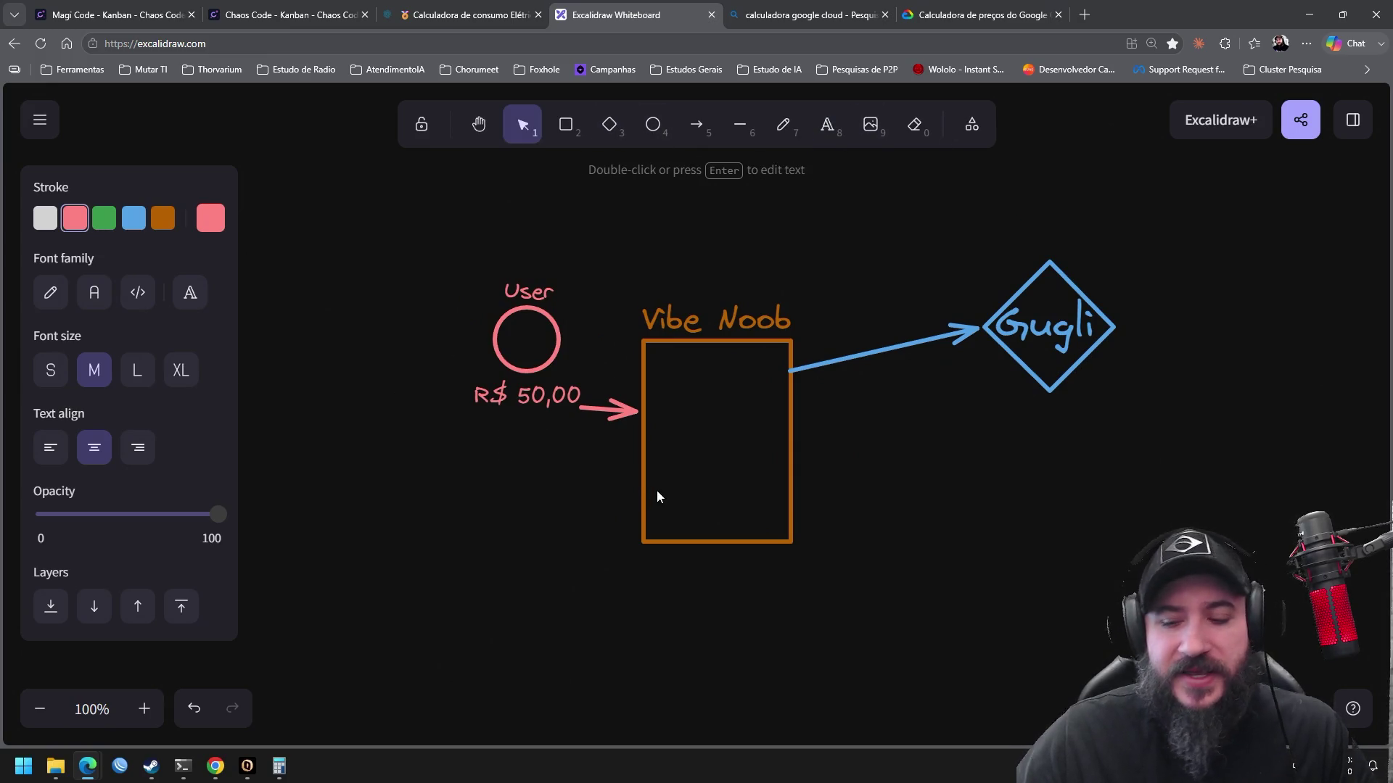
Add a '5%' label below R$ 50,00, discarding a separate '6%' label
{"action": "type", "text": "5%"}
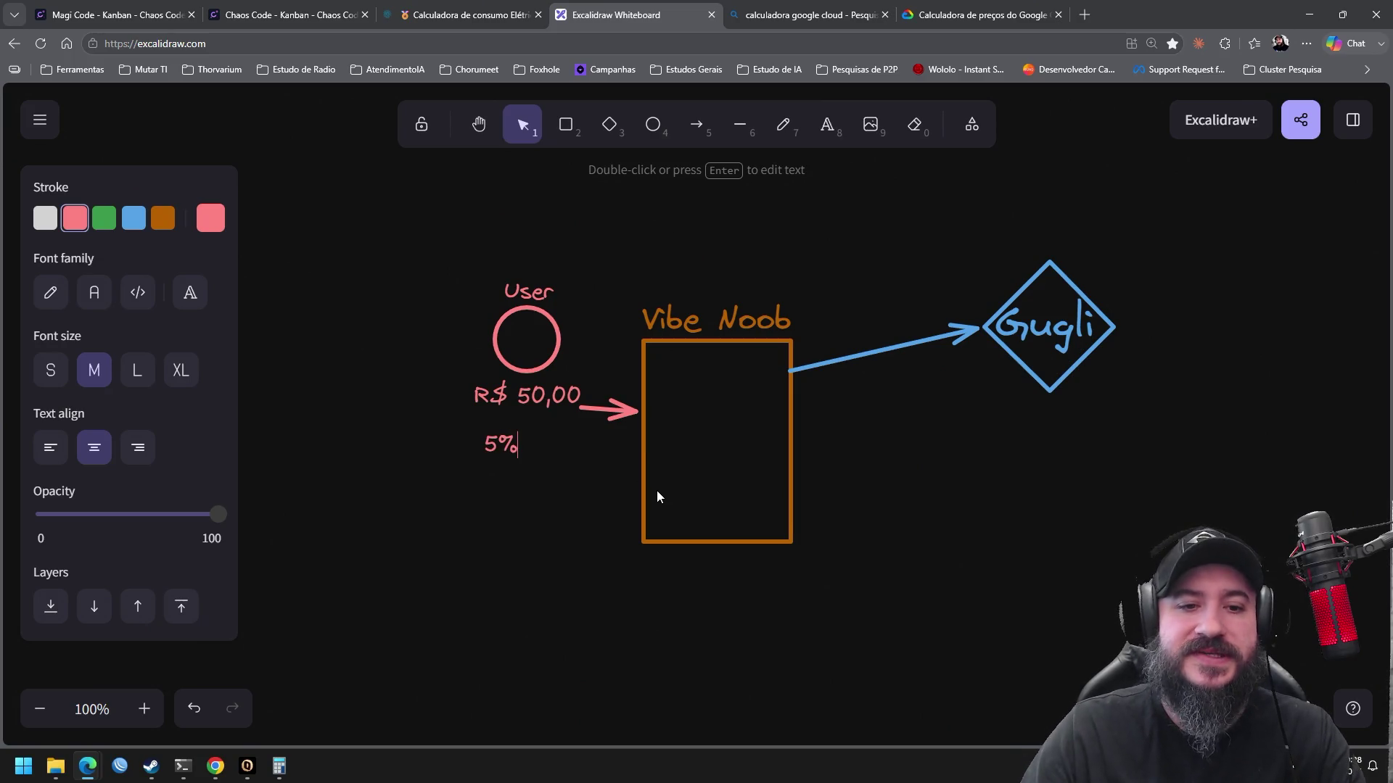
{"action": "left_click", "coordinate": [544, 527]}
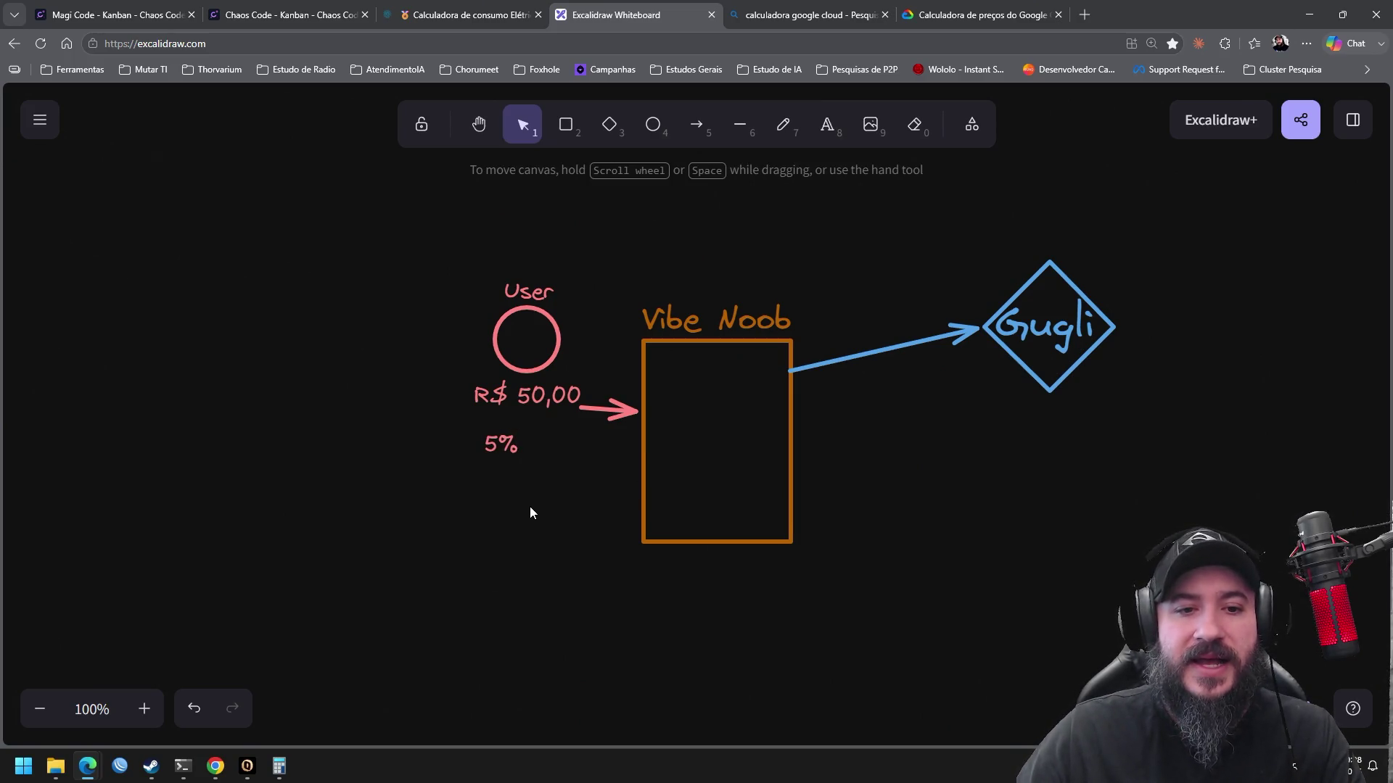
{"action": "left_click", "coordinate": [827, 125]}
{"action": "left_click", "coordinate": [501, 506]}
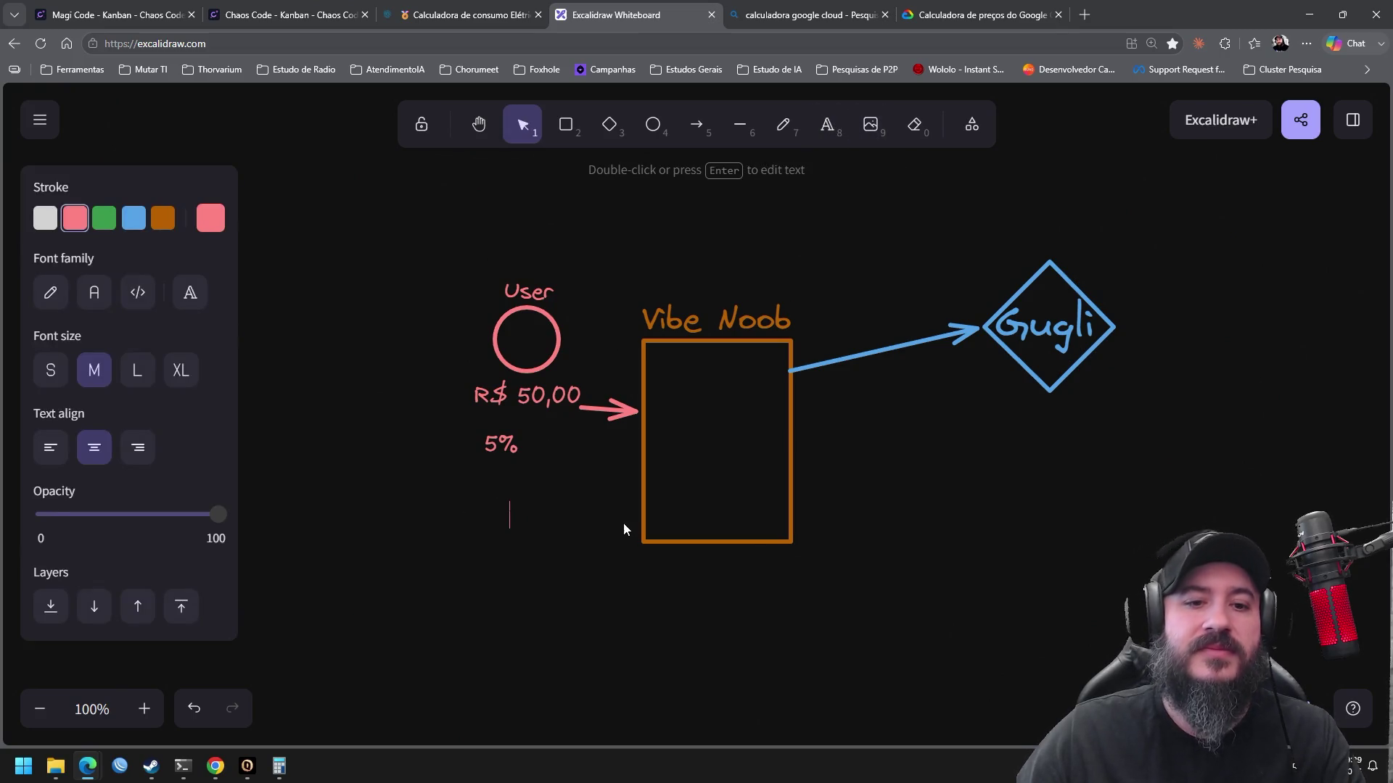
{"action": "type", "text": "6"}
{"action": "type", "text": "%"}
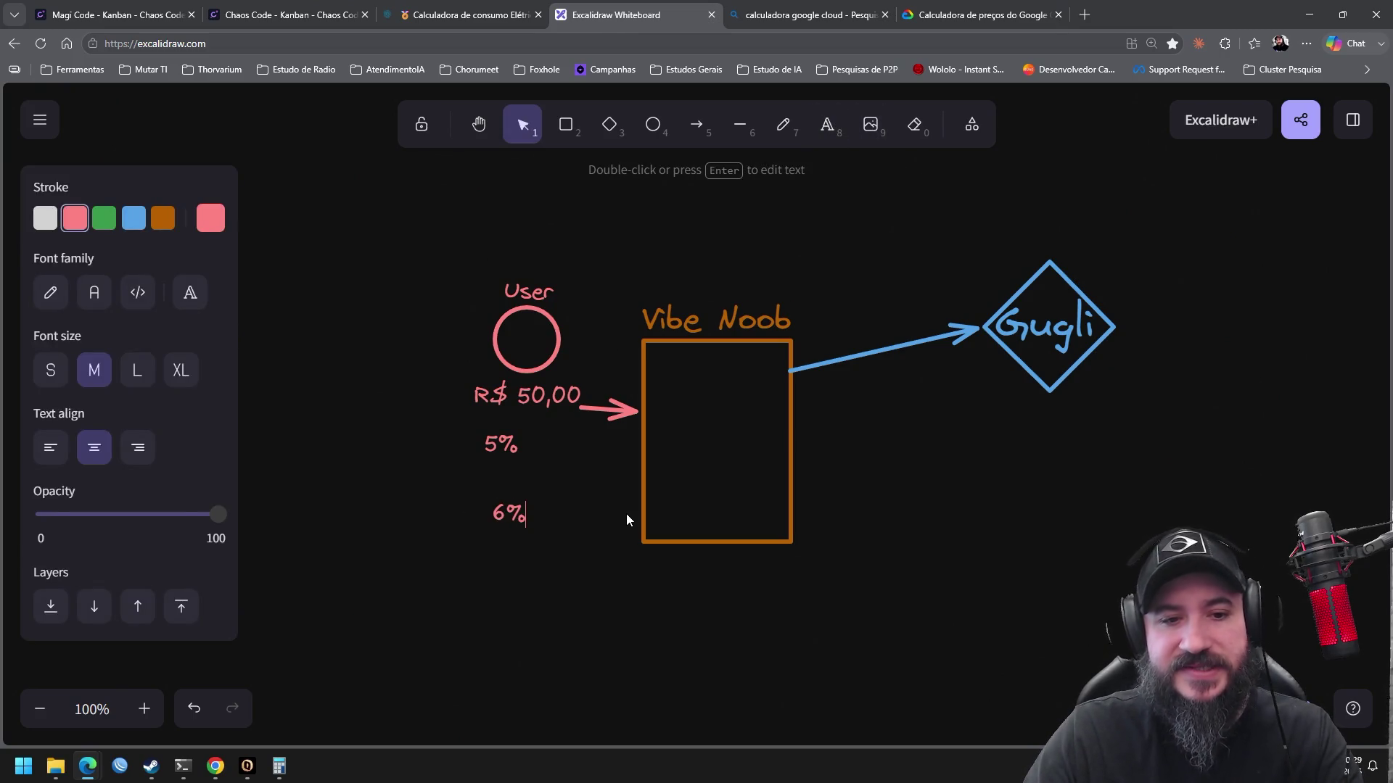
{"action": "key", "text": "Return"}
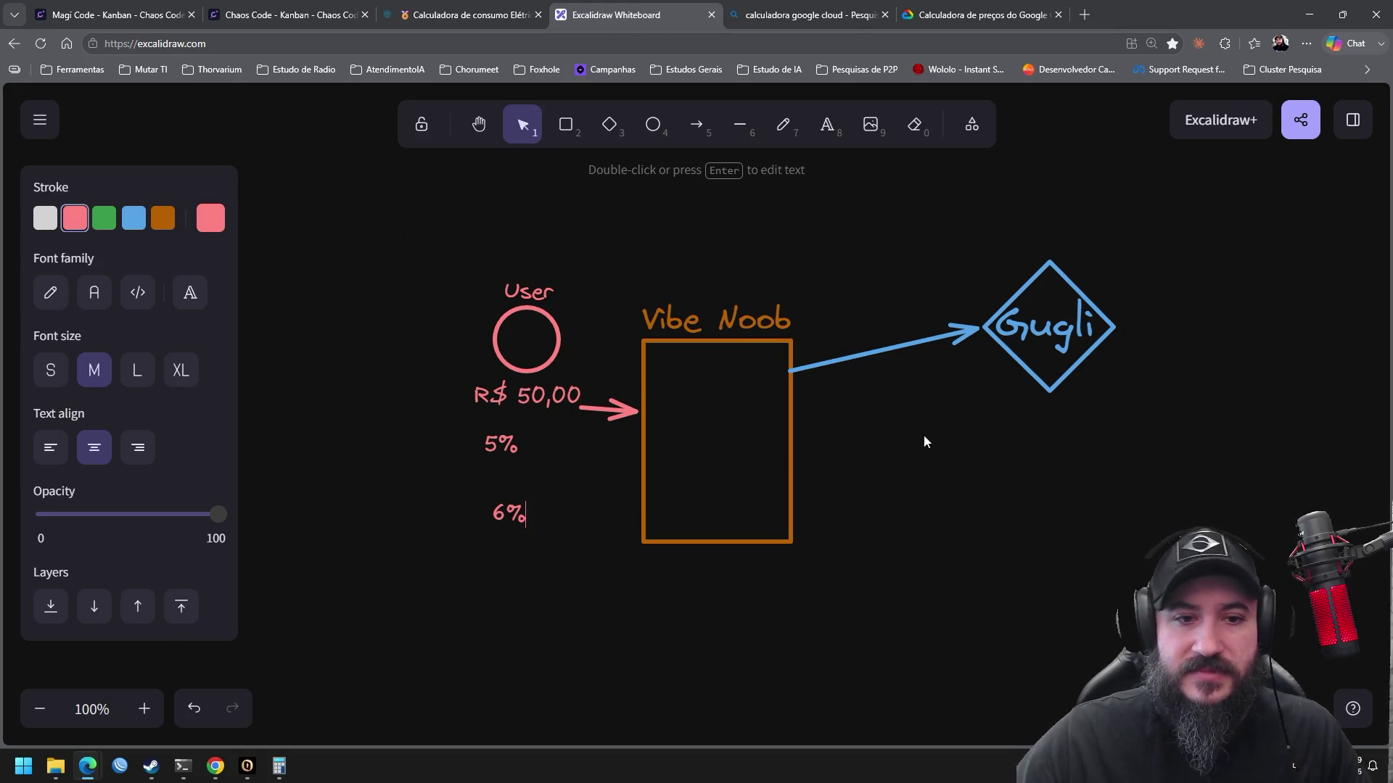
{"action": "left_click", "coordinate": [573, 580]}
{"action": "left_click_drag", "start_coordinate": [513, 511], "coordinate": [563, 449]}
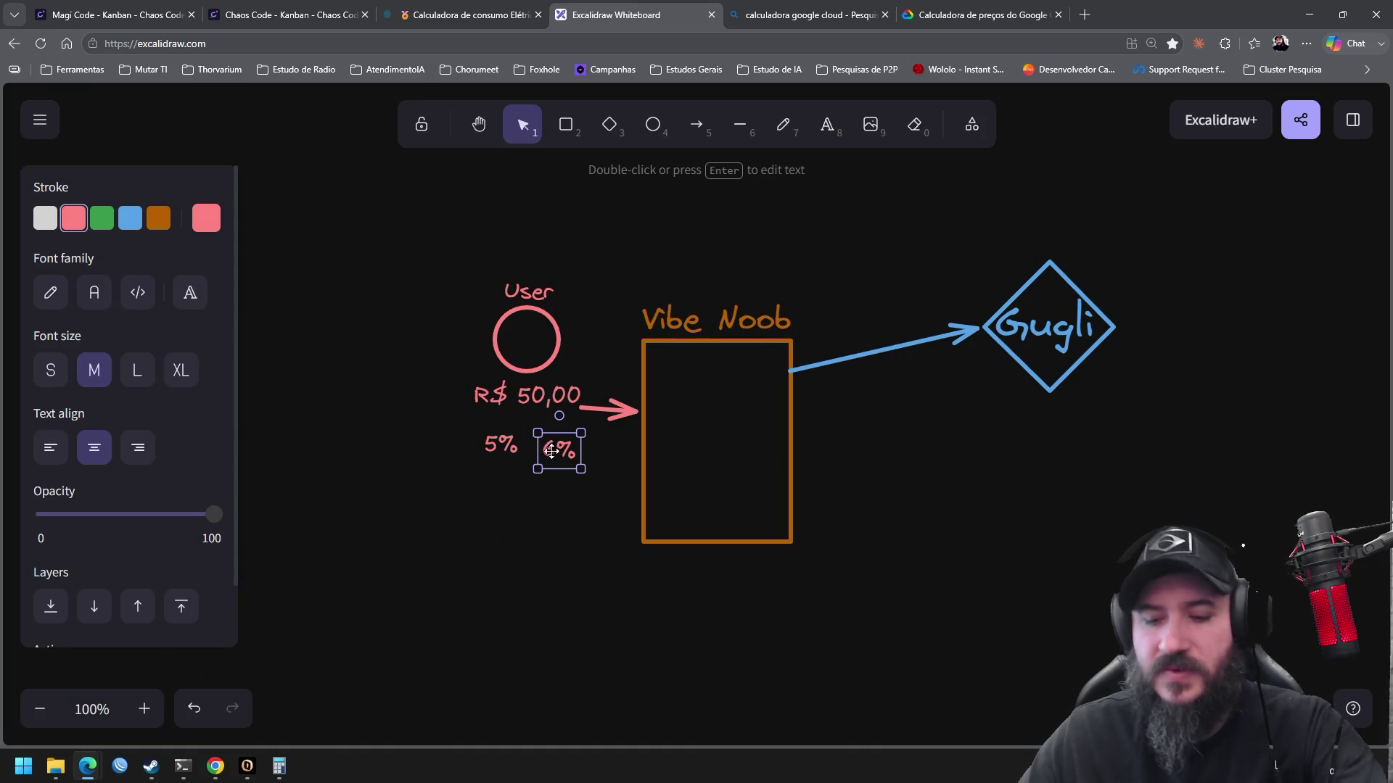
{"action": "key", "text": "Delete"}
Extend the 5% label to read '5% + 6%' and move it slightly down
{"action": "left_click", "coordinate": [501, 443]}
{"action": "key", "text": "Return"}
{"action": "key", "text": "End"}
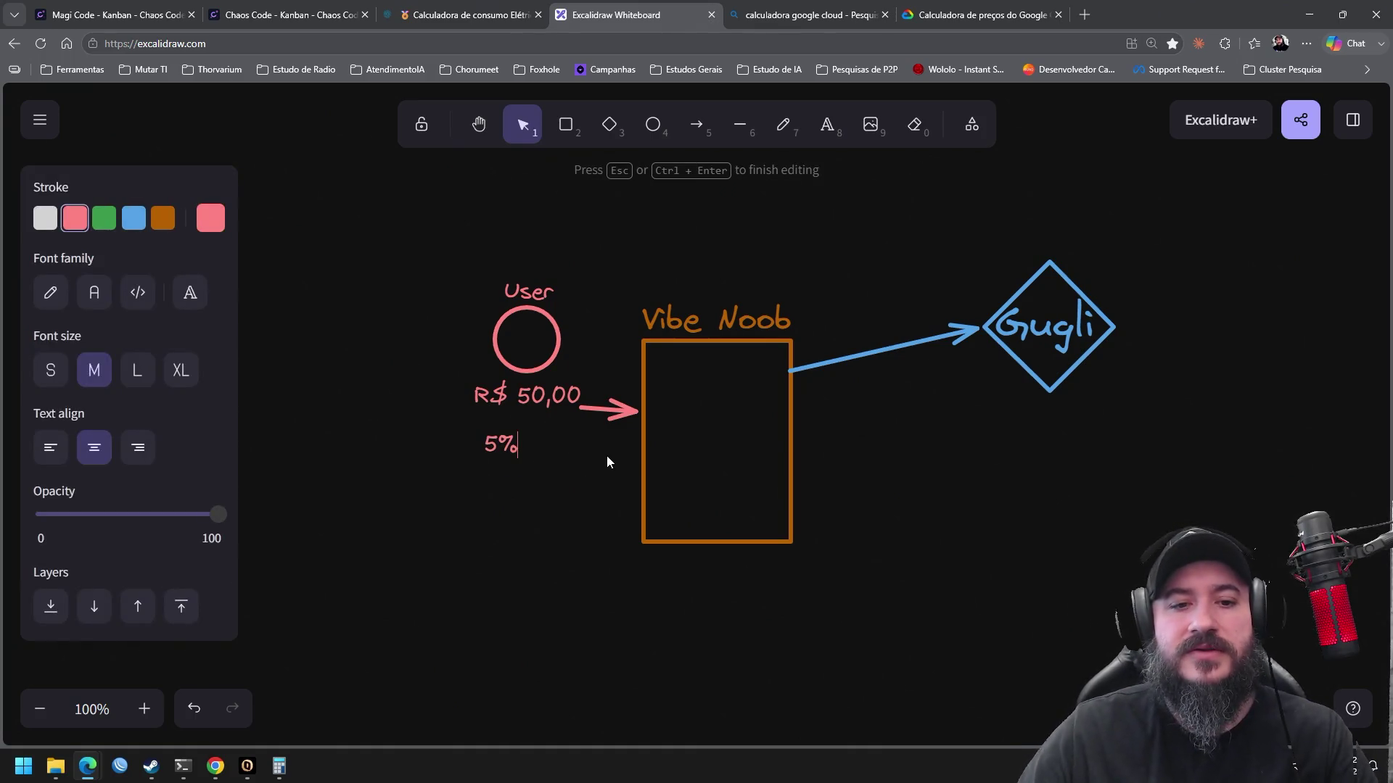
{"action": "type", "text": "+ 6%"}
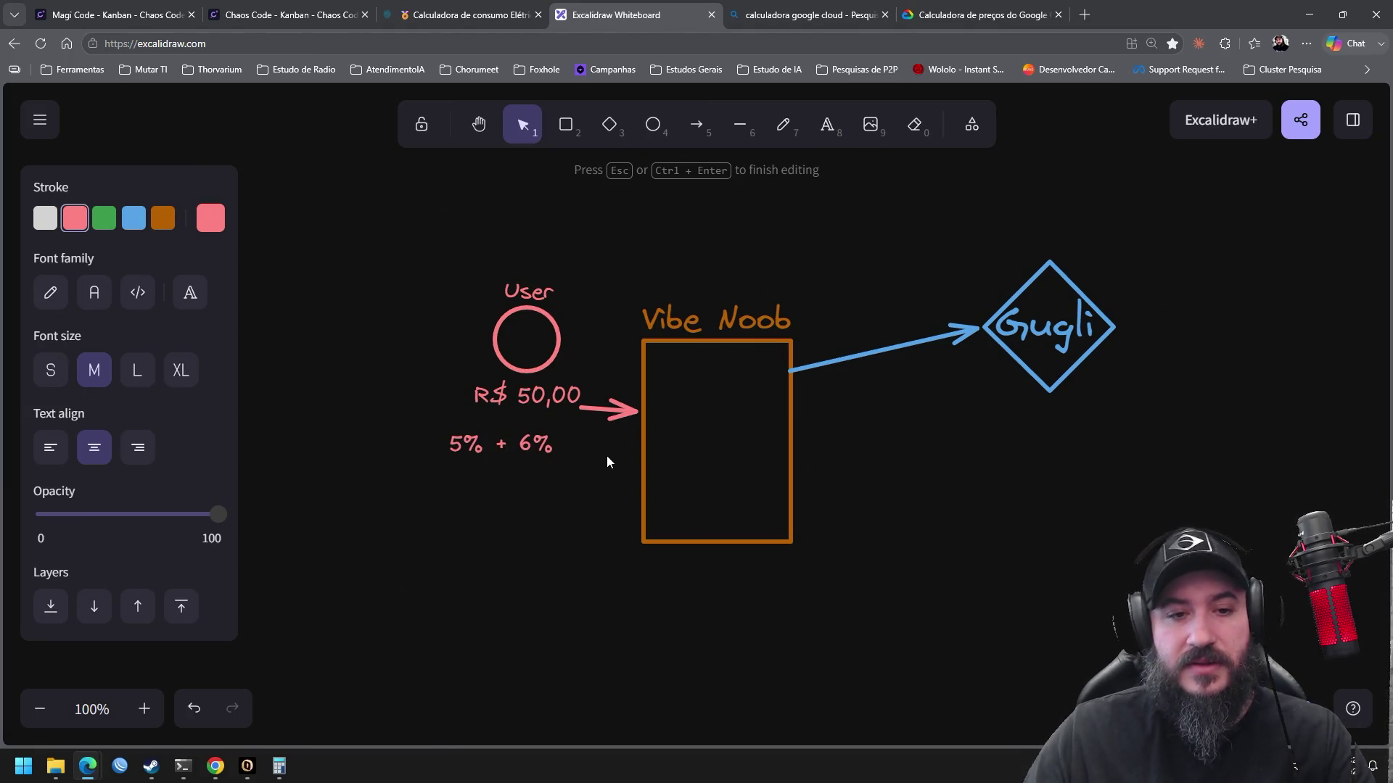
{"action": "left_click", "coordinate": [594, 516]}
{"action": "mouse_move", "coordinate": [524, 442]}
{"action": "left_mouse_down"}
{"action": "mouse_move", "coordinate": [526, 462]}
{"action": "mouse_move", "coordinate": [538, 454]}
{"action": "left_mouse_up"}
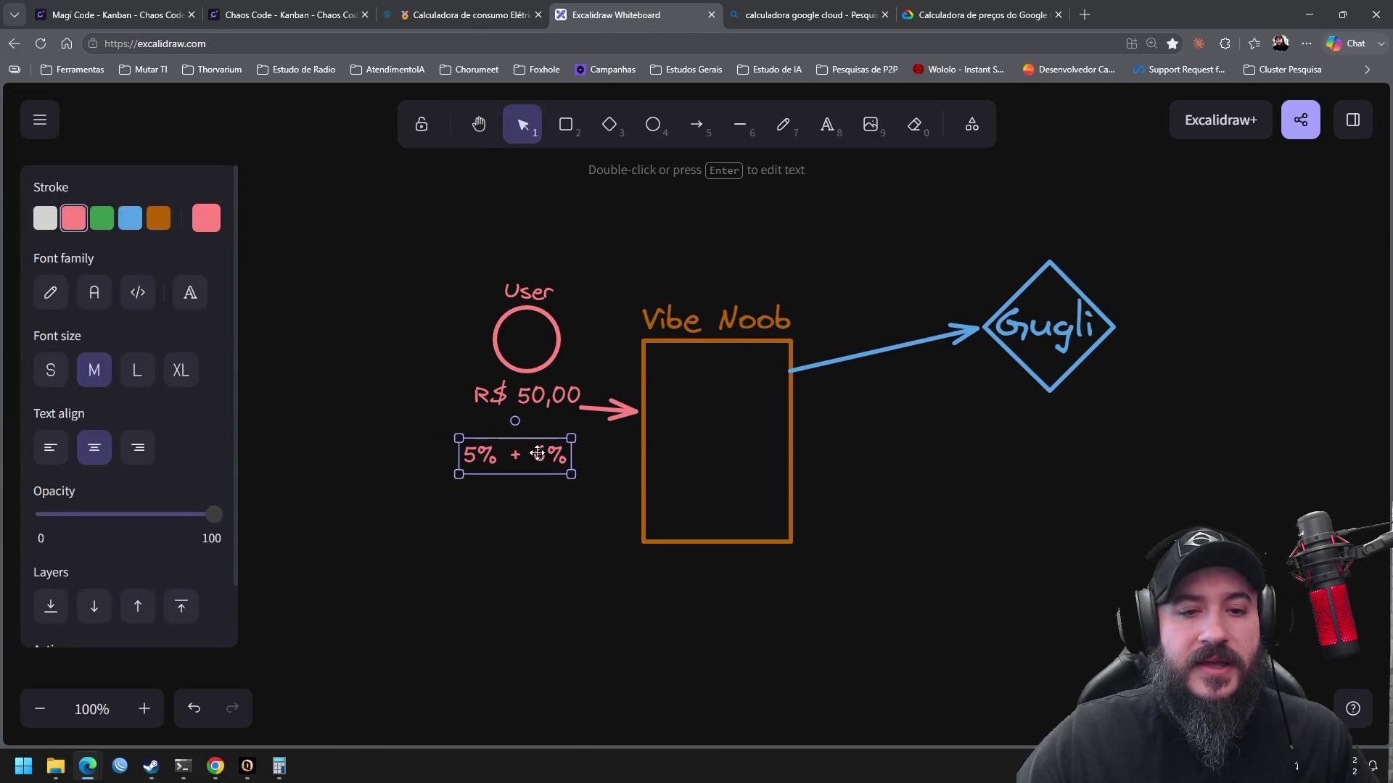
Stack '5%', '+' and '6%' on three lines without stray spaces, nudging the note into place
{"action": "double_click", "coordinate": [533, 454]}
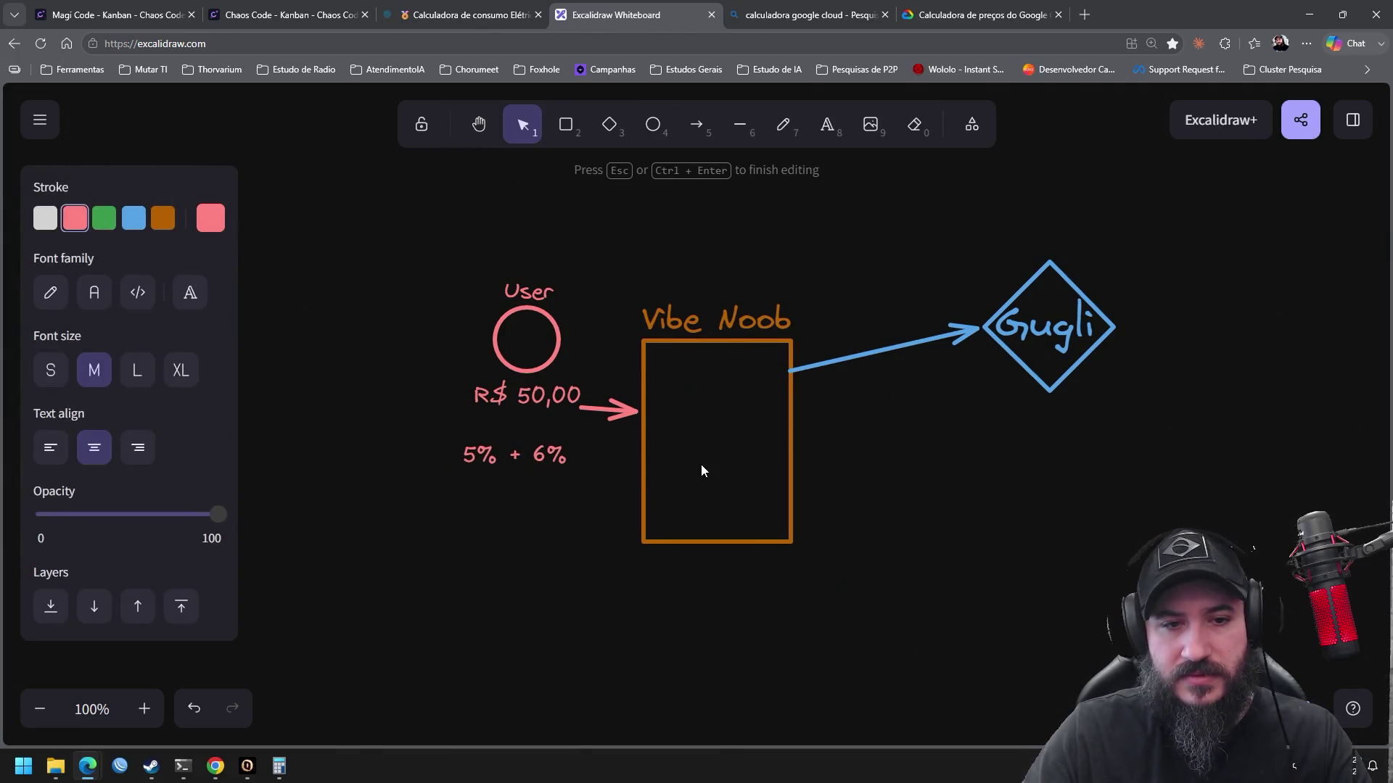
{"action": "key", "text": "Return"}
{"action": "key", "text": "Up"}
{"action": "key", "text": "Right"}
{"action": "key", "text": "Right"}
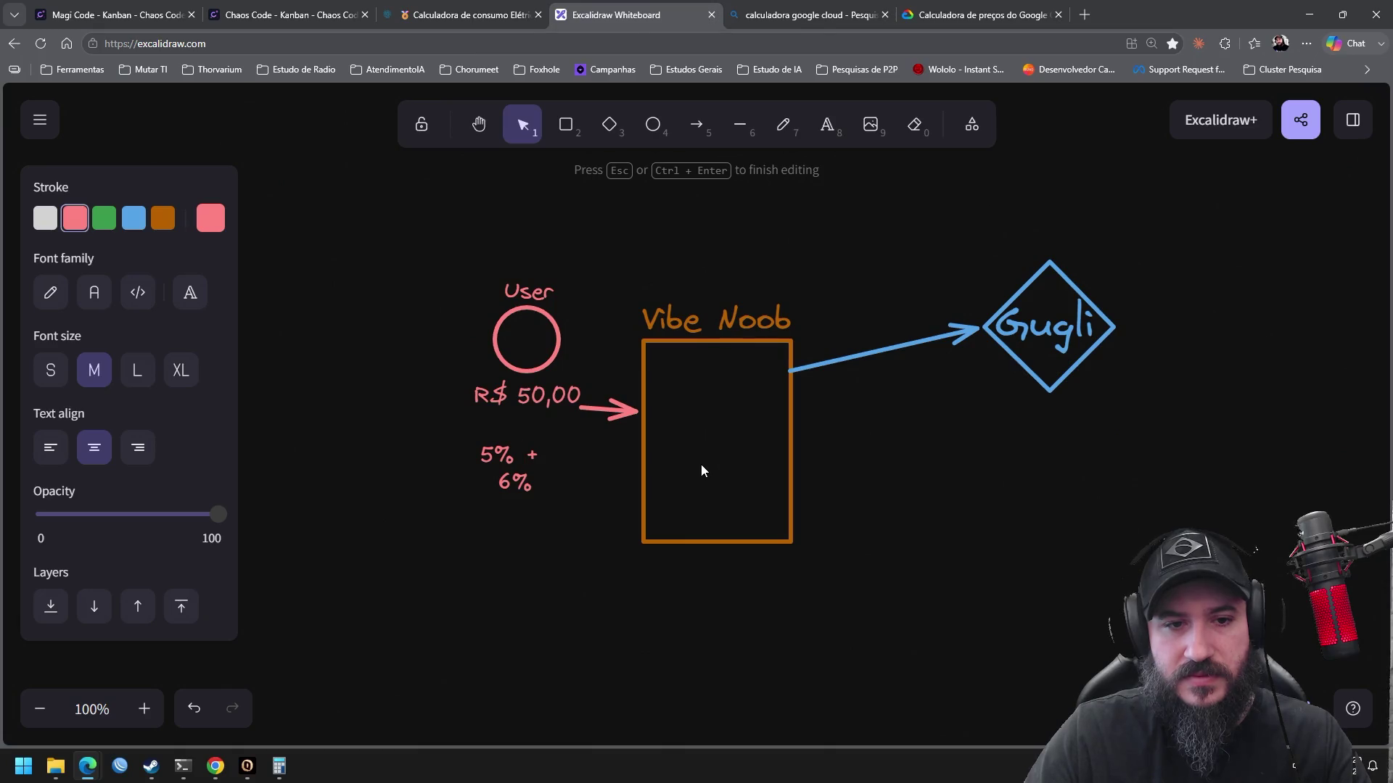
{"action": "key", "text": "Return"}
{"action": "key", "text": "Up"}
{"action": "key", "text": "Right"}
{"action": "key", "text": "Delete"}
{"action": "key", "text": "Down"}
{"action": "key", "text": "BackSpace"}
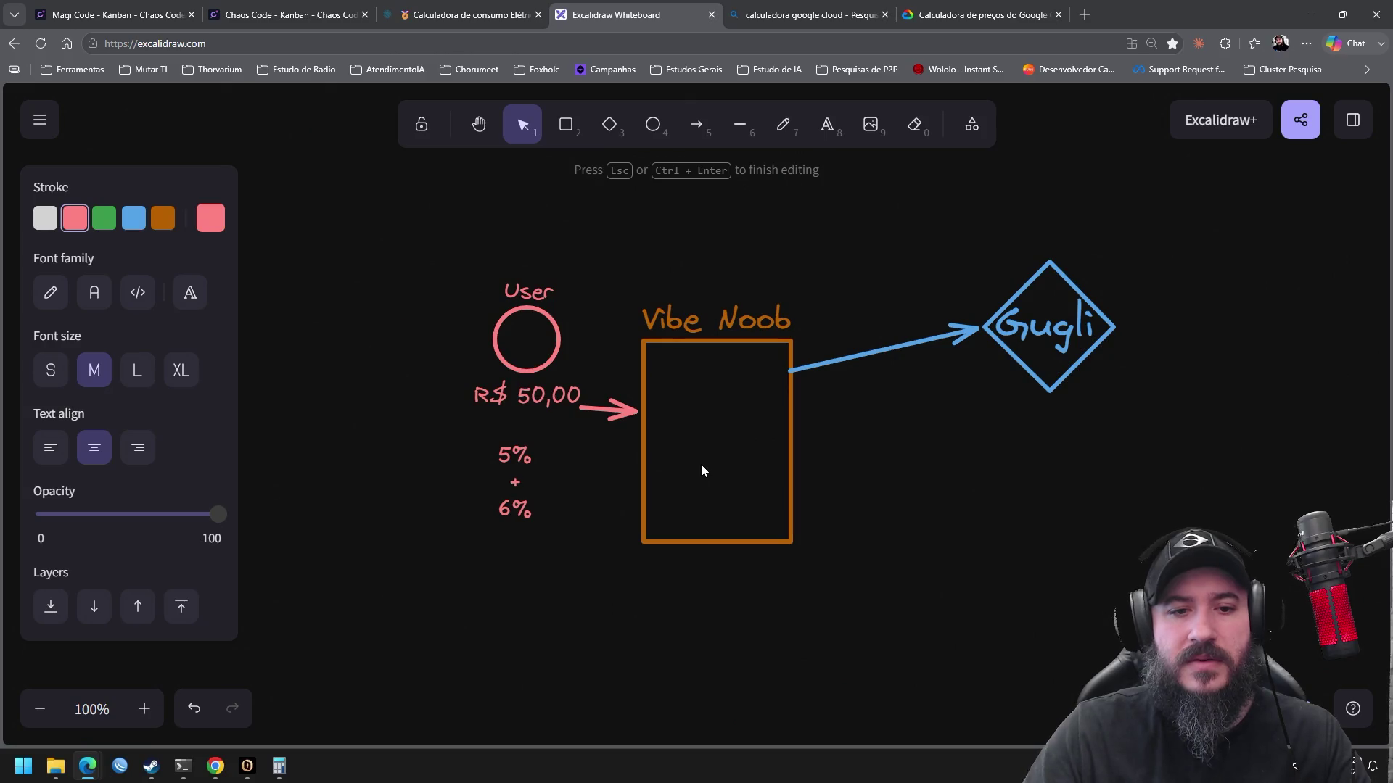
{"action": "left_click", "coordinate": [603, 547]}
{"action": "left_click_drag", "start_coordinate": [512, 465], "coordinate": [521, 447]}
{"action": "key", "text": "Escape"}
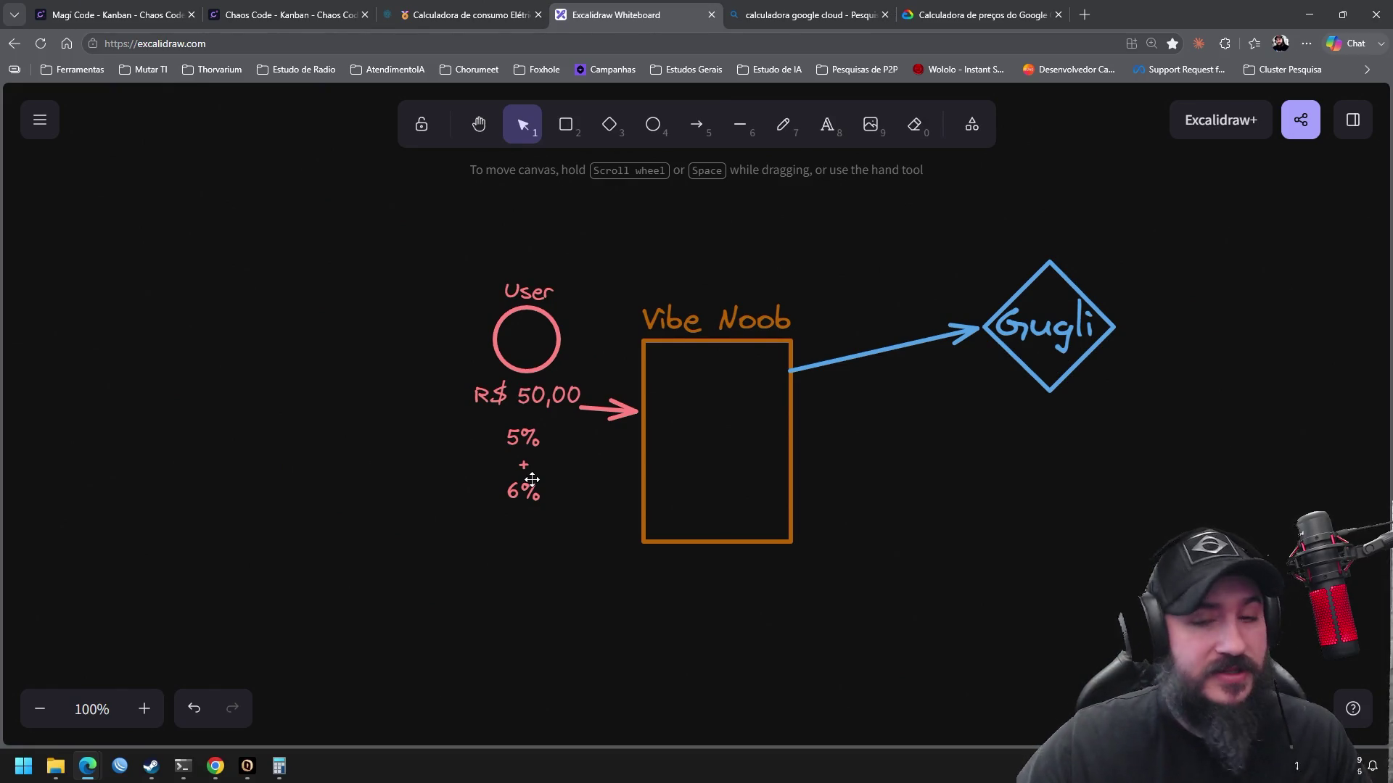
Add a '70%' text label just above the Gugli diamond
{"action": "mouse_move", "coordinate": [1000, 432]}
{"action": "left_mouse_down"}
{"action": "mouse_move", "coordinate": [755, 442]}
{"action": "mouse_move", "coordinate": [753, 480]}
{"action": "left_mouse_up"}
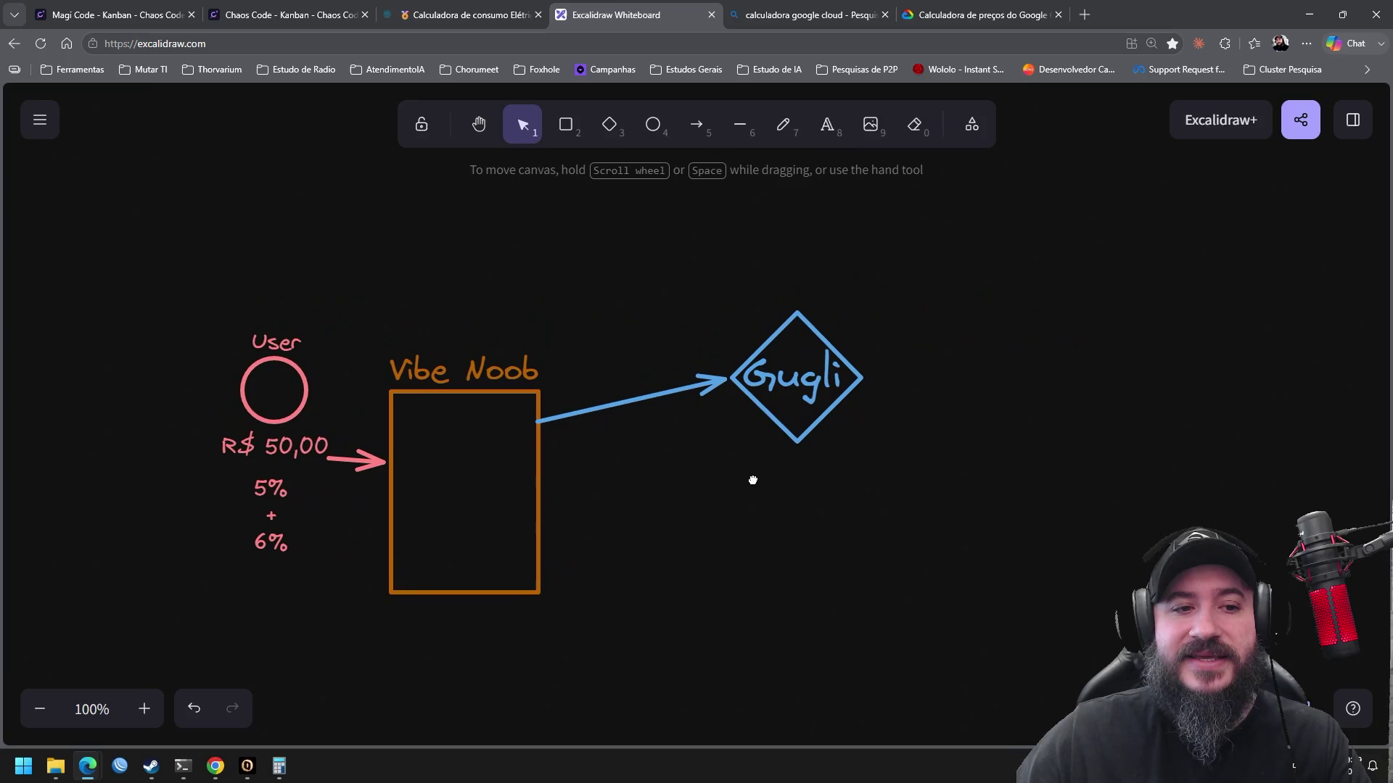
{"action": "left_click_drag", "start_coordinate": [934, 548], "coordinate": [677, 242]}
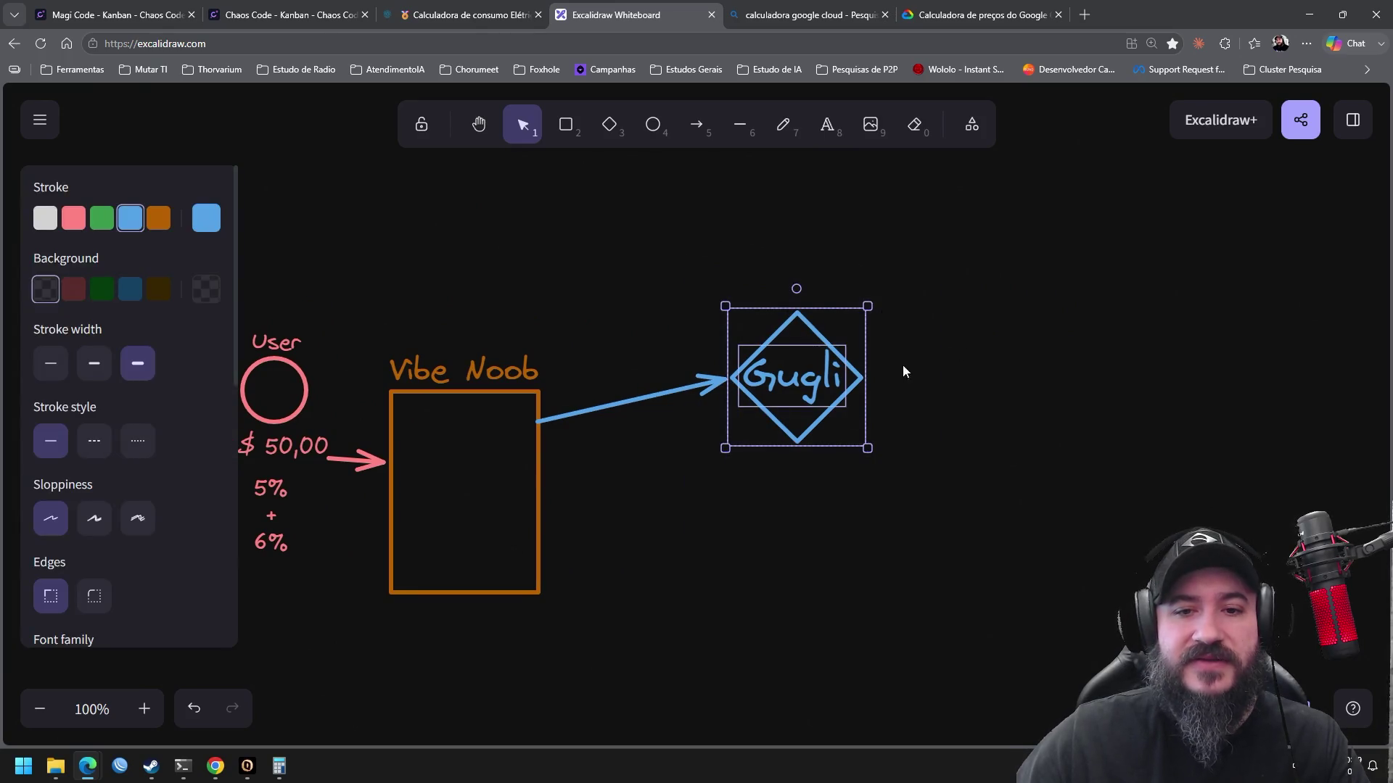
{"action": "left_click", "coordinate": [902, 372]}
{"action": "left_click", "coordinate": [827, 125]}
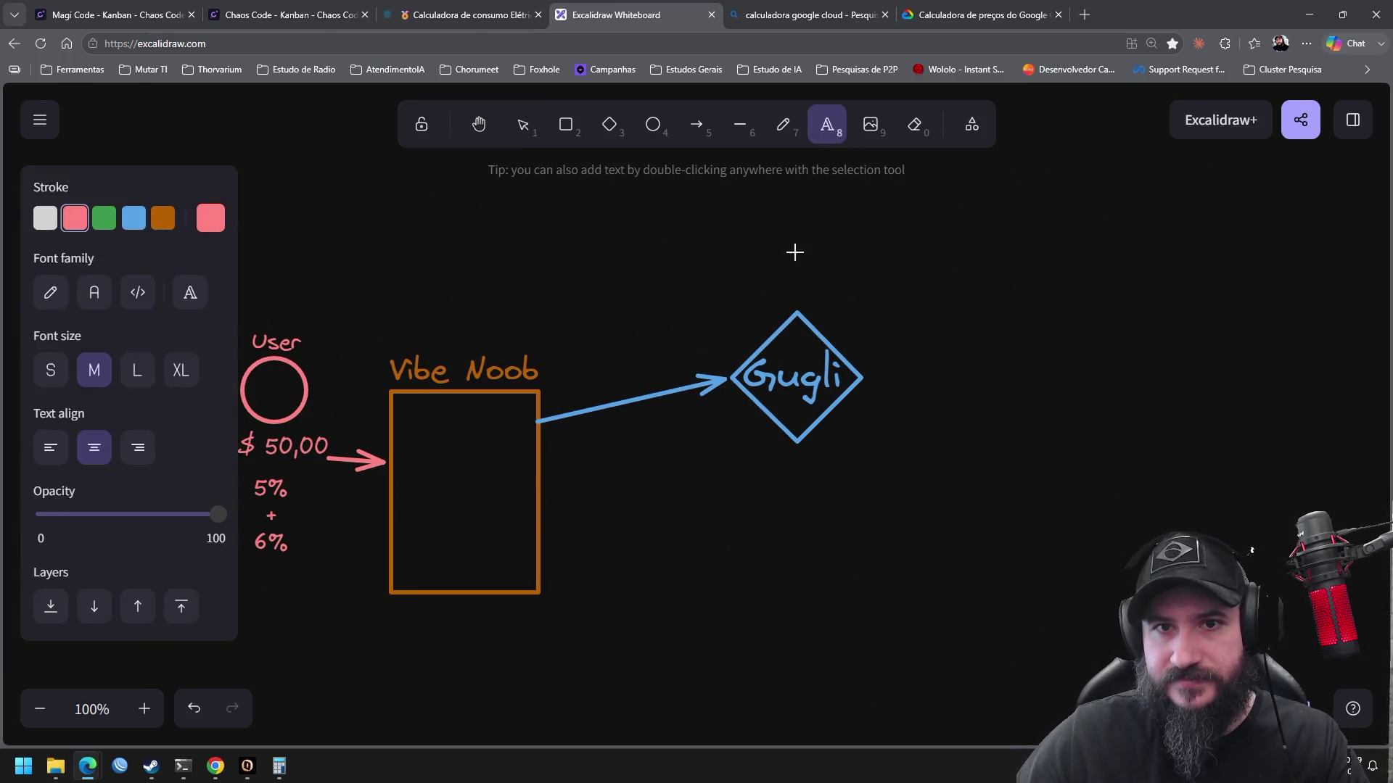
{"action": "left_click", "coordinate": [759, 283]}
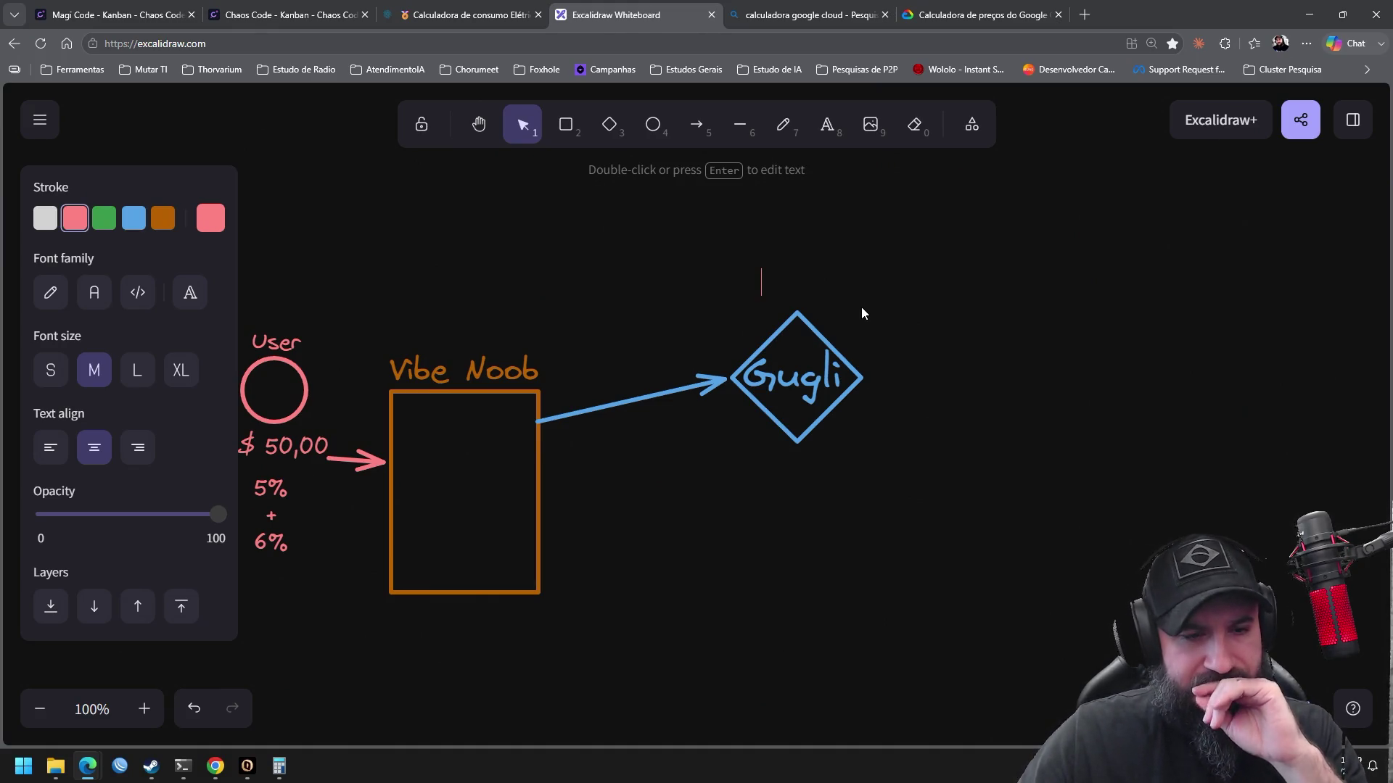
{"action": "type", "text": "70%"}
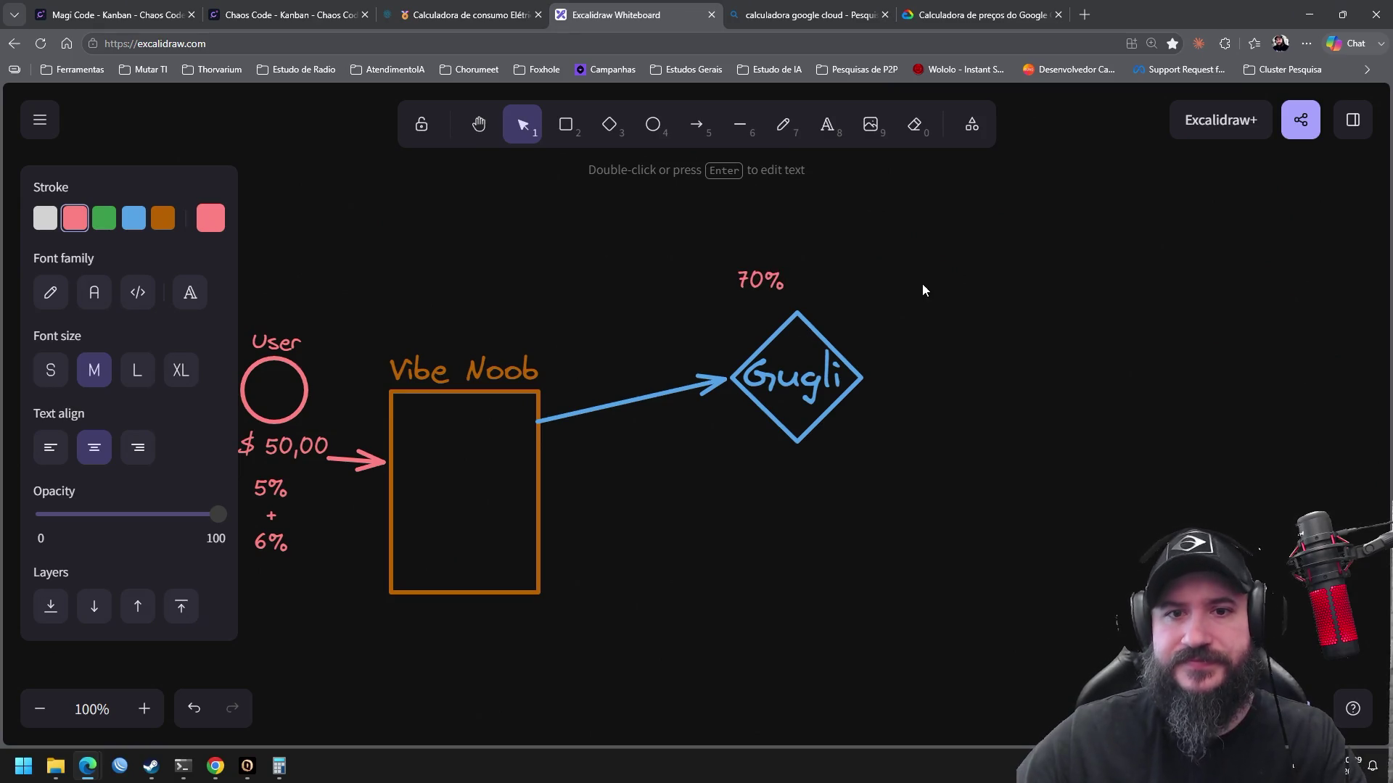
{"action": "left_click", "coordinate": [860, 306]}
{"action": "left_click_drag", "start_coordinate": [775, 274], "coordinate": [812, 284]}
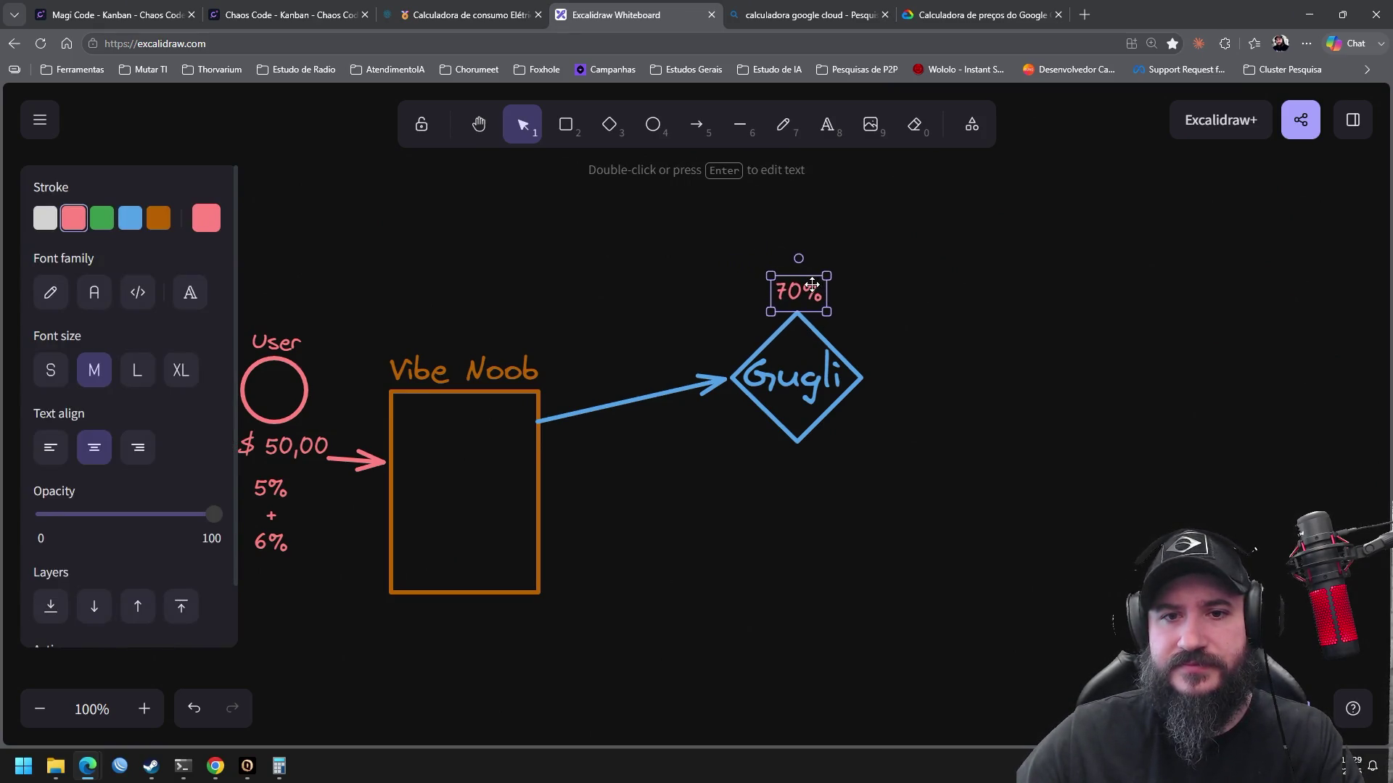
{"action": "left_click", "coordinate": [882, 332]}
{"action": "left_click_drag", "start_coordinate": [896, 246], "coordinate": [754, 384]}
{"action": "left_click", "coordinate": [993, 363]}
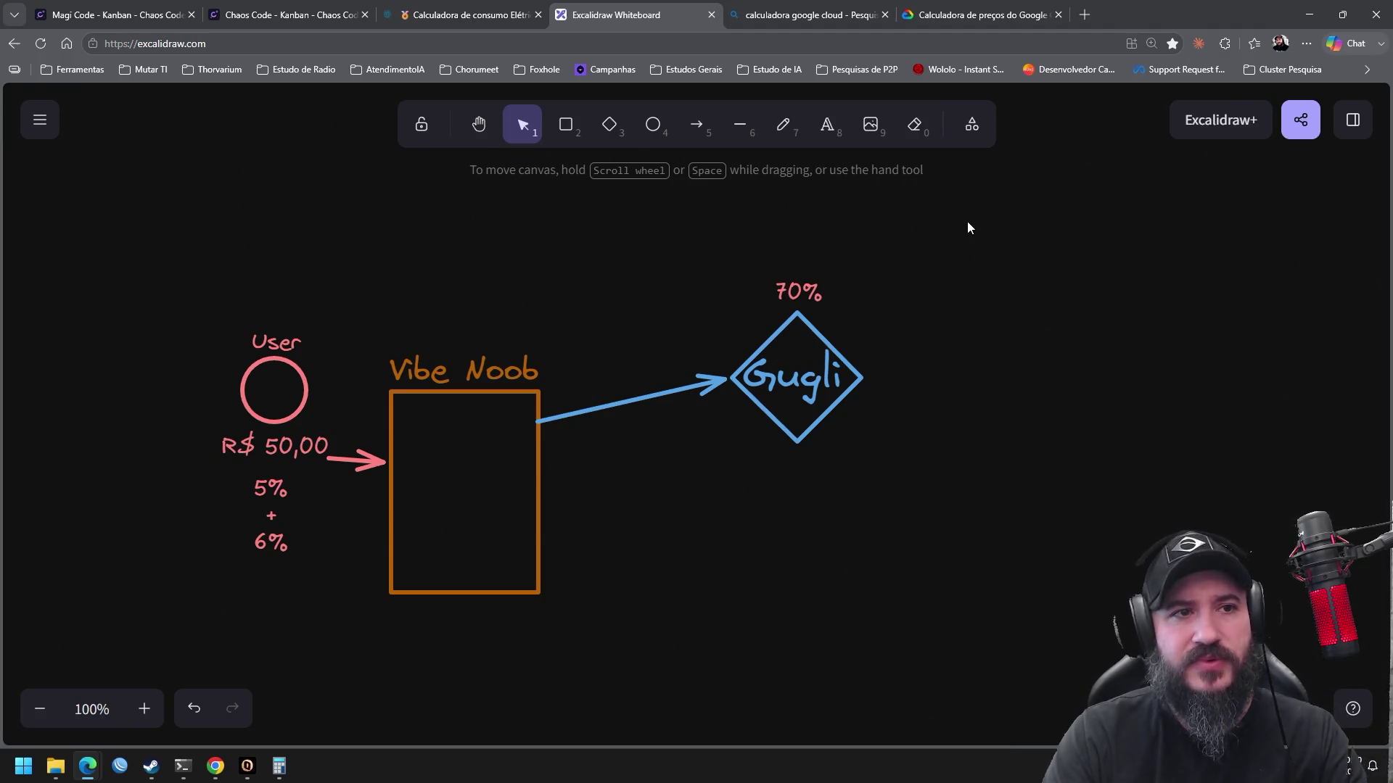
Launch Windows Calculator via calc and enter 10000*0,7
{"action": "key", "text": "super+r"}
{"action": "type", "text": "calc"}
{"action": "key", "text": "Return"}
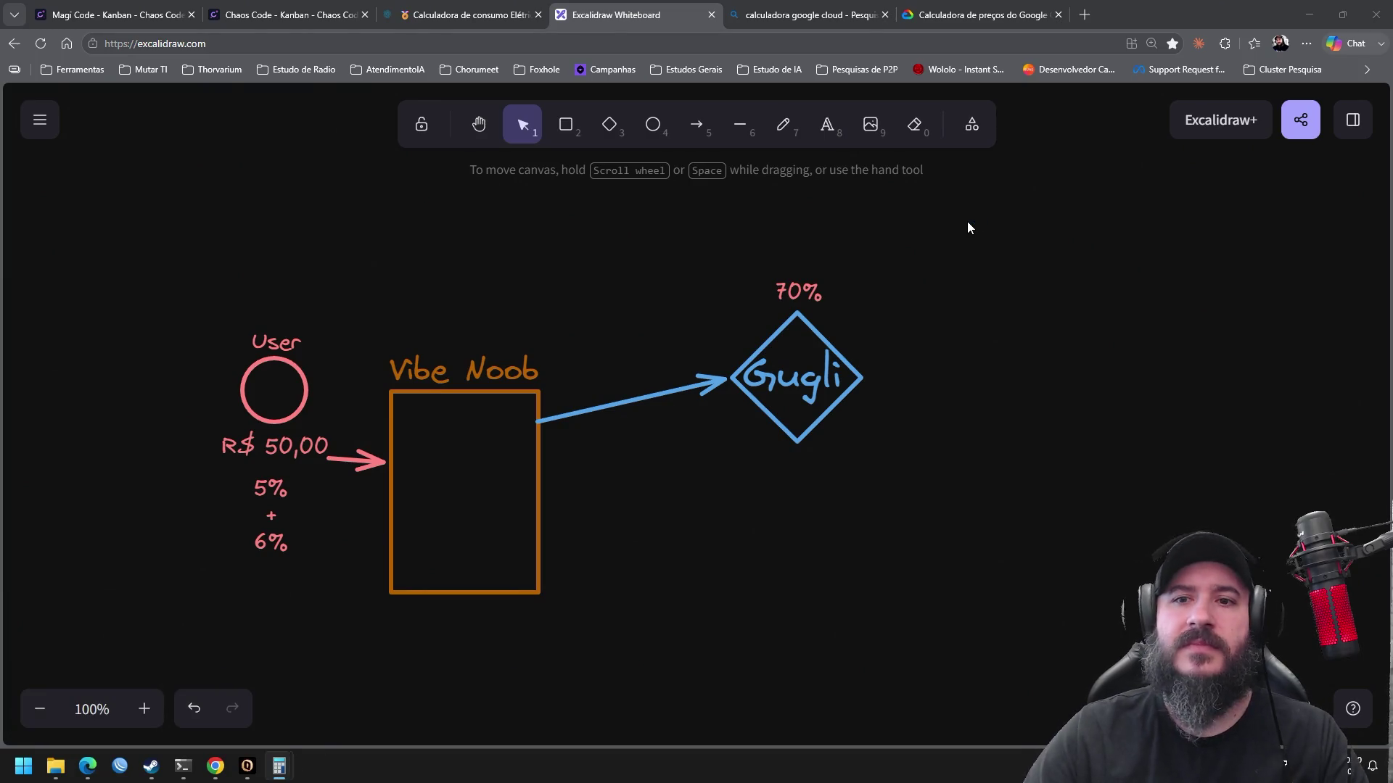
{"action": "type", "text": "10000*0,7"}
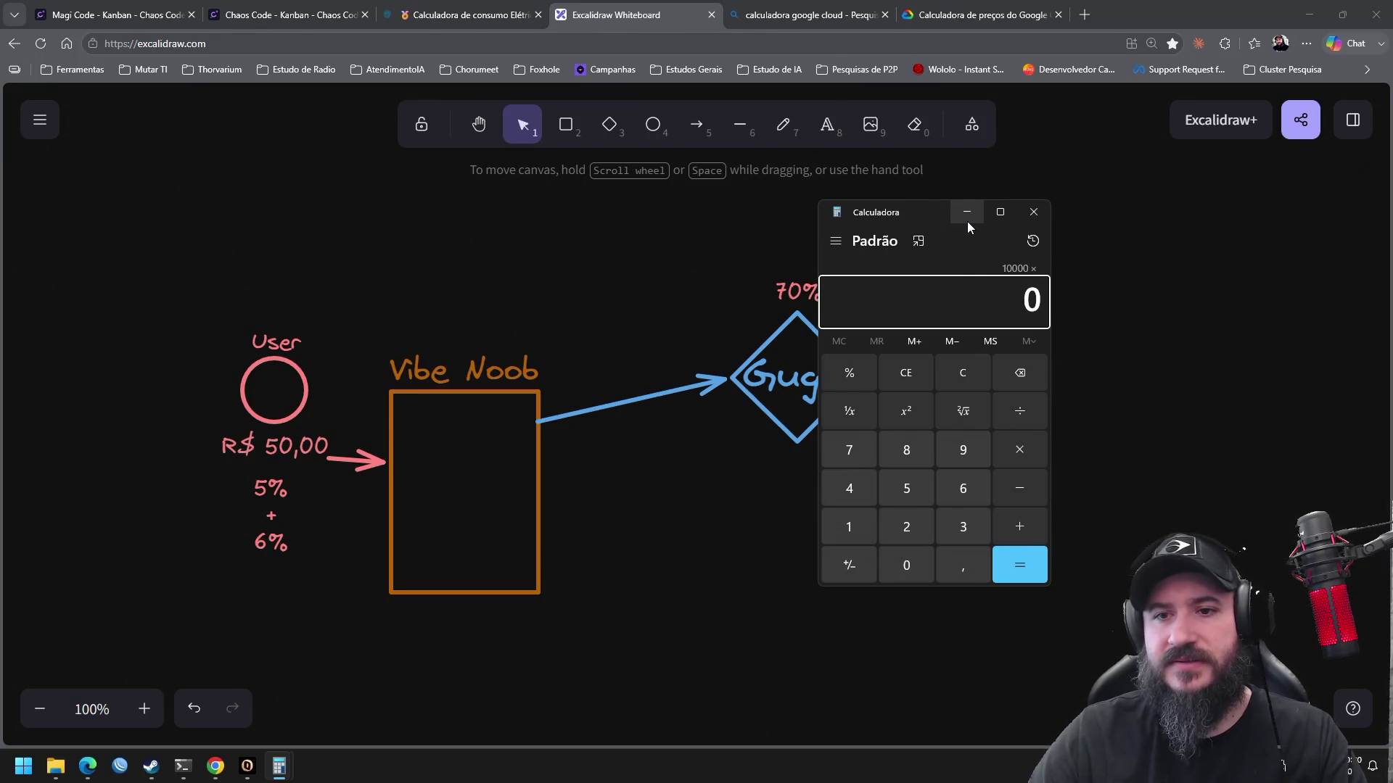
Compute 10000 × 0,7 = 7.000, then add 10000 to reach 17.000
{"action": "key", "text": "Return"}
{"action": "type", "text": "+ 10000"}
{"action": "key", "text": "Return"}
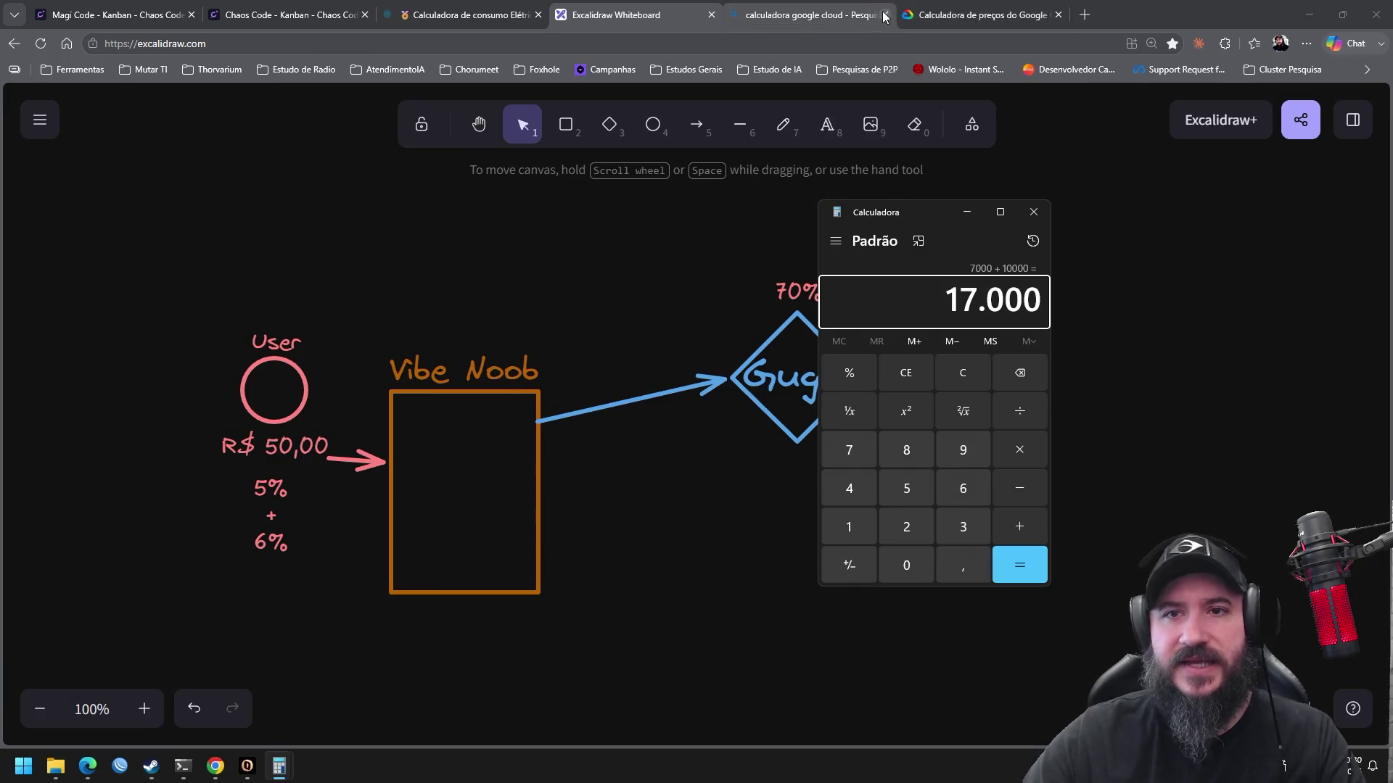
{"action": "left_click", "coordinate": [976, 14]}
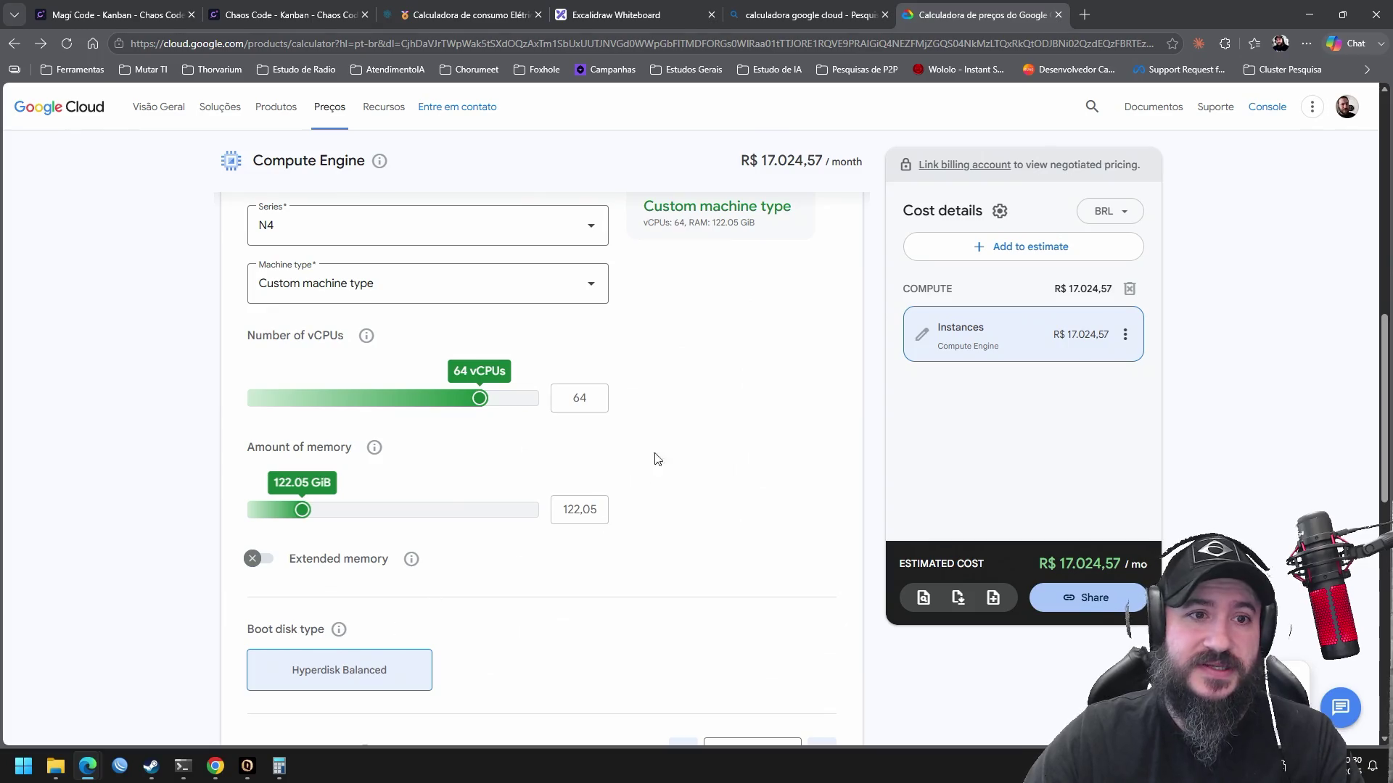
Set the region to South Carolina (us-east1), dropping the estimate to R$ 10.722,01/month
{"action": "scroll", "coordinate": [702, 352], "scroll_direction": "up", "scroll_amount": 3}
{"action": "scroll", "coordinate": [702, 352], "scroll_direction": "down", "scroll_amount": 9}
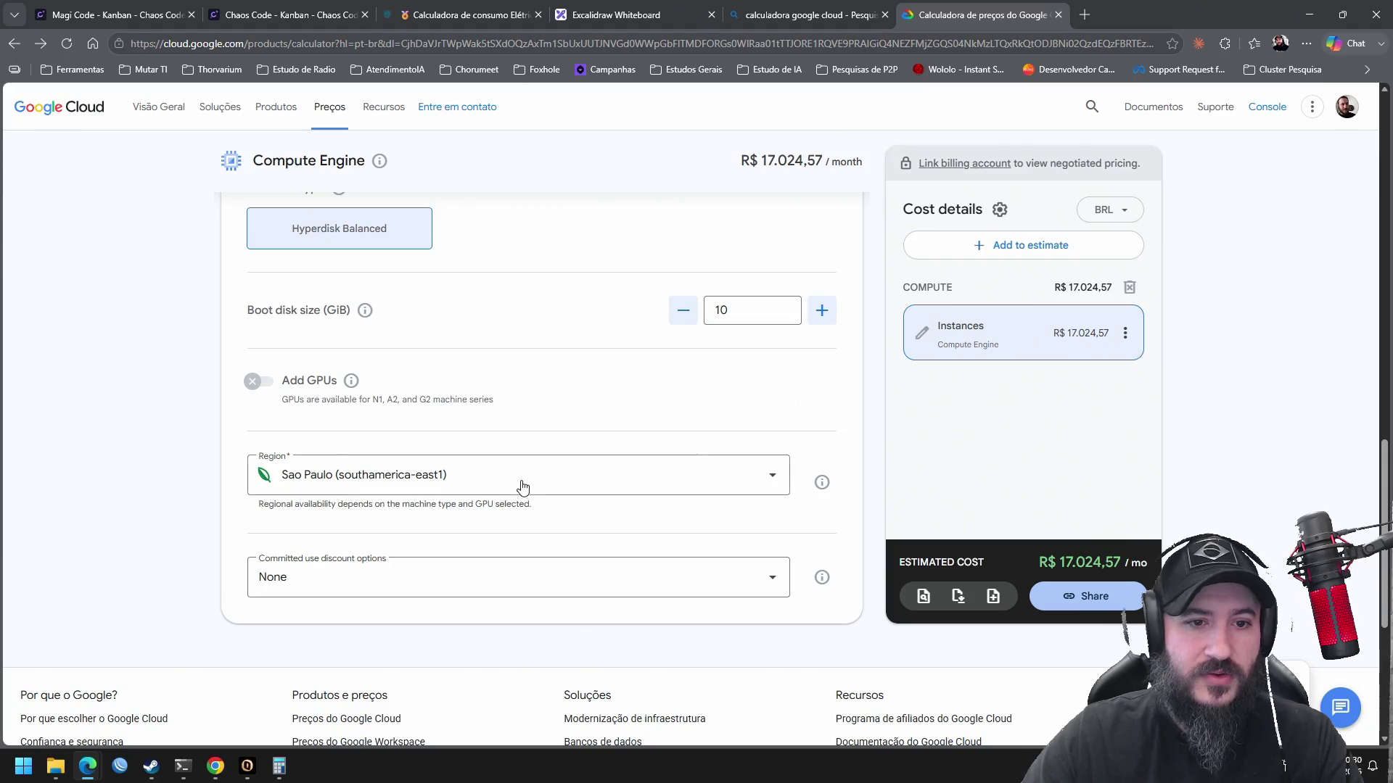
{"action": "left_click", "coordinate": [522, 485]}
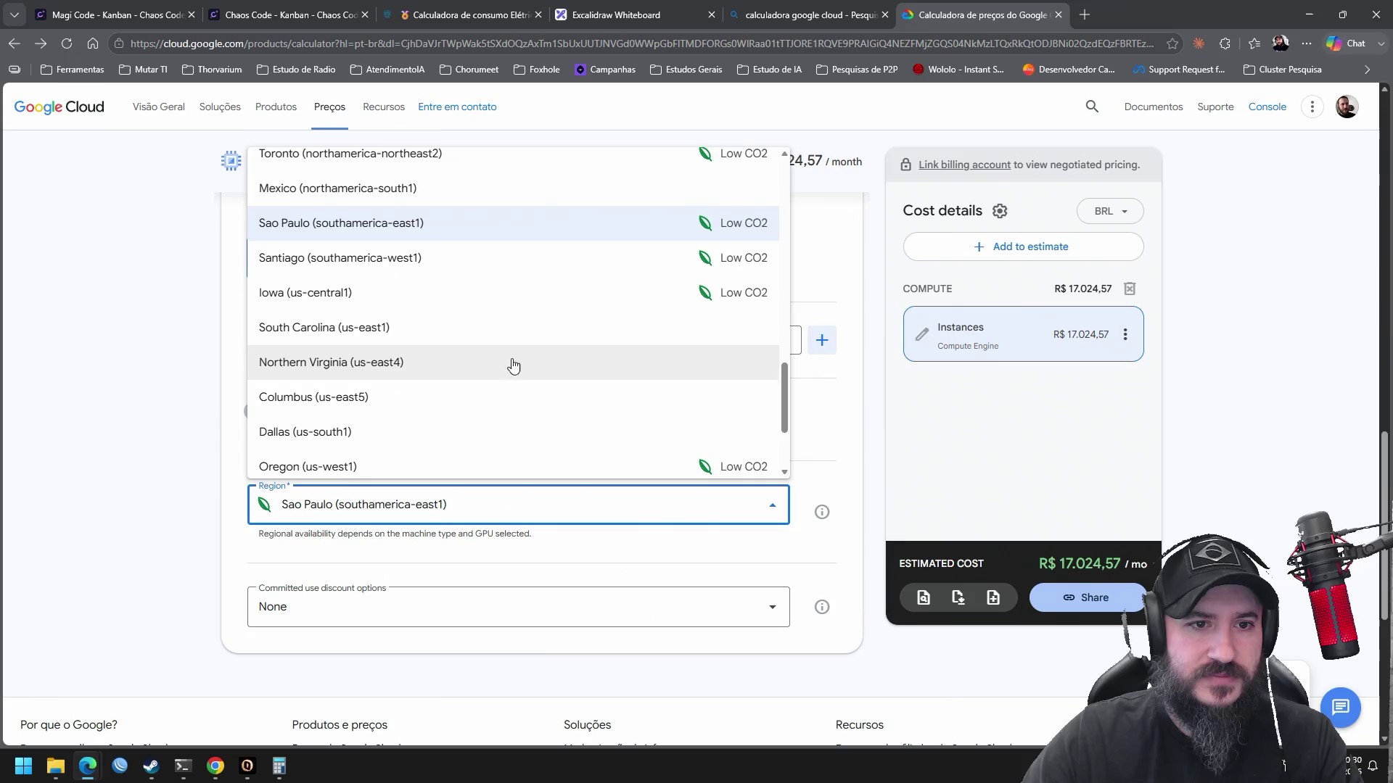
{"action": "left_click", "coordinate": [488, 328]}
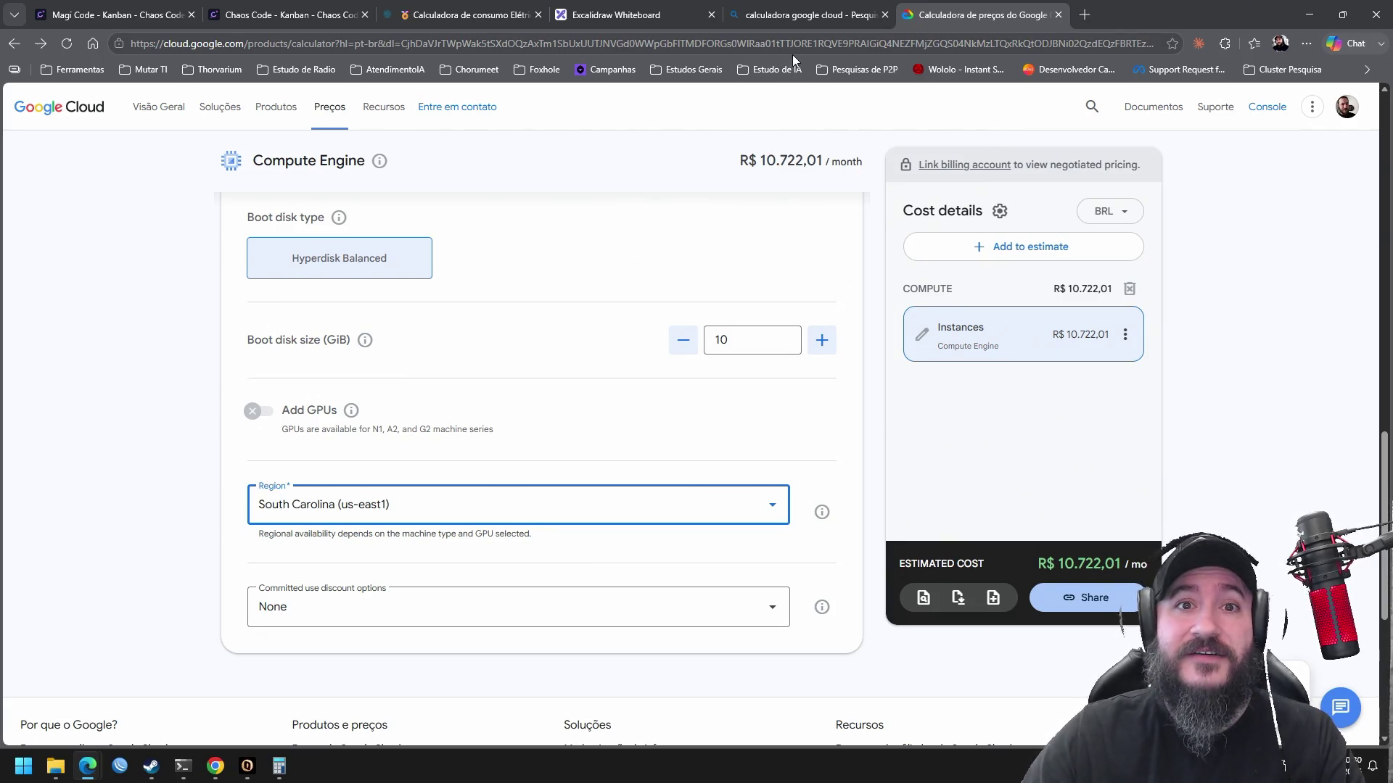
{"action": "left_click", "coordinate": [666, 13]}
{"action": "left_click_drag", "start_coordinate": [898, 218], "coordinate": [664, 549]}
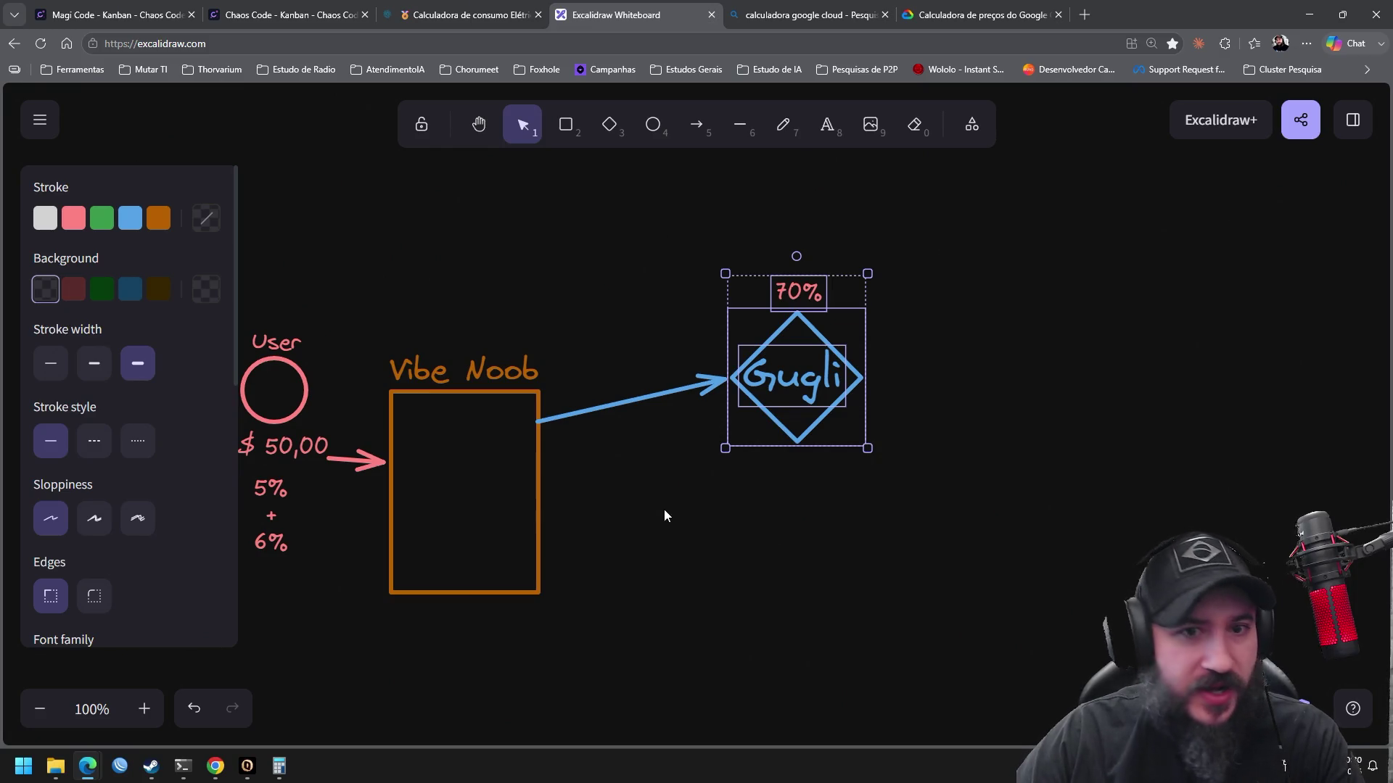
Move the Gugli group down-left and nudge the 5% + 6% note slightly
{"action": "scroll", "coordinate": [664, 515], "scroll_direction": "left", "scroll_amount": 3}
{"action": "left_click_drag", "start_coordinate": [926, 369], "coordinate": [898, 433]}
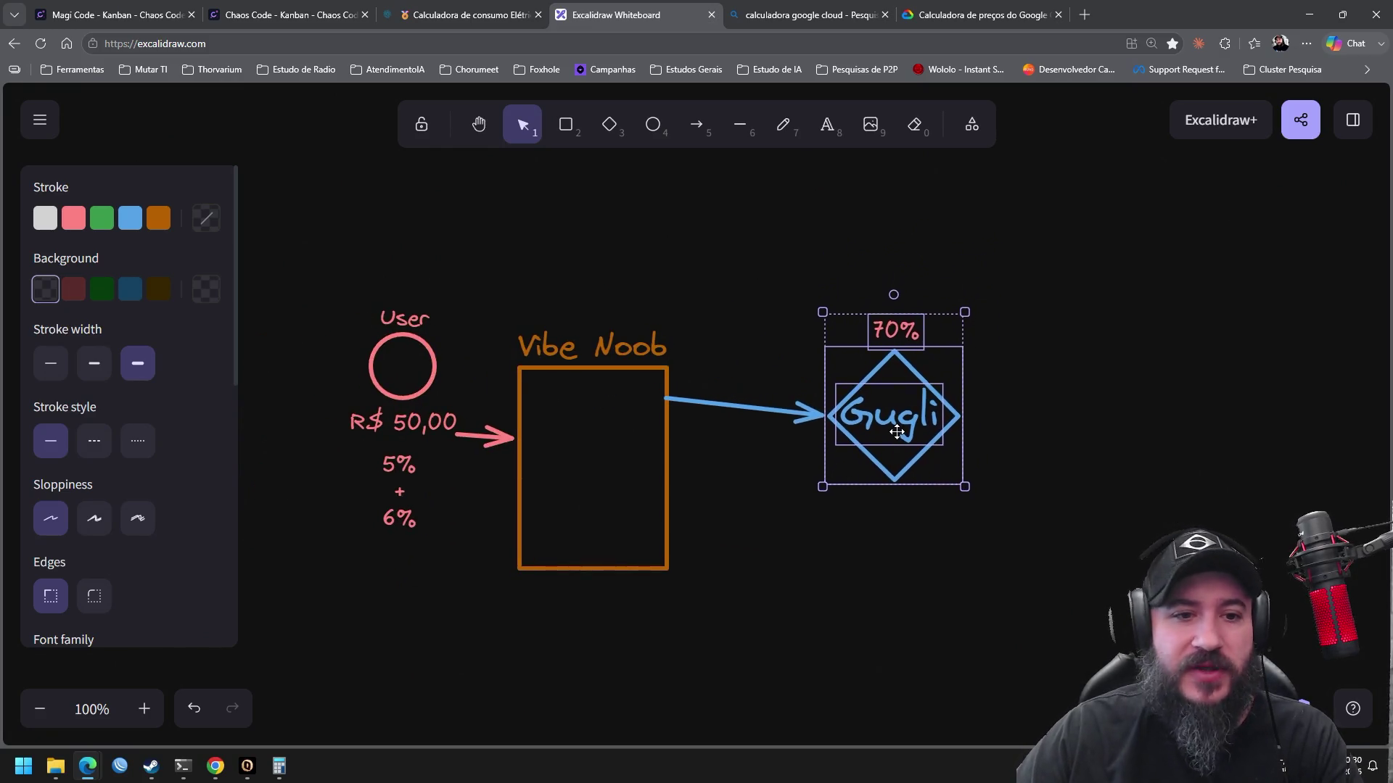
{"action": "left_click_drag", "start_coordinate": [721, 535], "coordinate": [798, 473]}
{"action": "left_click", "coordinate": [533, 499]}
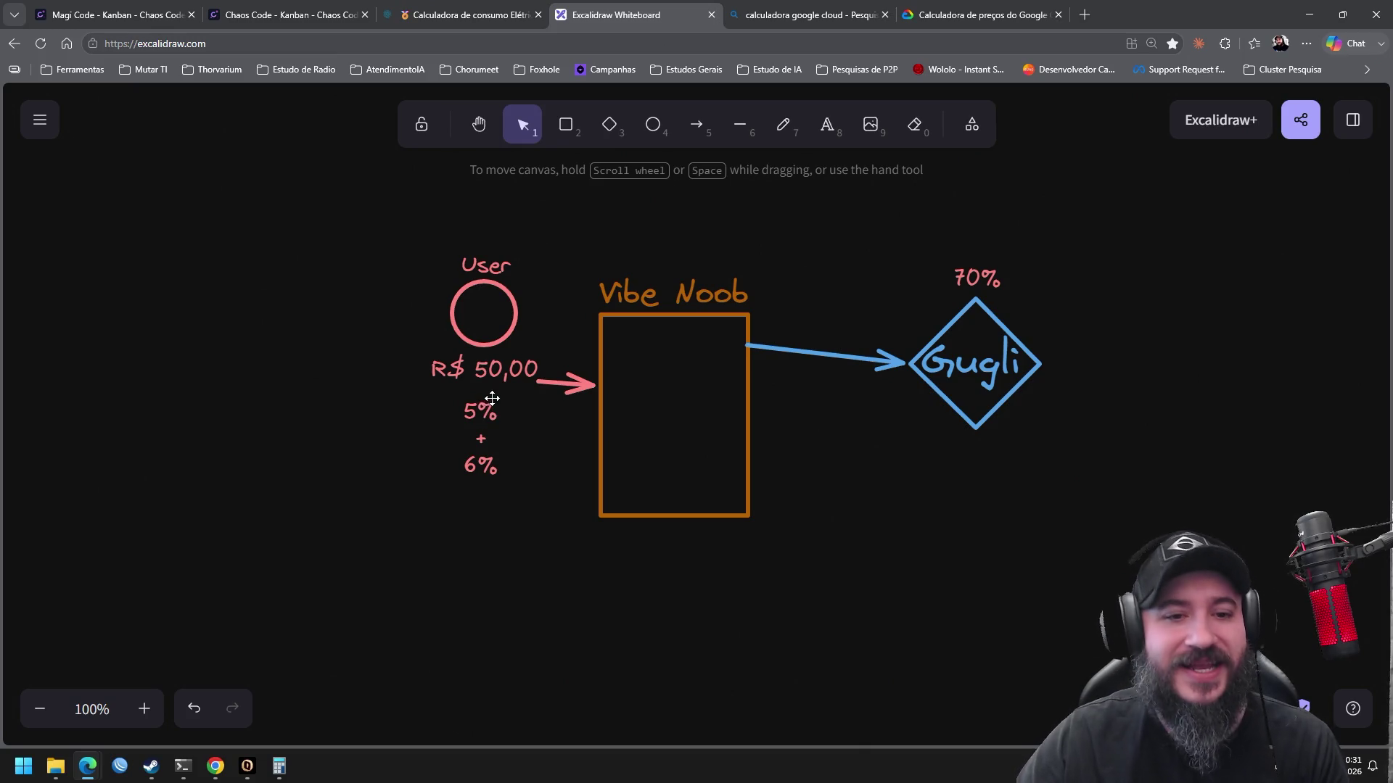
{"action": "left_click_drag", "start_coordinate": [484, 415], "coordinate": [474, 428]}
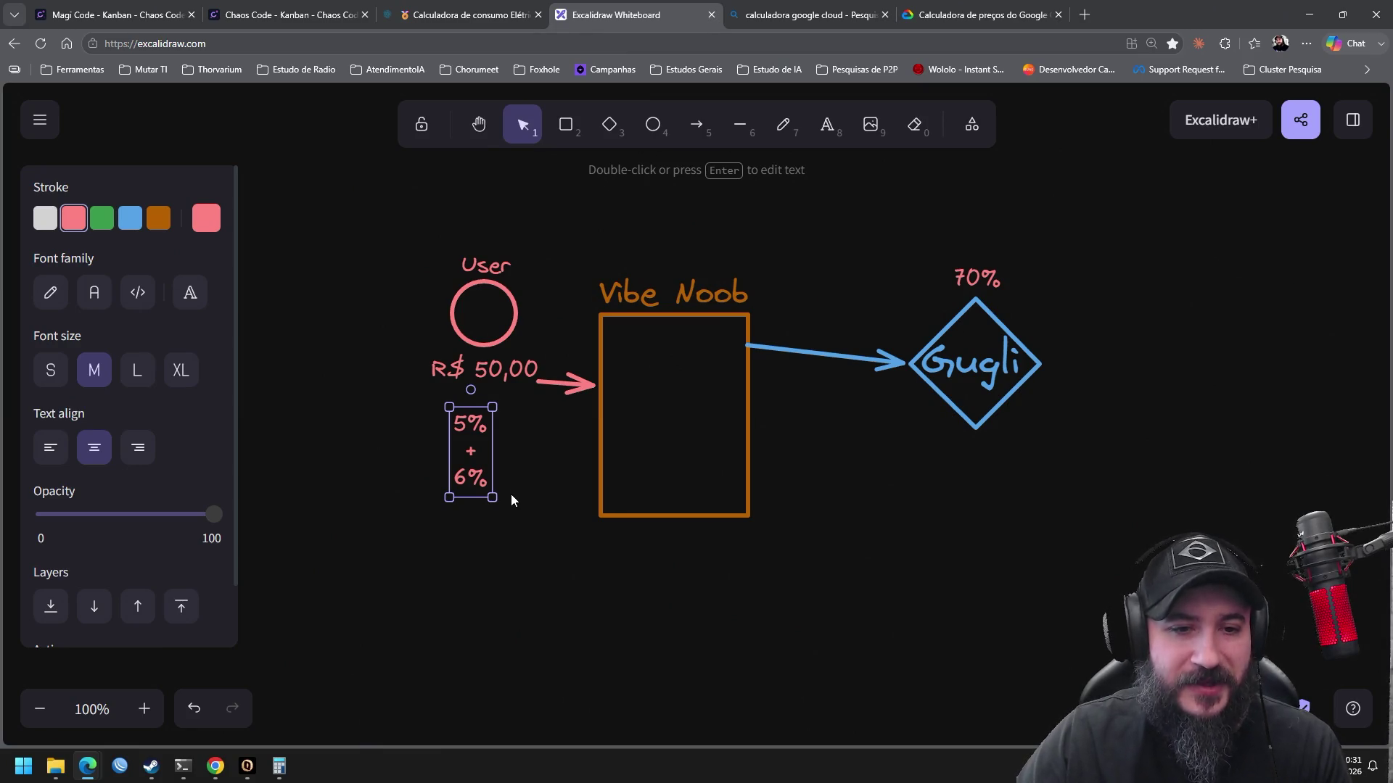
{"action": "scroll", "coordinate": [850, 477], "scroll_direction": "right", "scroll_amount": 3}
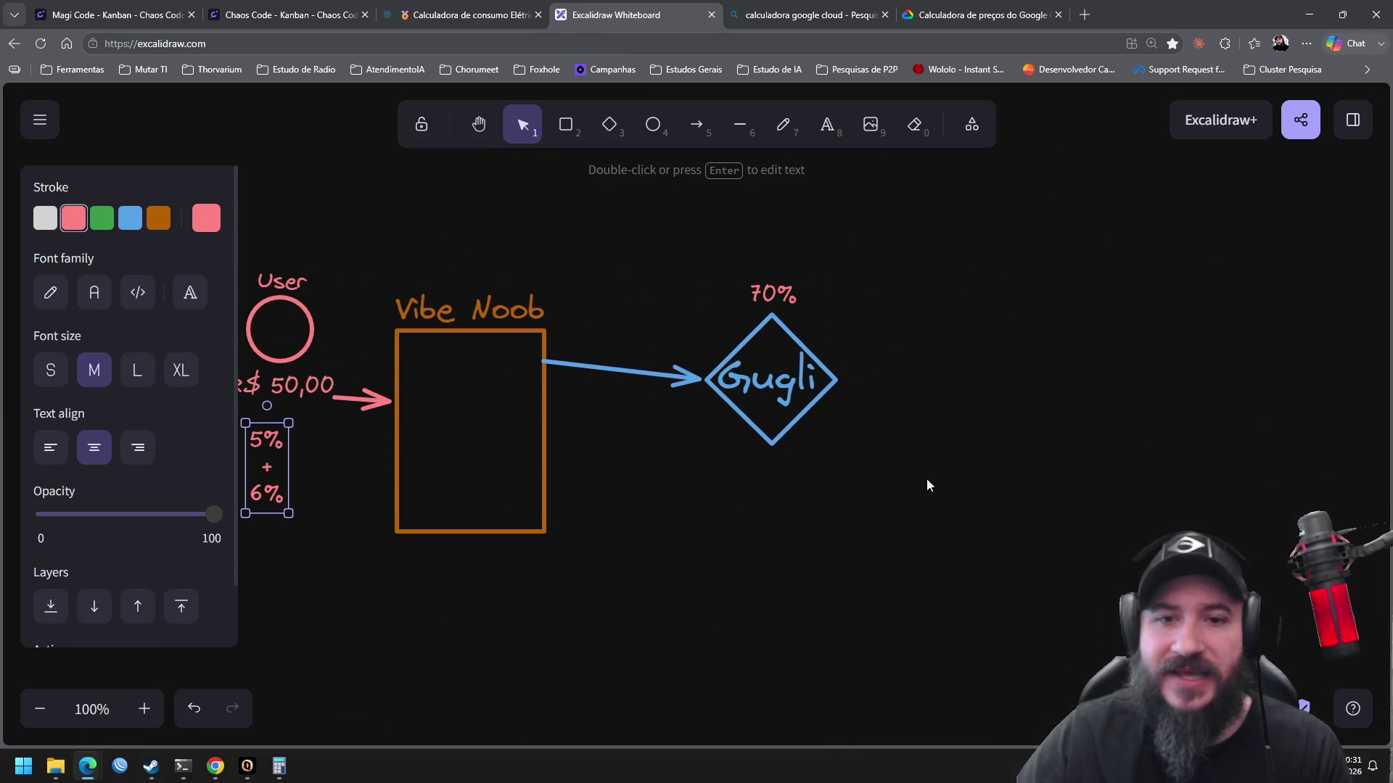
{"action": "left_click_drag", "start_coordinate": [849, 482], "coordinate": [618, 246]}
{"action": "left_click_drag", "start_coordinate": [805, 360], "coordinate": [799, 389]}
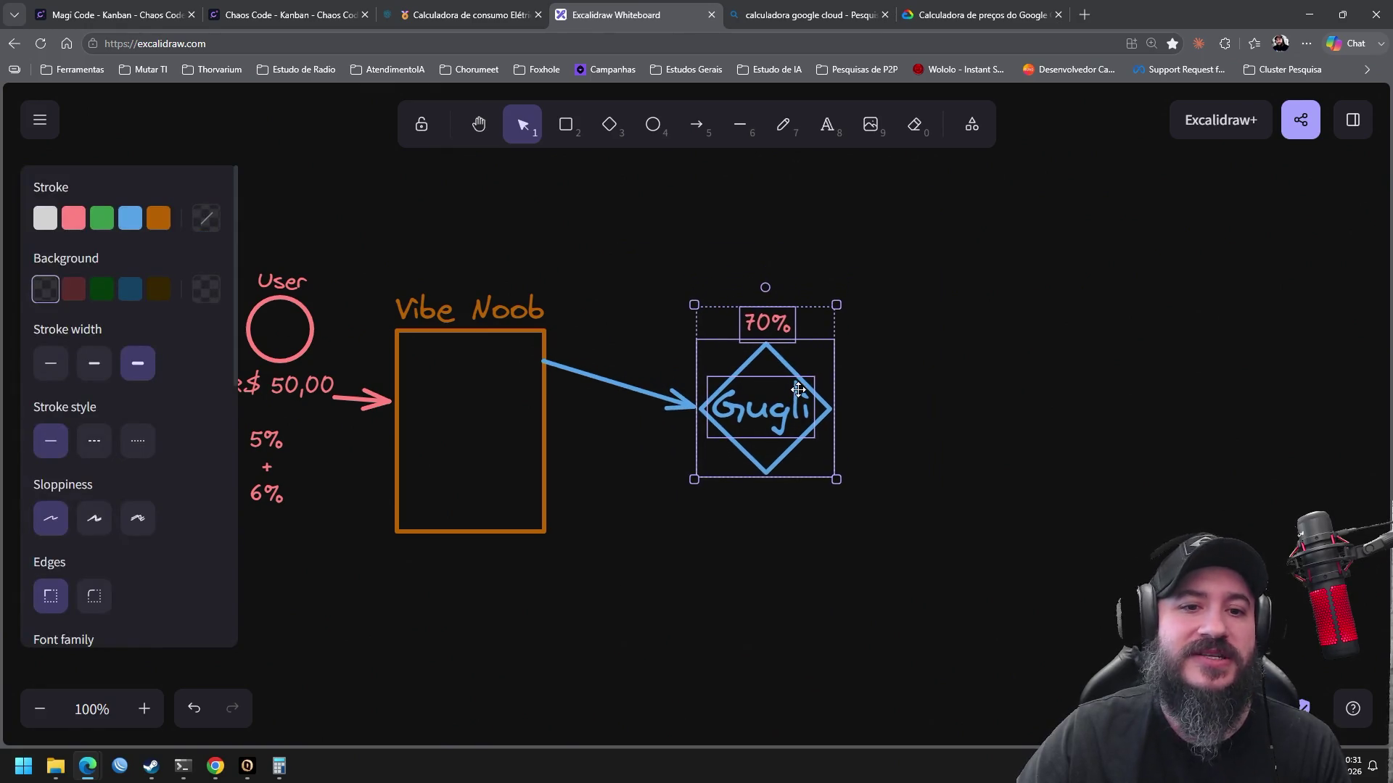
Shift the Vibe Noob box slightly right, then open ChatGPT in a new tab
{"action": "left_click", "coordinate": [598, 373]}
{"action": "left_click", "coordinate": [631, 465]}
{"action": "left_click_drag", "start_coordinate": [608, 620], "coordinate": [343, 245]}
{"action": "left_click_drag", "start_coordinate": [497, 396], "coordinate": [526, 396]}
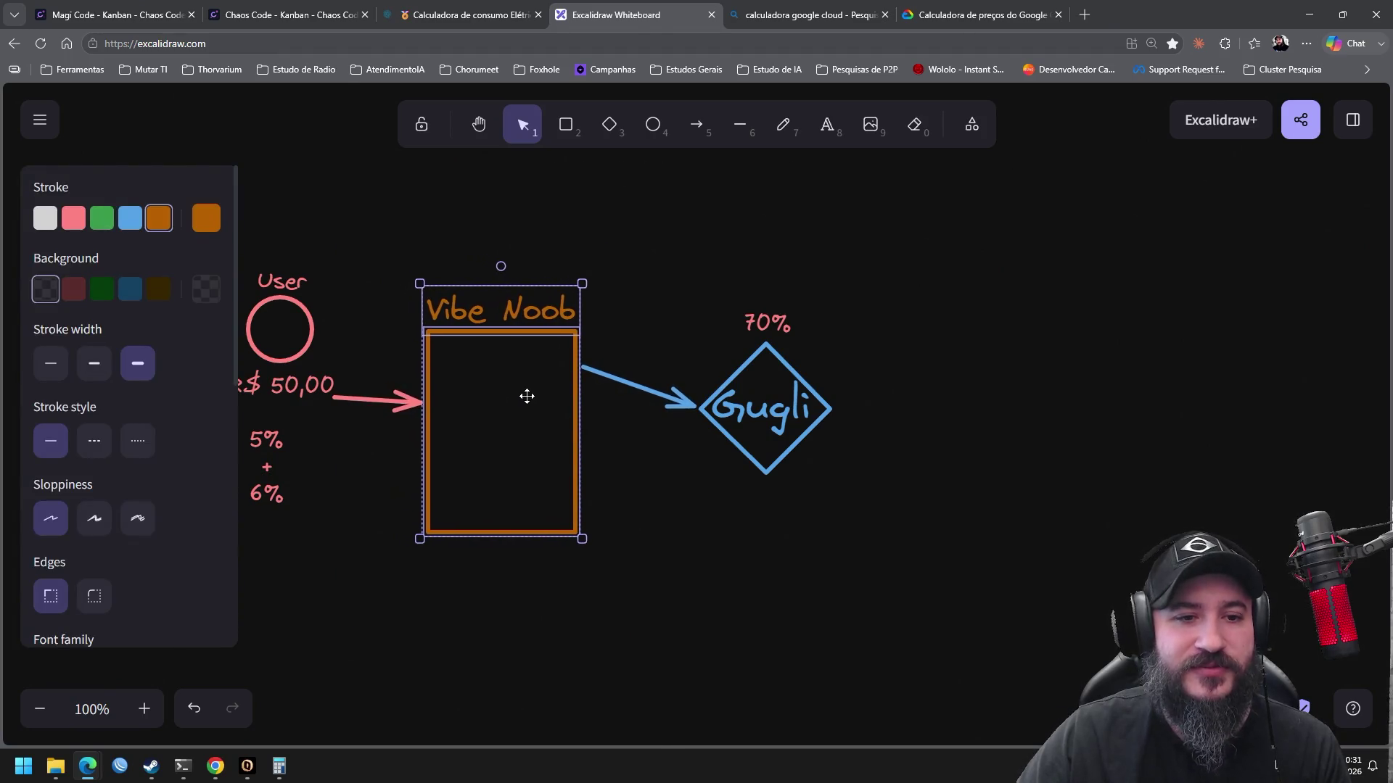
{"action": "left_click", "coordinate": [659, 517]}
{"action": "left_click", "coordinate": [767, 323]}
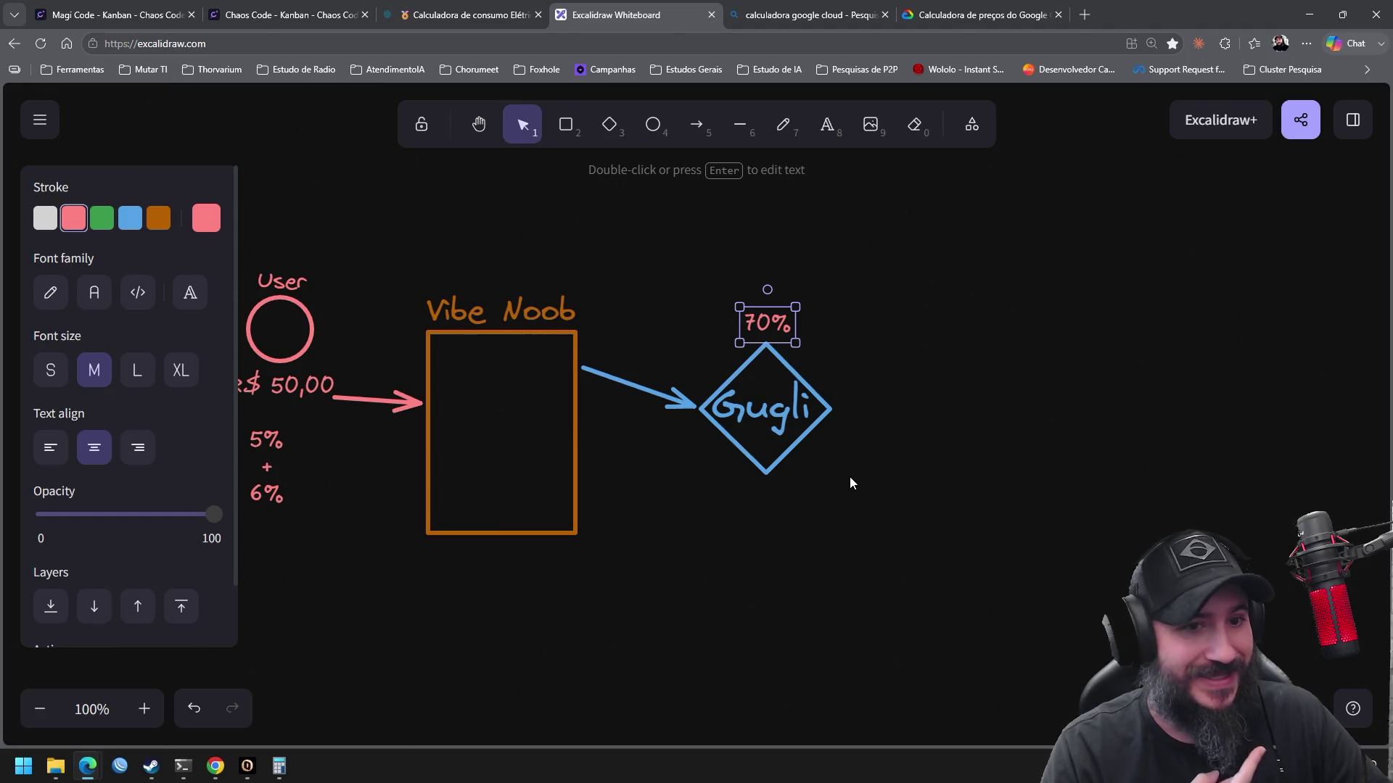
{"action": "left_click", "coordinate": [1085, 14]}
{"action": "left_click", "coordinate": [487, 265]}
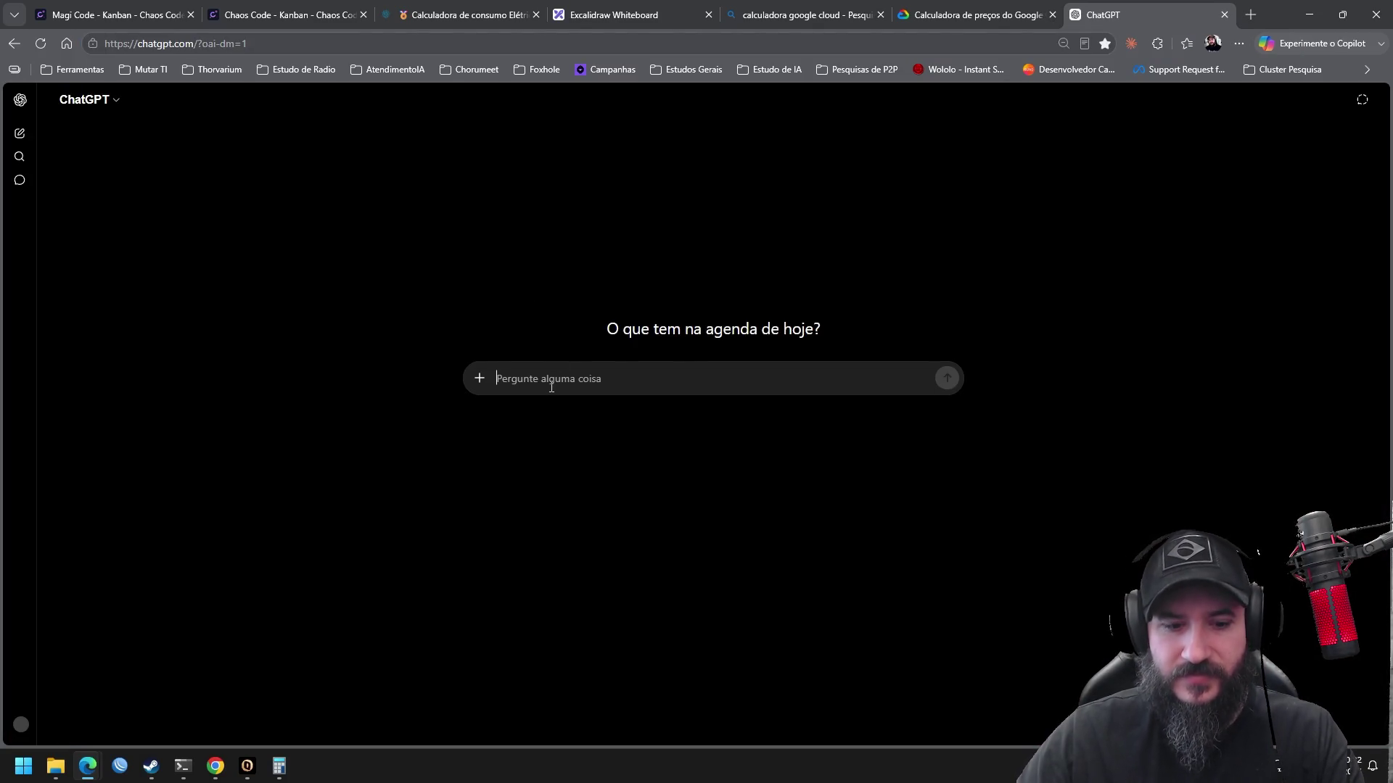
Ask ChatGPT 'quanto éimportosobre data center no brasil'
{"action": "type", "text": "quanto "}
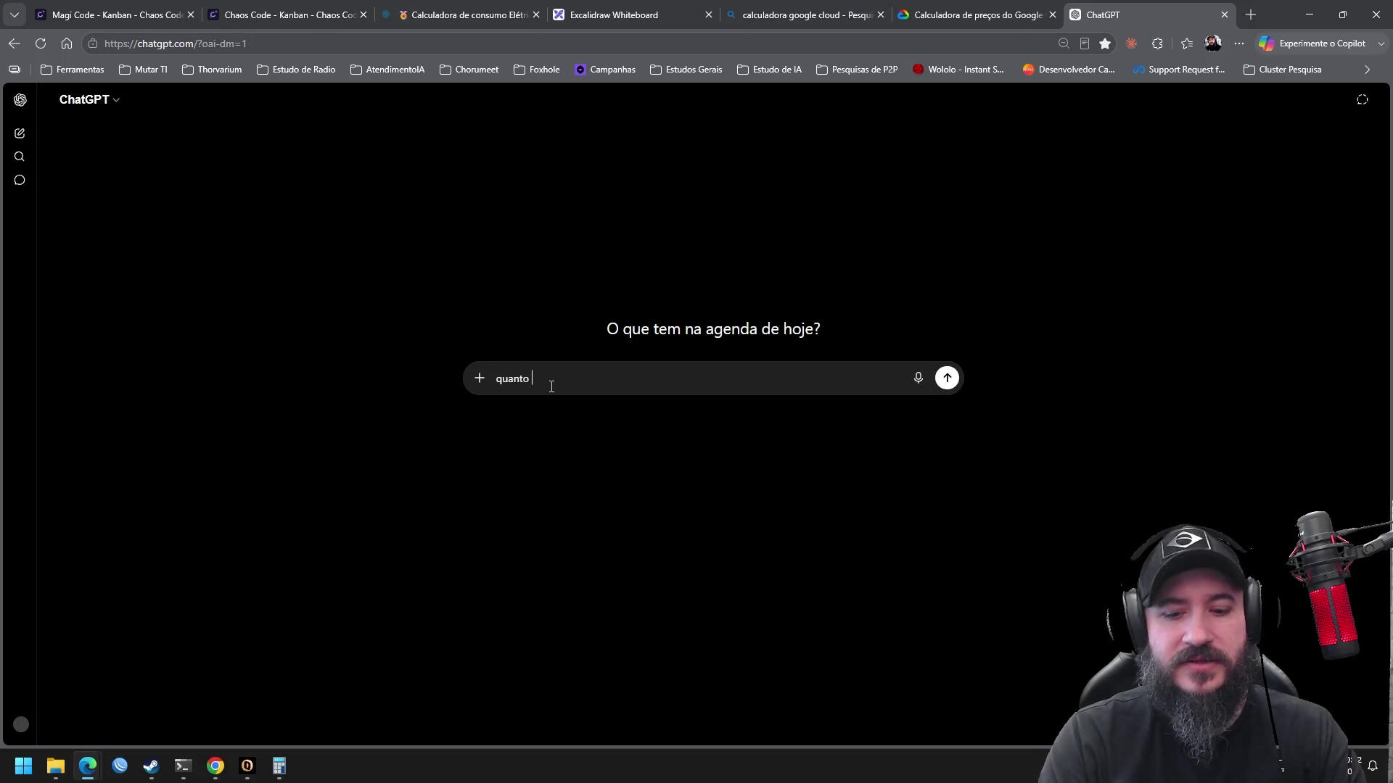
{"action": "type", "text": "éimpor"}
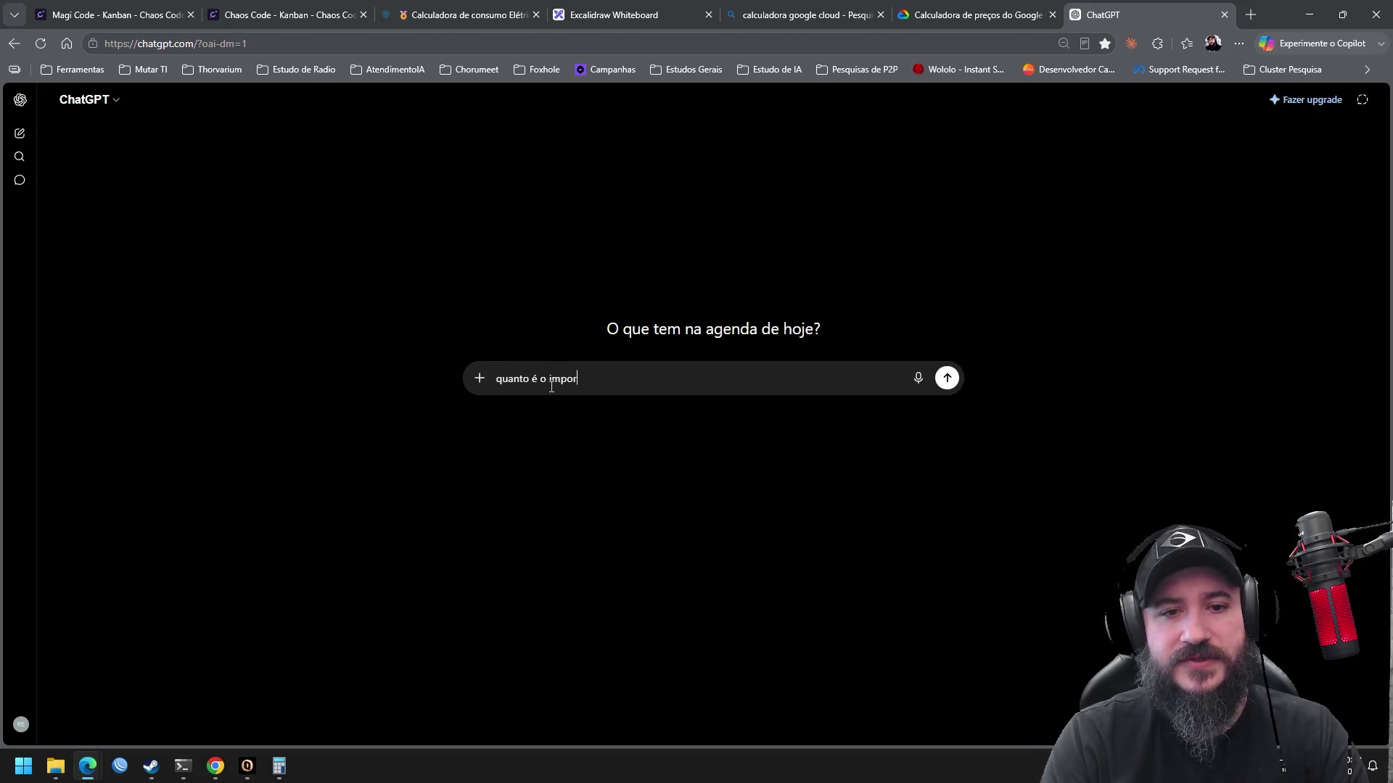
{"action": "type", "text": "to"}
{"action": "type", "text": "sobre data c"}
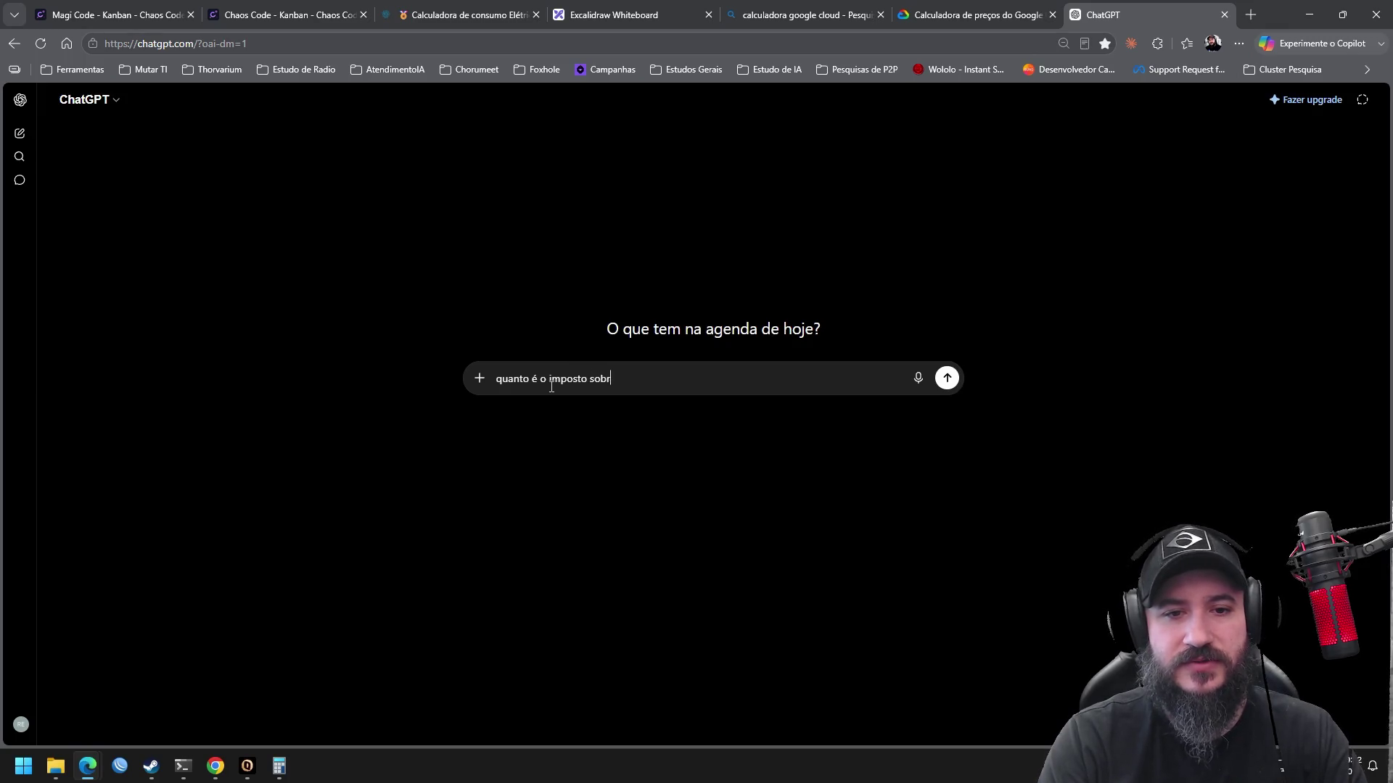
{"action": "type", "text": "ent"}
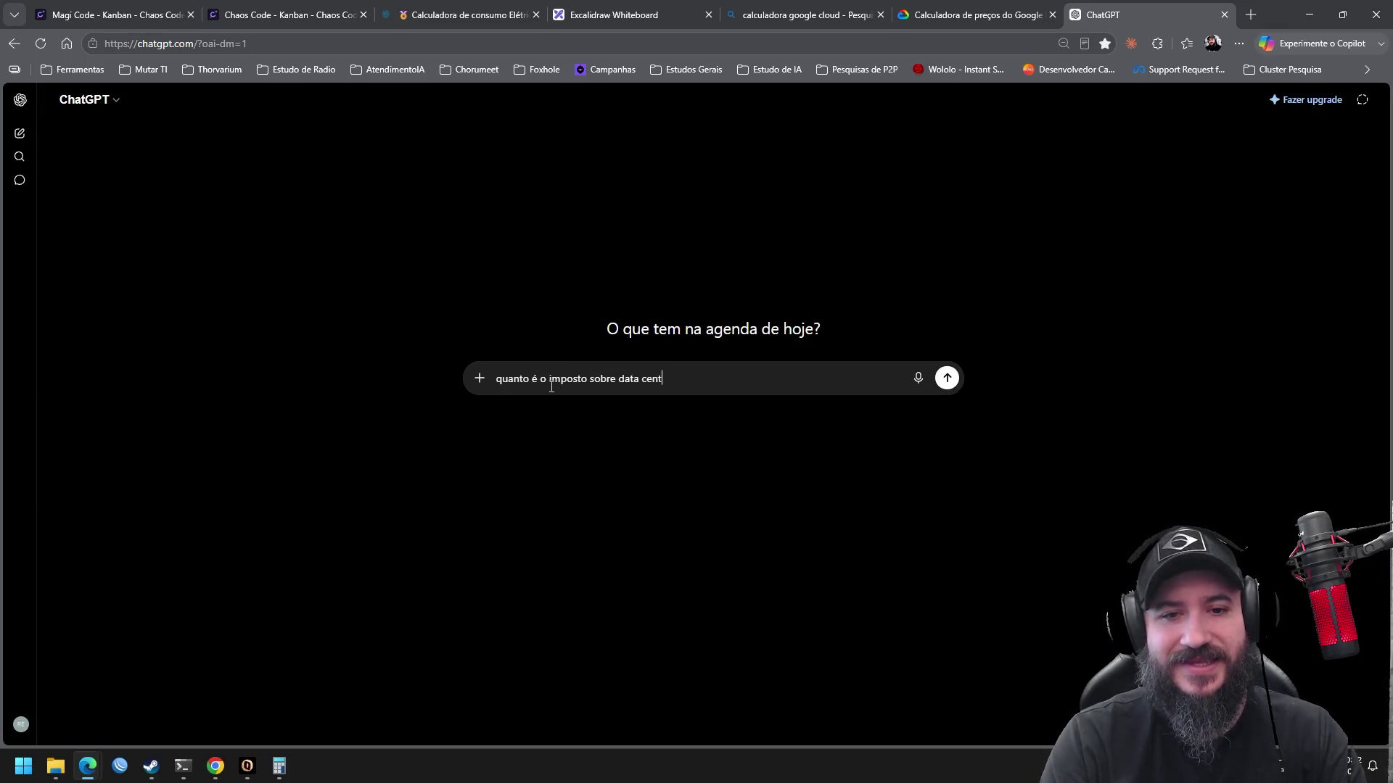
{"action": "type", "text": "er no brasil?"}
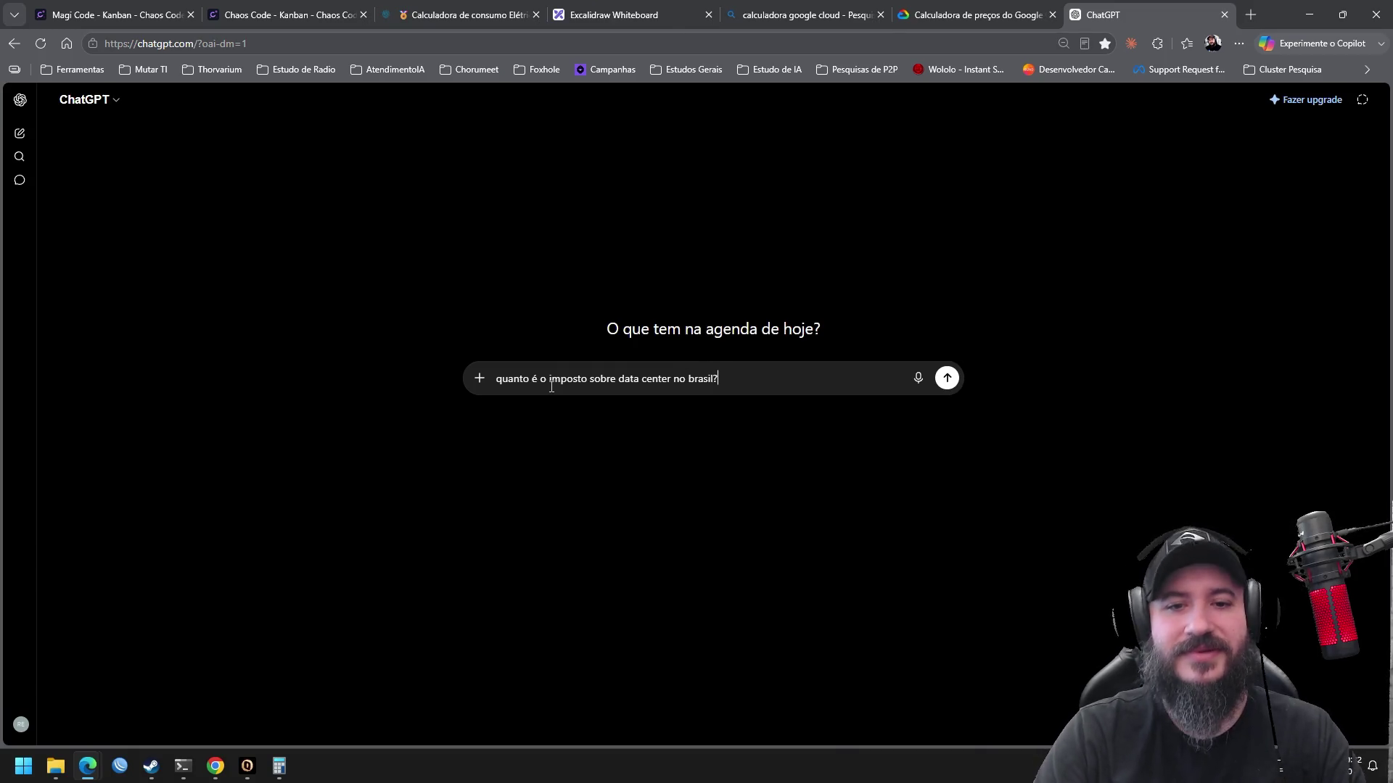
{"action": "key", "text": "Return"}
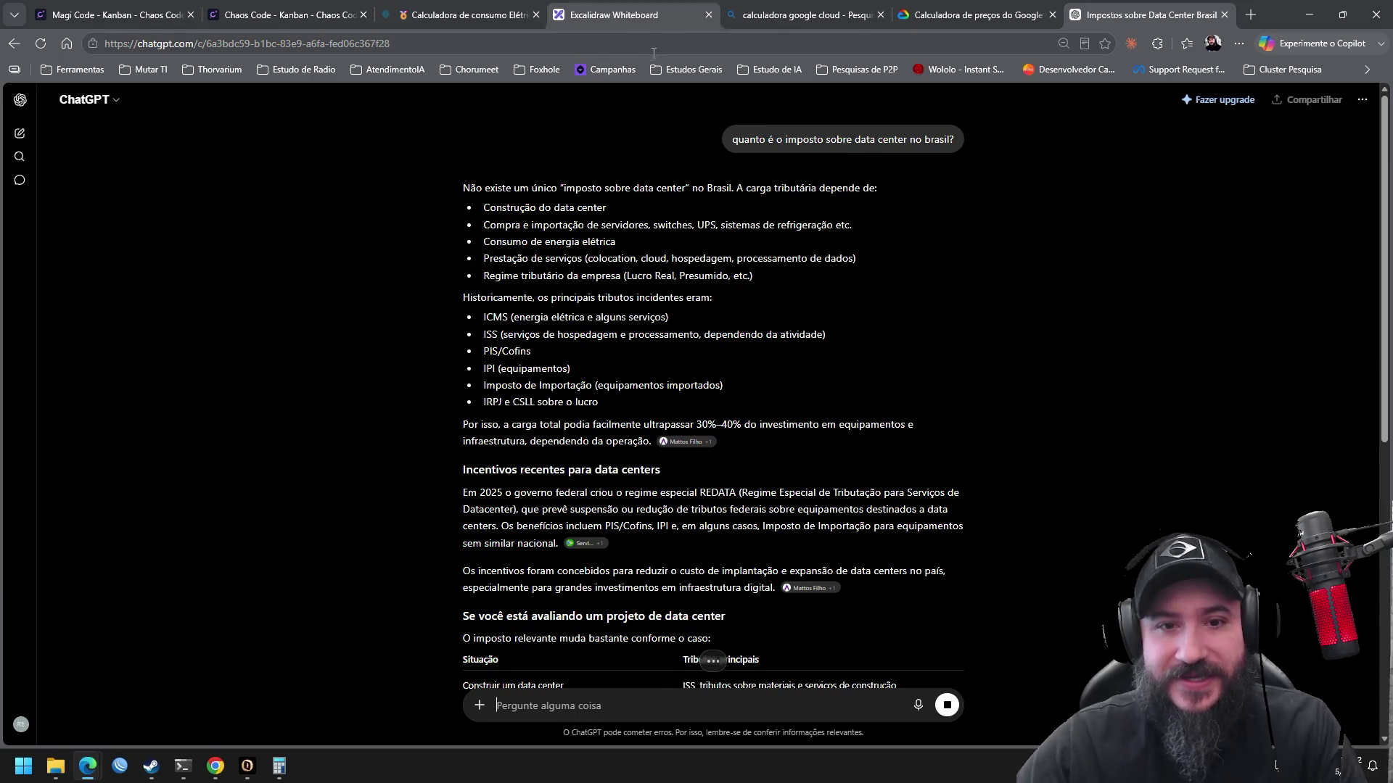
{"action": "scroll", "coordinate": [1055, 354], "scroll_direction": "down", "scroll_amount": 3}
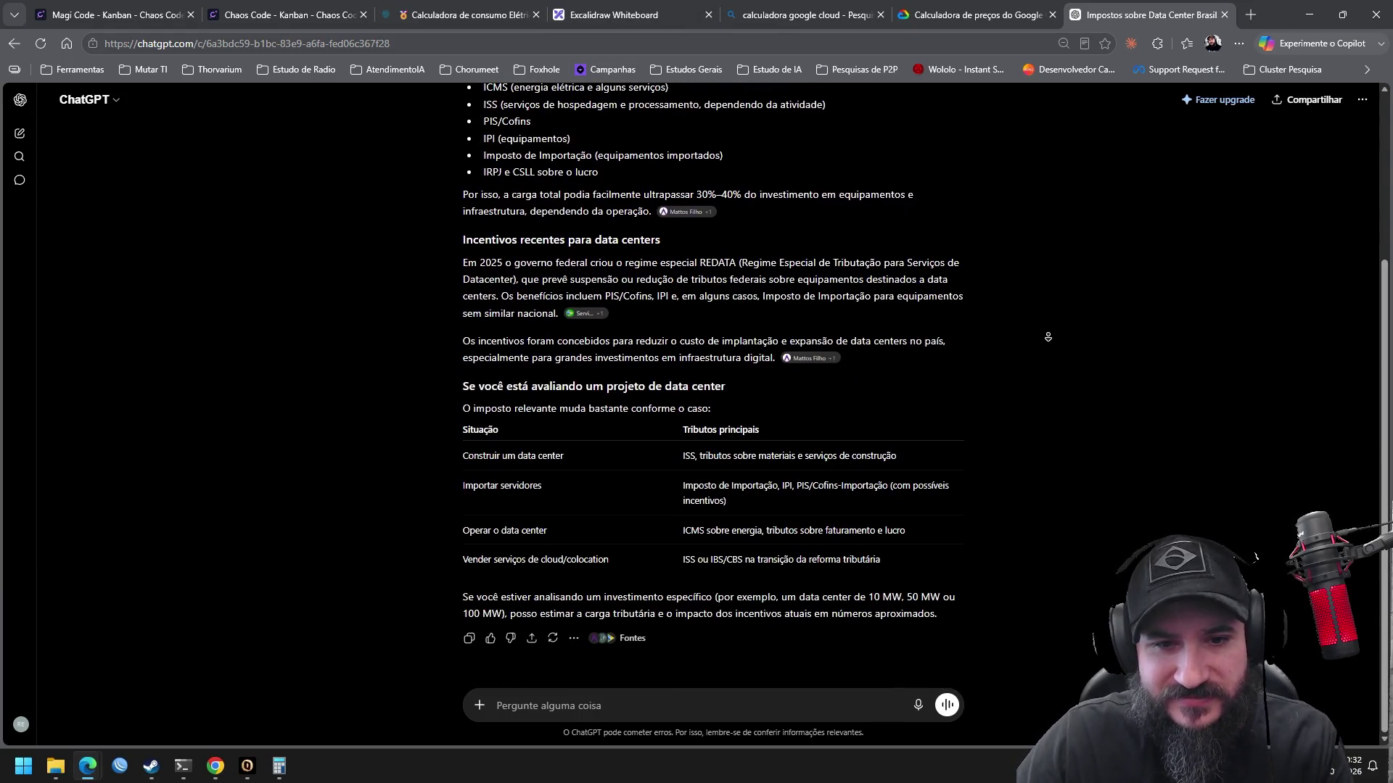
{"action": "scroll", "coordinate": [1047, 286], "scroll_direction": "up", "scroll_amount": 3}
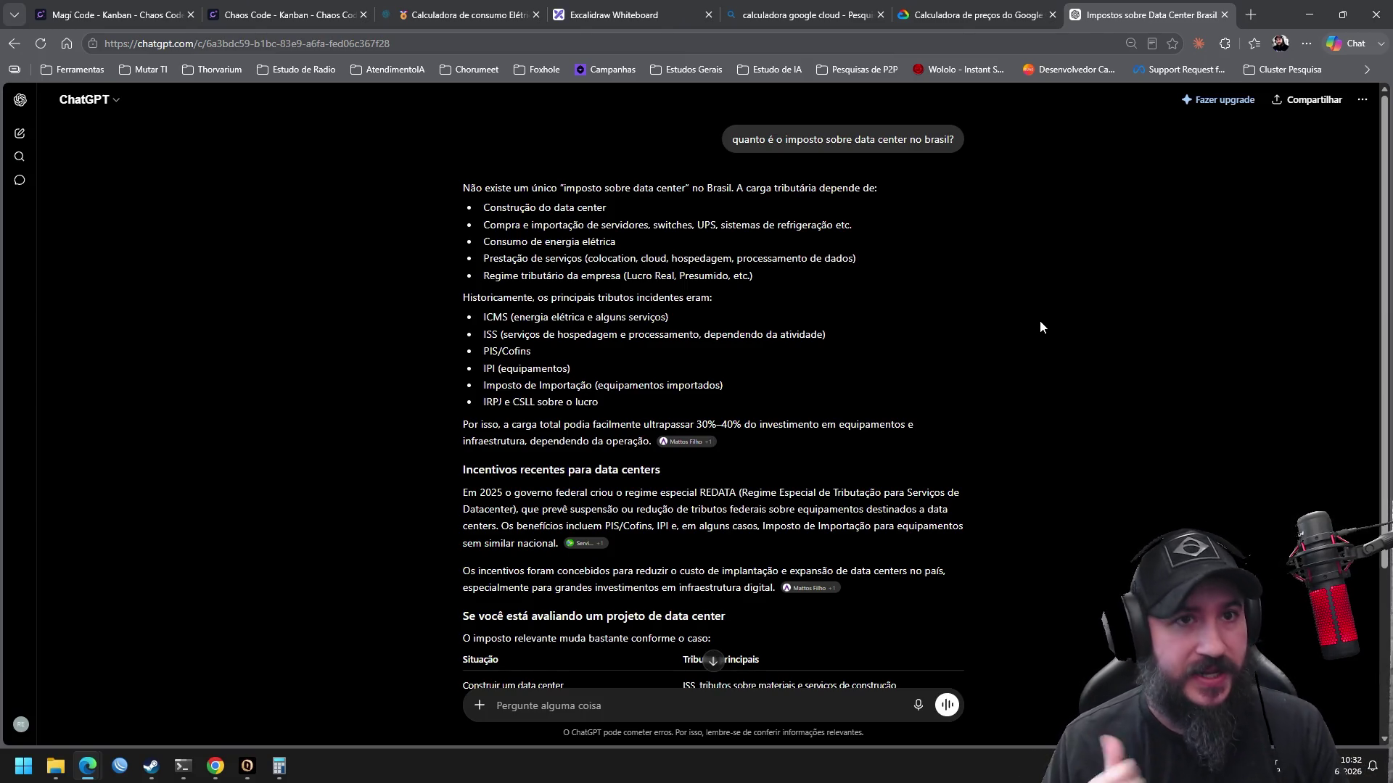
Switch the region back to Sao Paulo (southamerica-east1), raising the estimate to R$ 17.024,57/month
{"action": "left_click", "coordinate": [959, 8]}
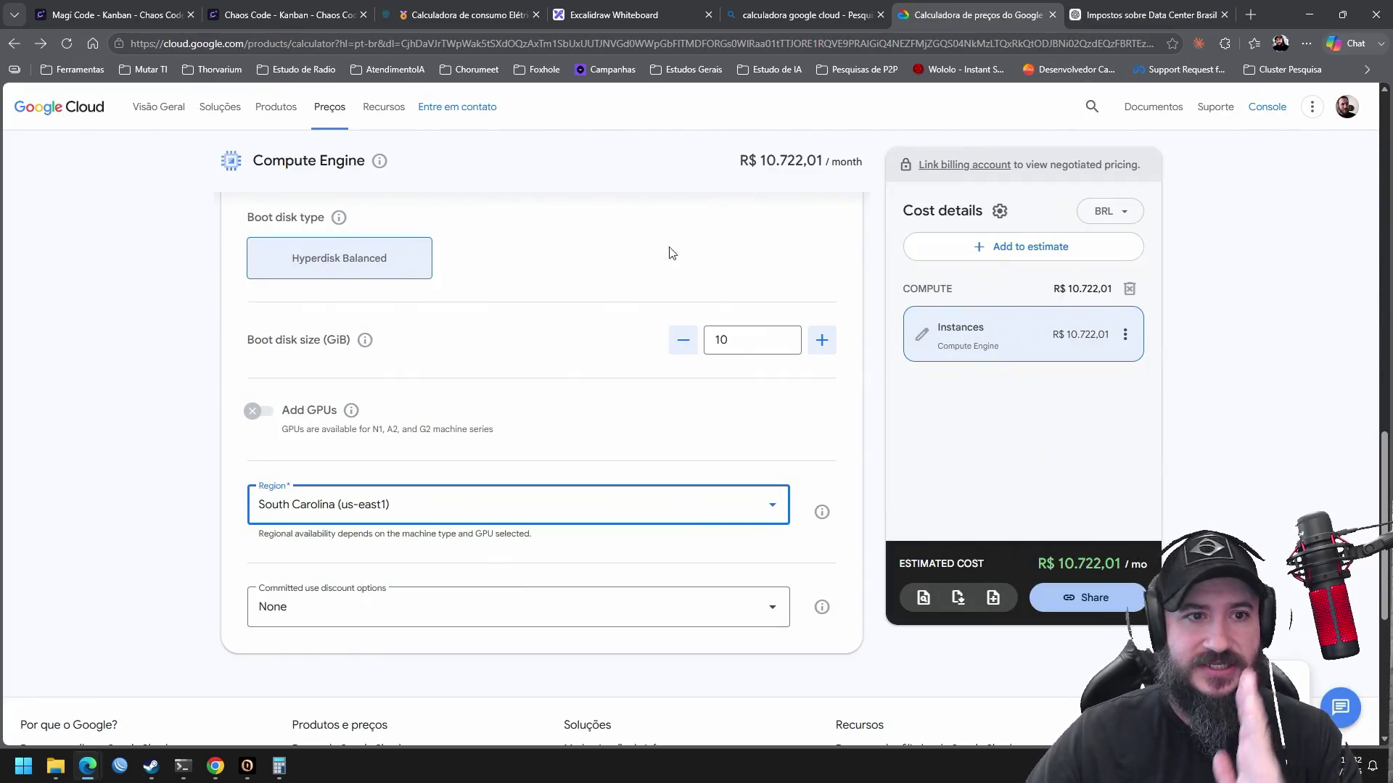
{"action": "left_click", "coordinate": [485, 512]}
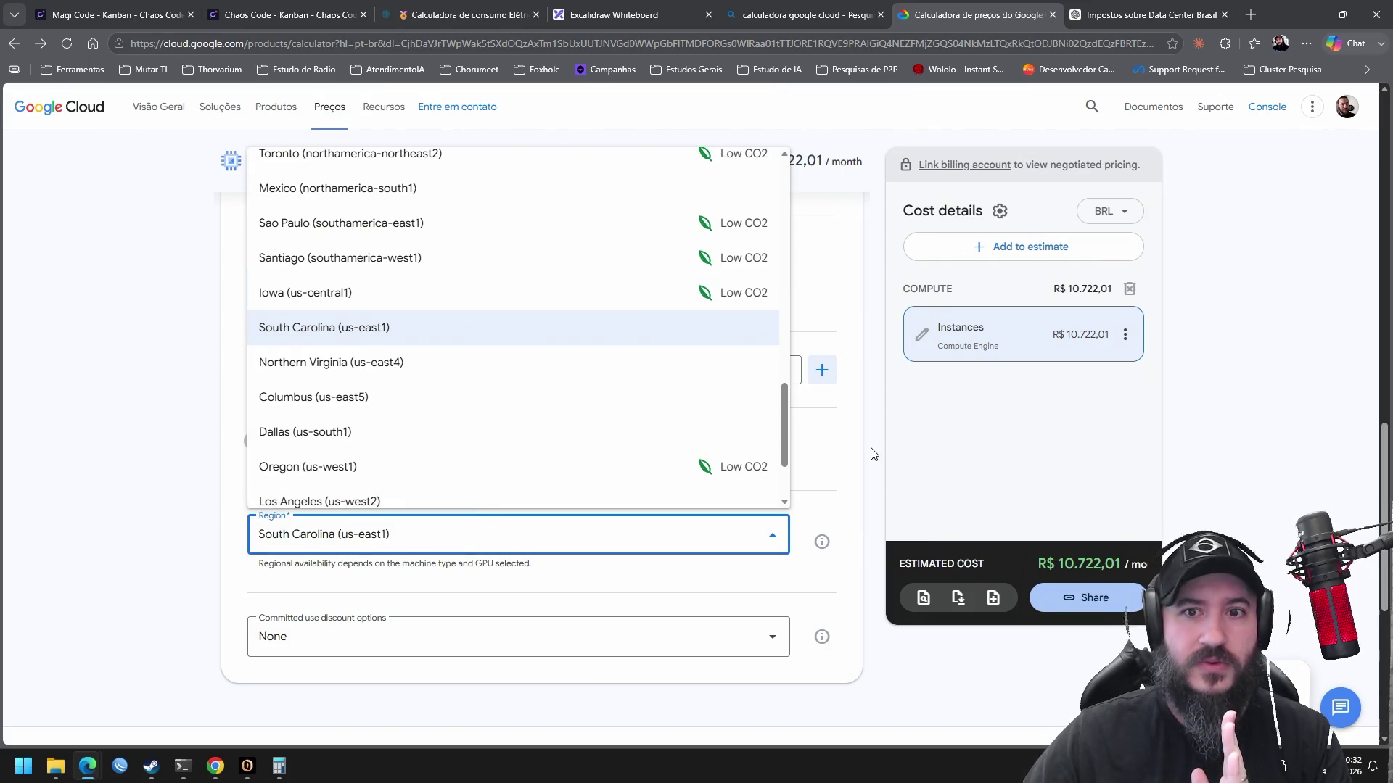
{"action": "left_click", "coordinate": [889, 444]}
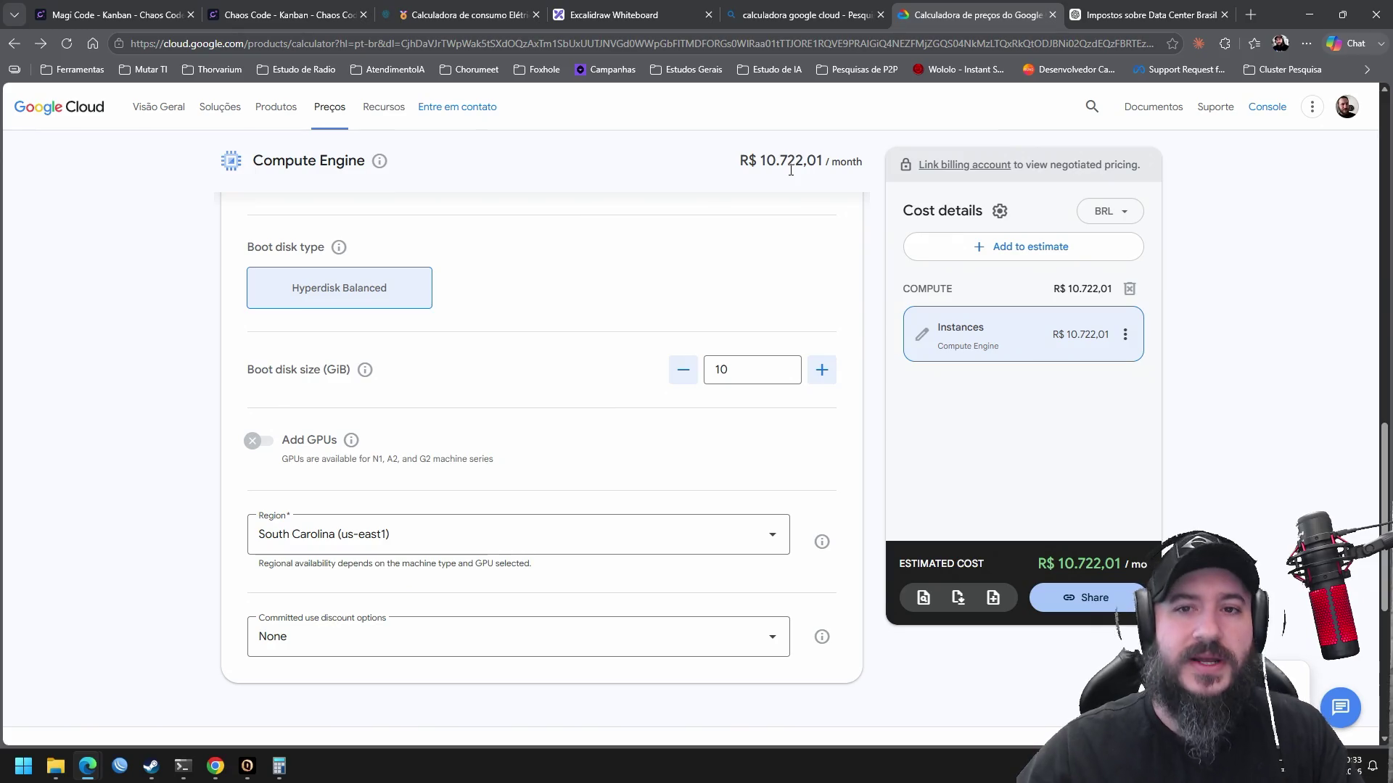
{"action": "left_click", "coordinate": [531, 542]}
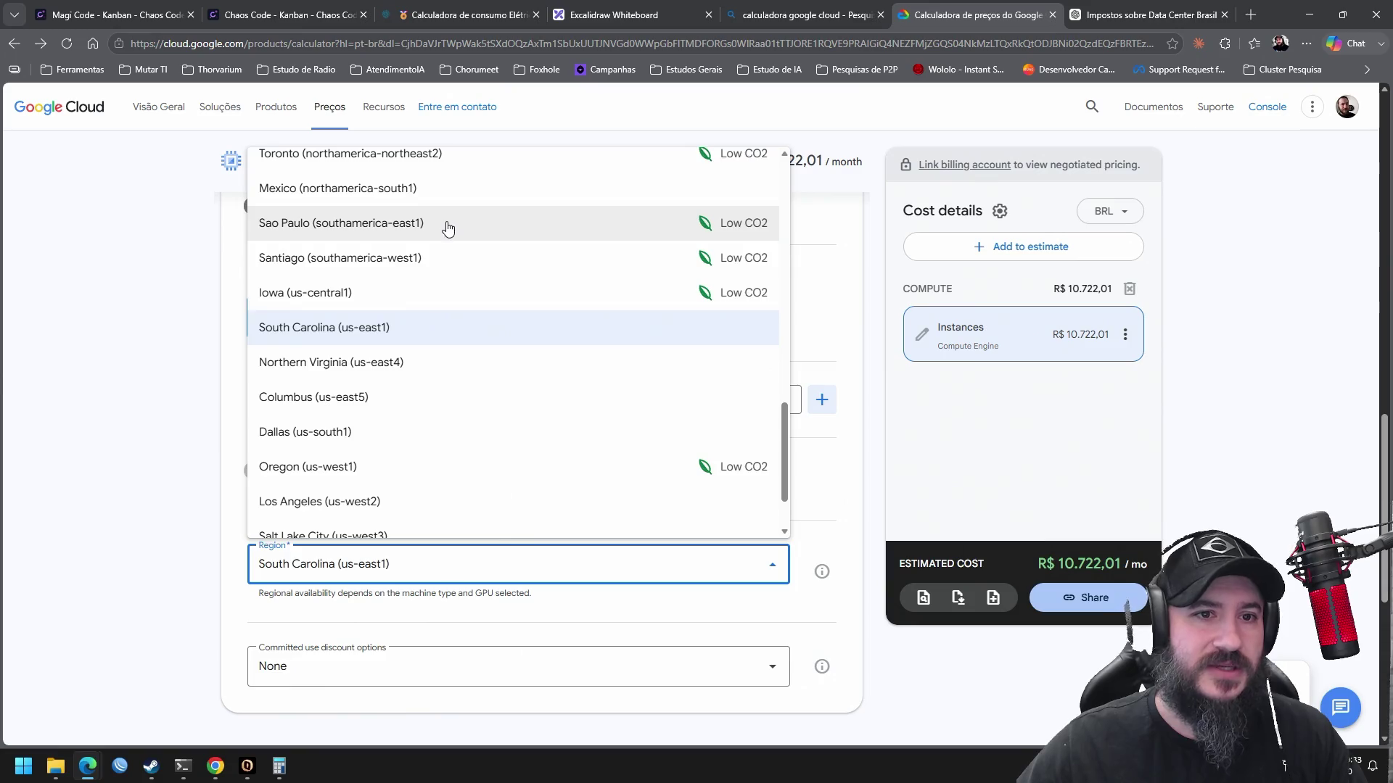
{"action": "left_click", "coordinate": [449, 225]}
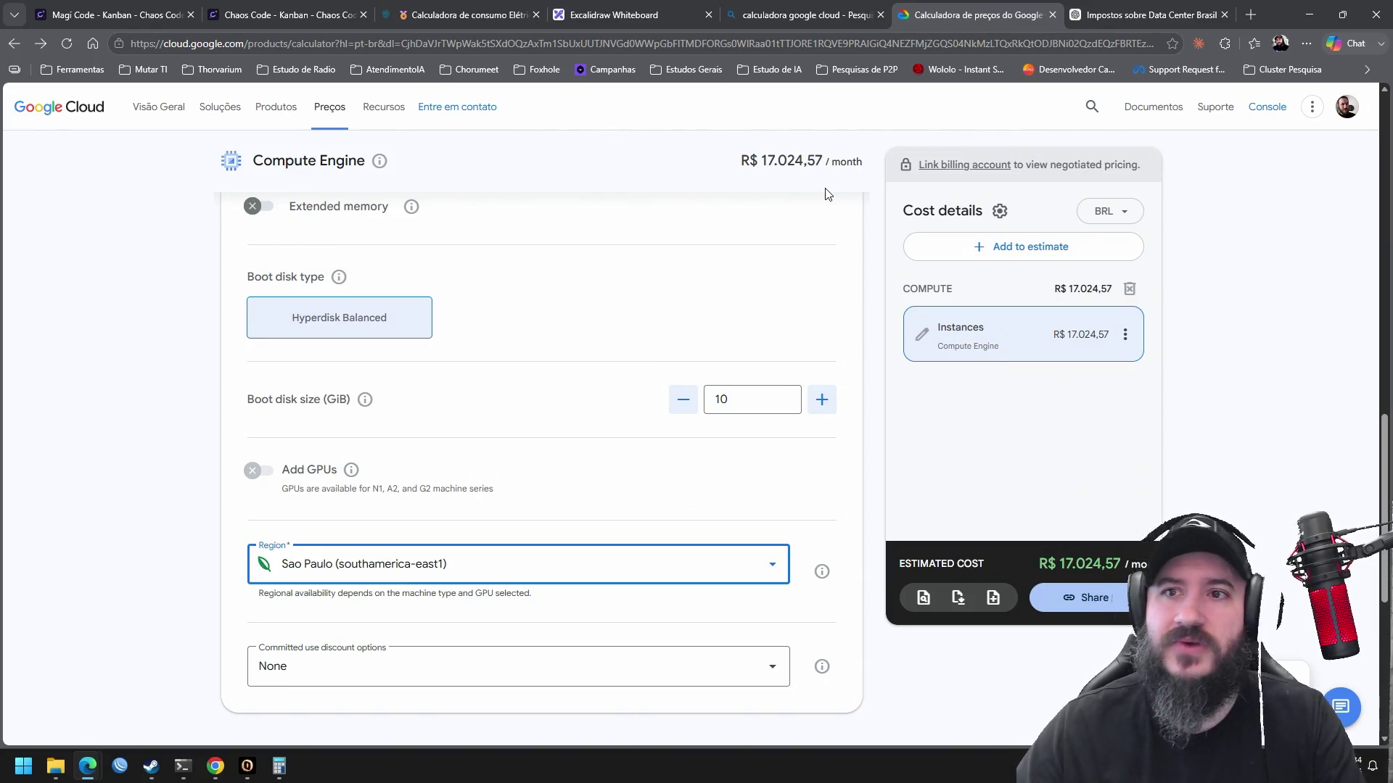
{"action": "left_click", "coordinate": [1123, 17]}
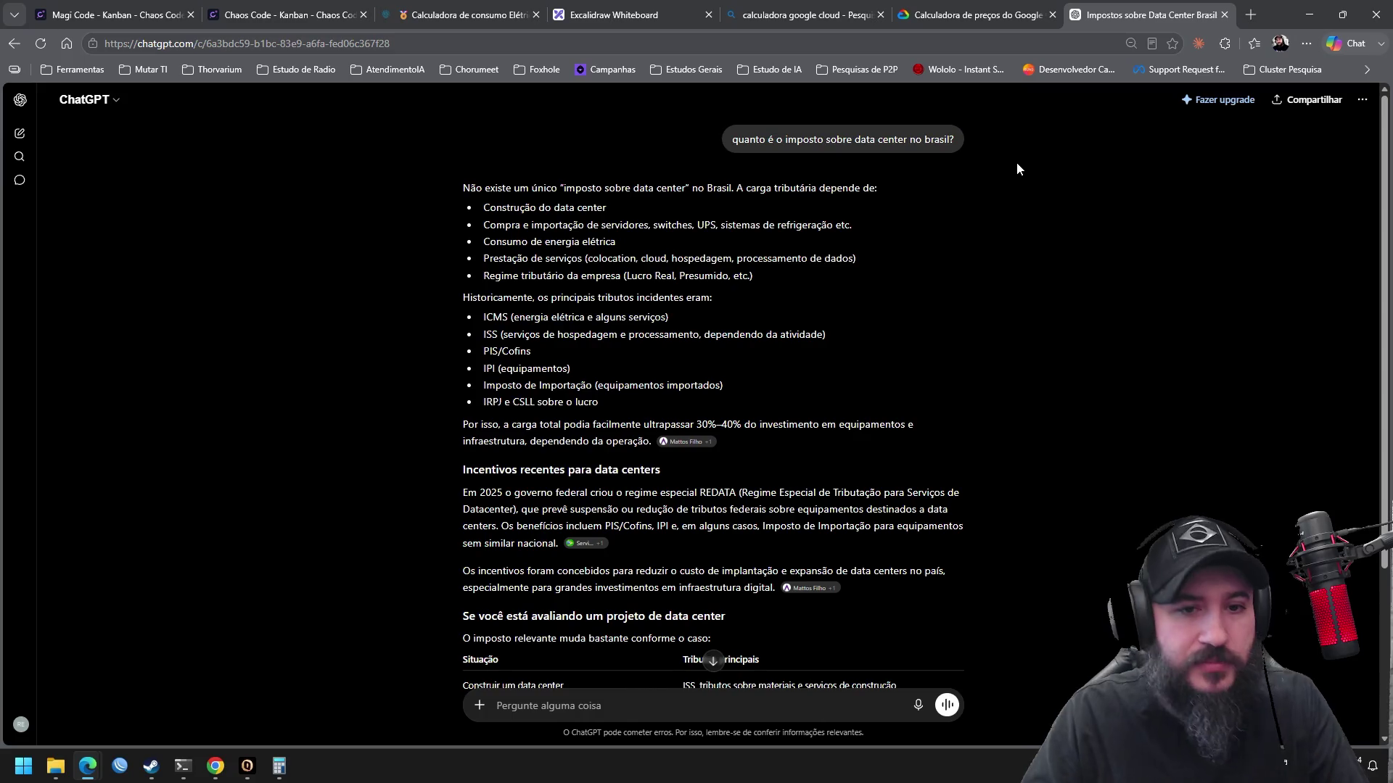
Highlight the ICMS-through-IRPJ list of historically charged data center taxes, then clear it
{"action": "mouse_move", "coordinate": [873, 185]}
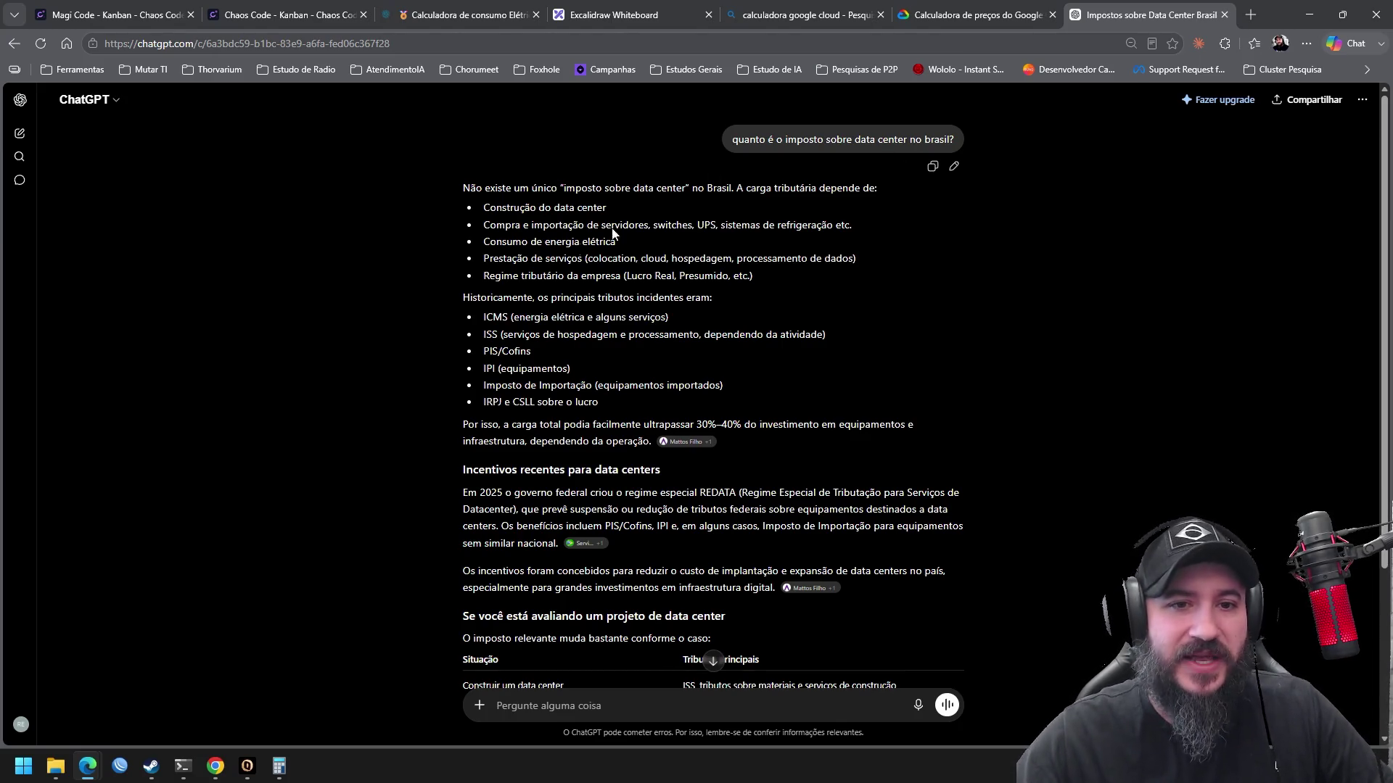
{"action": "left_click_drag", "start_coordinate": [483, 317], "coordinate": [688, 412]}
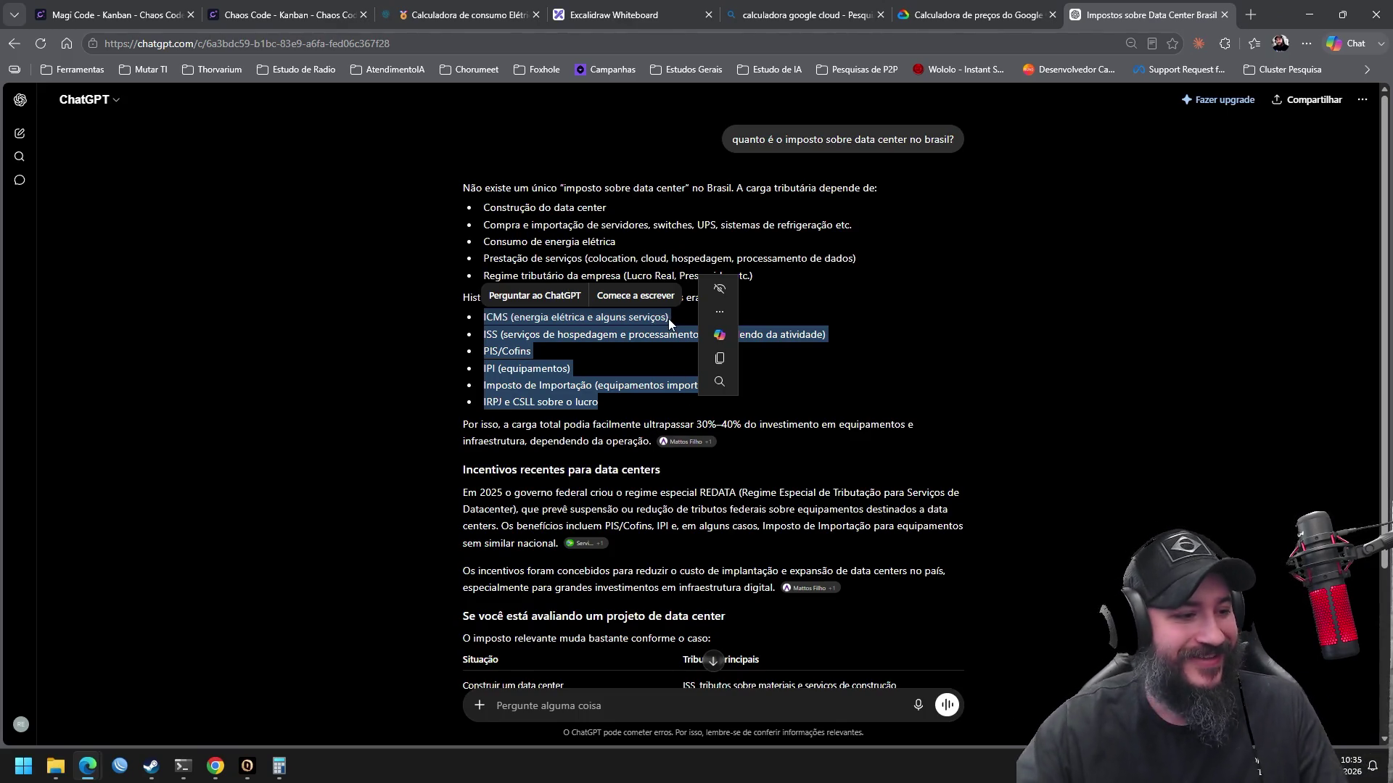
{"action": "mouse_move", "coordinate": [719, 301]}
{"action": "left_click", "coordinate": [1088, 438]}
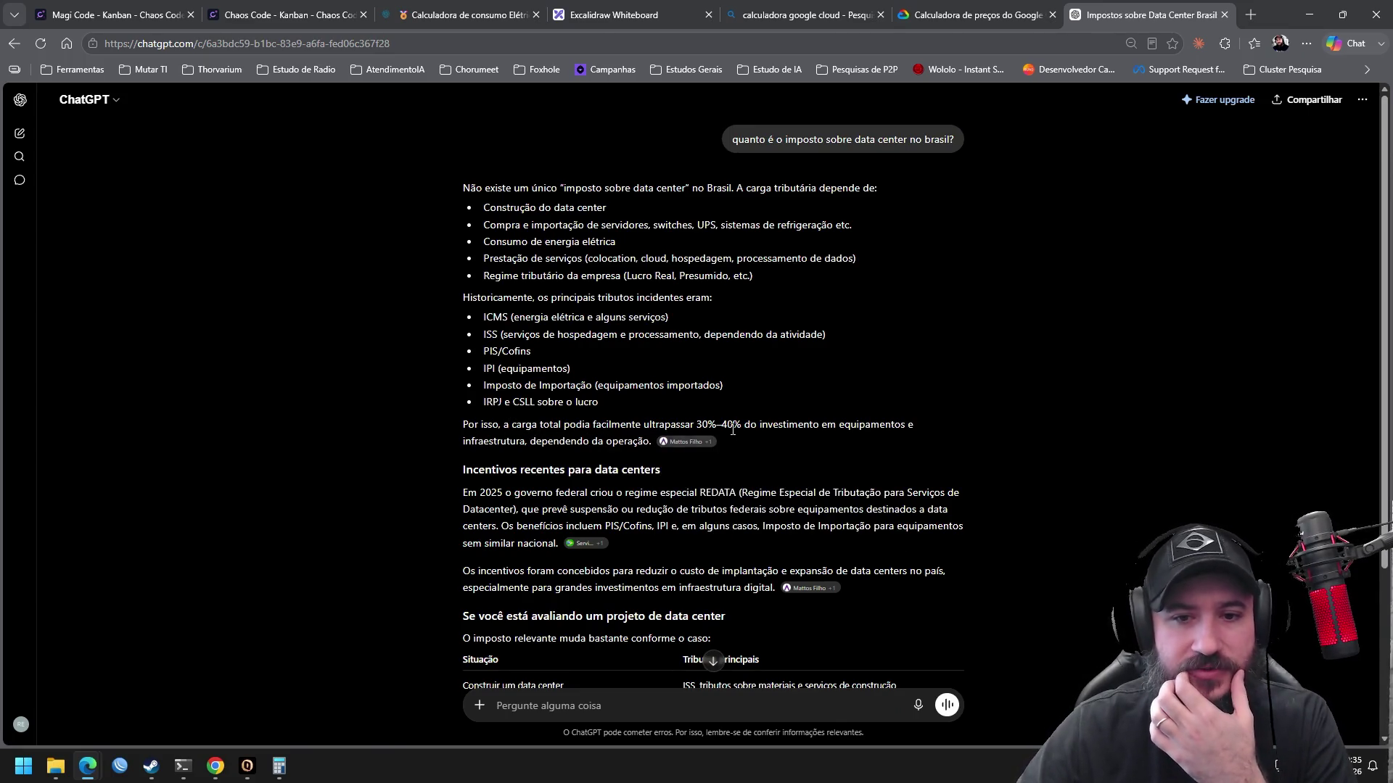
{"action": "left_click_drag", "start_coordinate": [695, 426], "coordinate": [741, 427]}
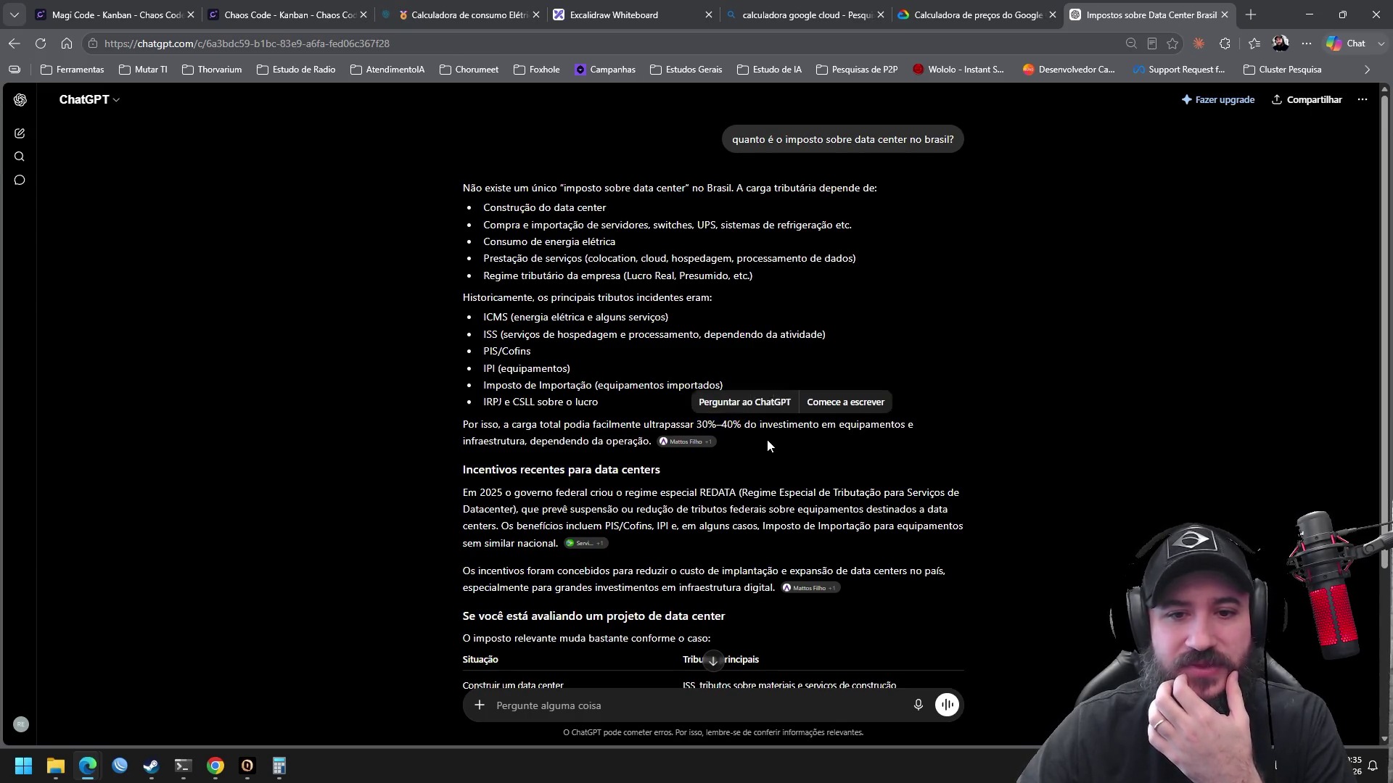
{"action": "left_click", "coordinate": [767, 439]}
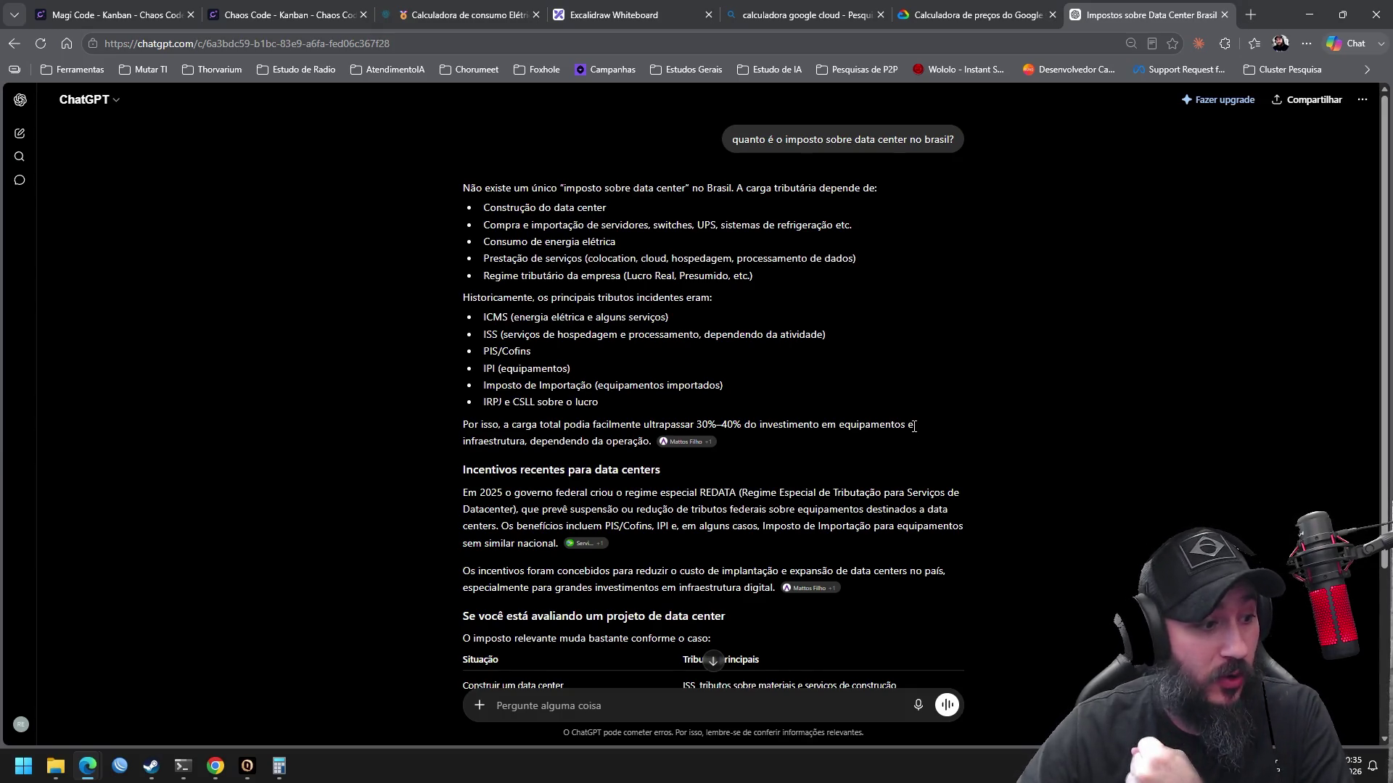
{"action": "scroll", "coordinate": [898, 428], "scroll_direction": "down", "scroll_amount": 3}
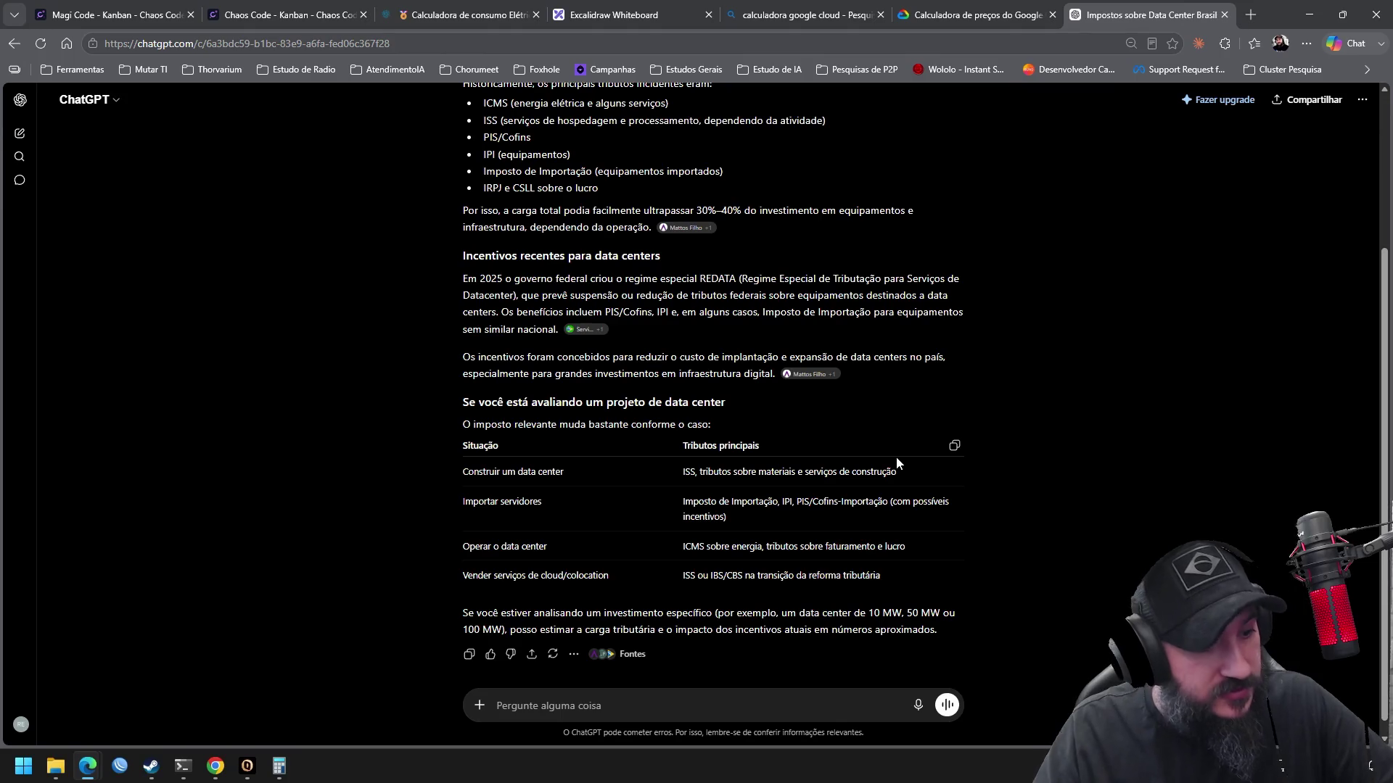
Scroll back through ChatGPT's tax answer, then return to the São Paulo pricing estimate
{"action": "scroll", "coordinate": [992, 252], "scroll_direction": "up", "scroll_amount": 1}
{"action": "scroll", "coordinate": [992, 252], "scroll_direction": "up", "scroll_amount": 4}
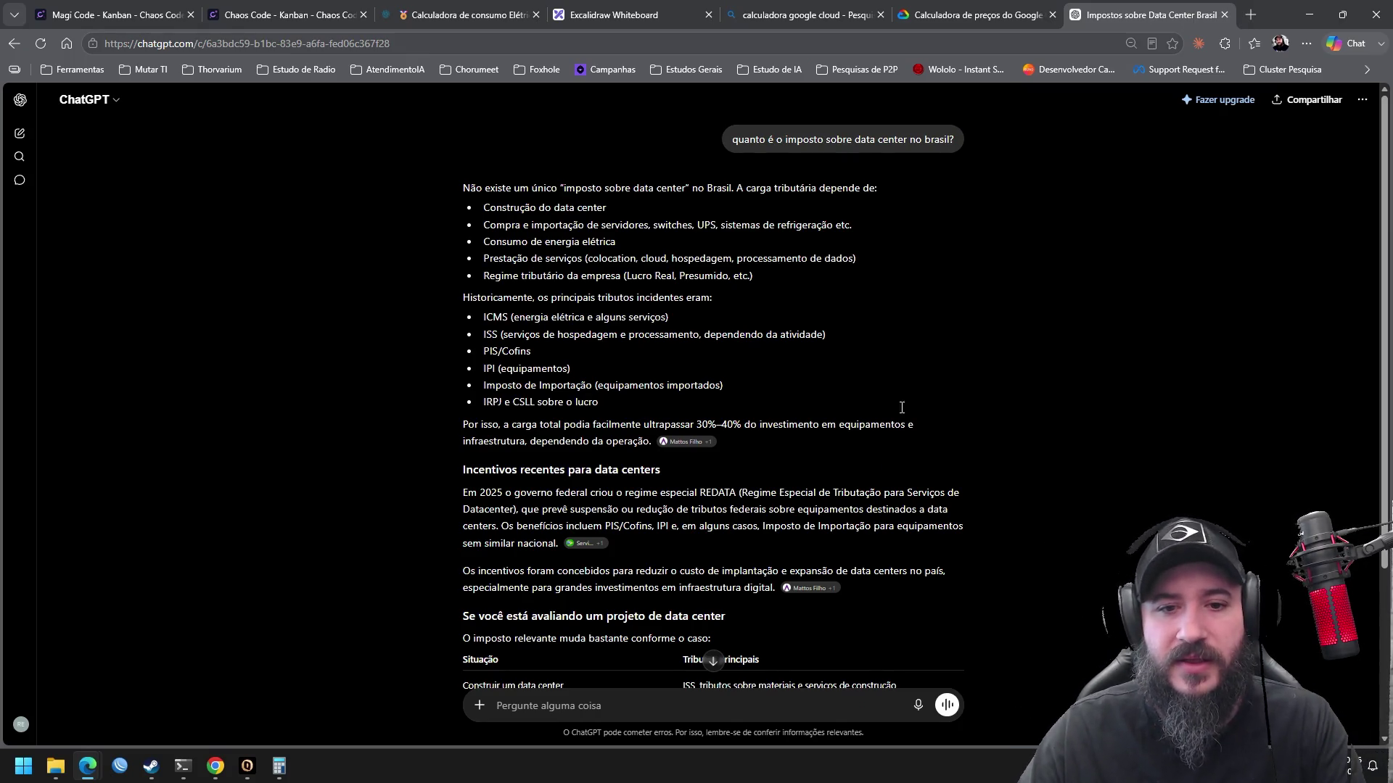
{"action": "middle_click", "coordinate": [907, 381]}
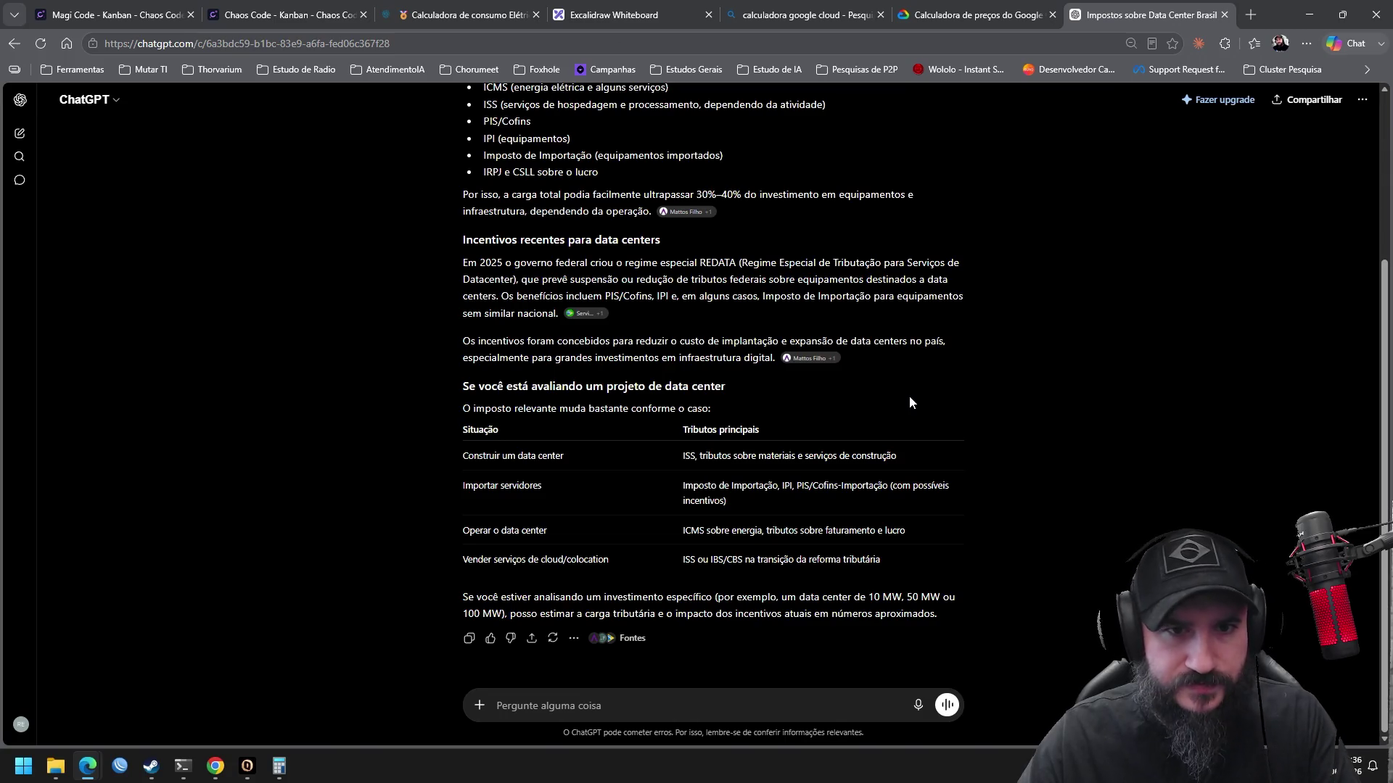
{"action": "scroll", "coordinate": [909, 396], "scroll_direction": "up", "scroll_amount": 3}
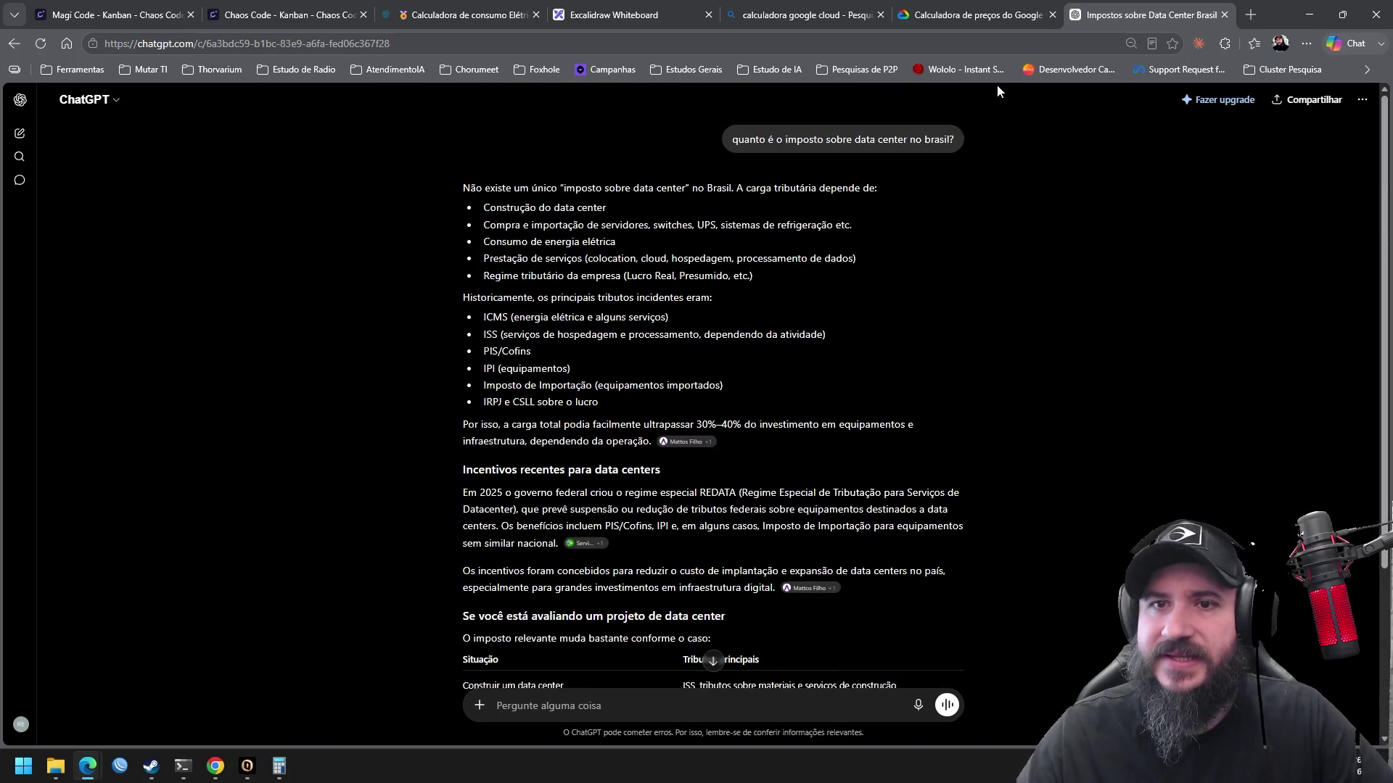
{"action": "left_click", "coordinate": [986, 20]}
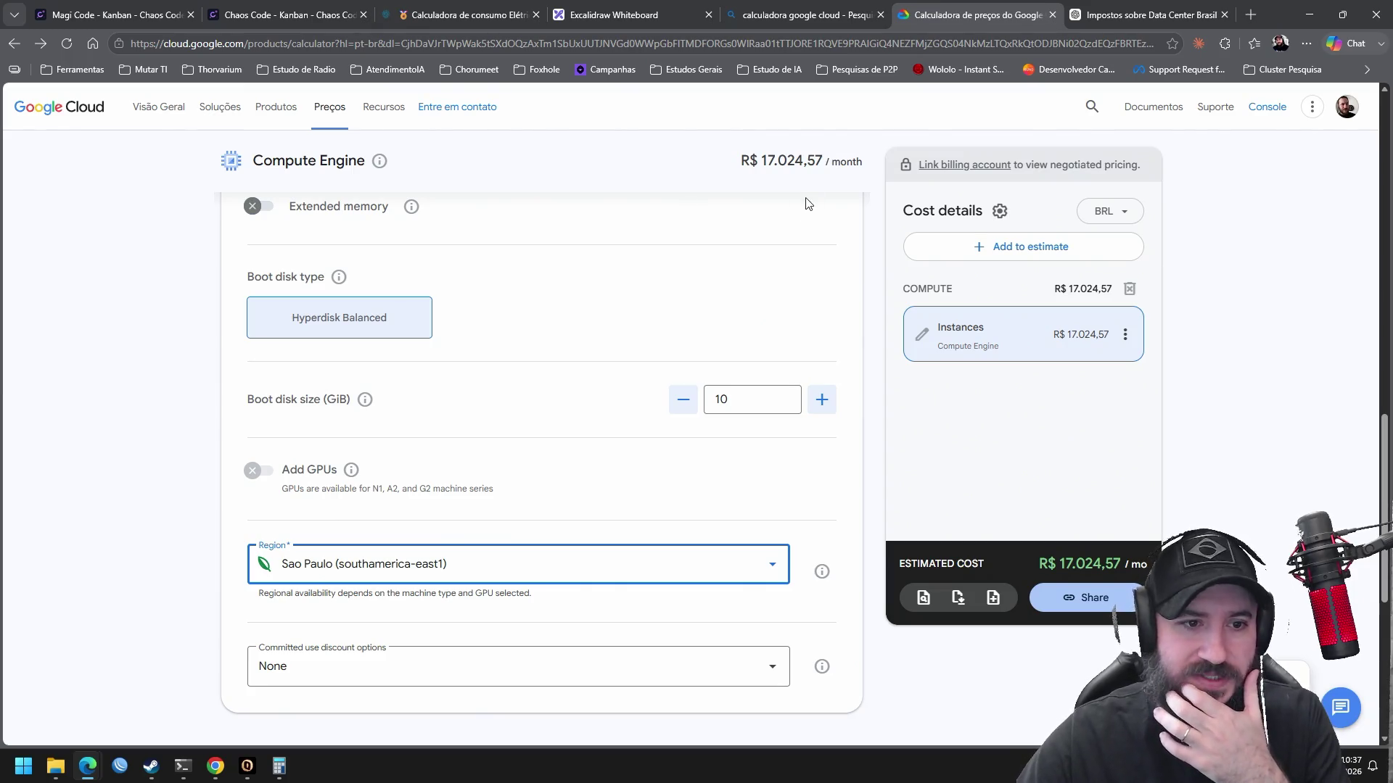
Check the Committed use discount options and keep None
{"action": "scroll", "coordinate": [800, 222], "scroll_direction": "down", "scroll_amount": 4}
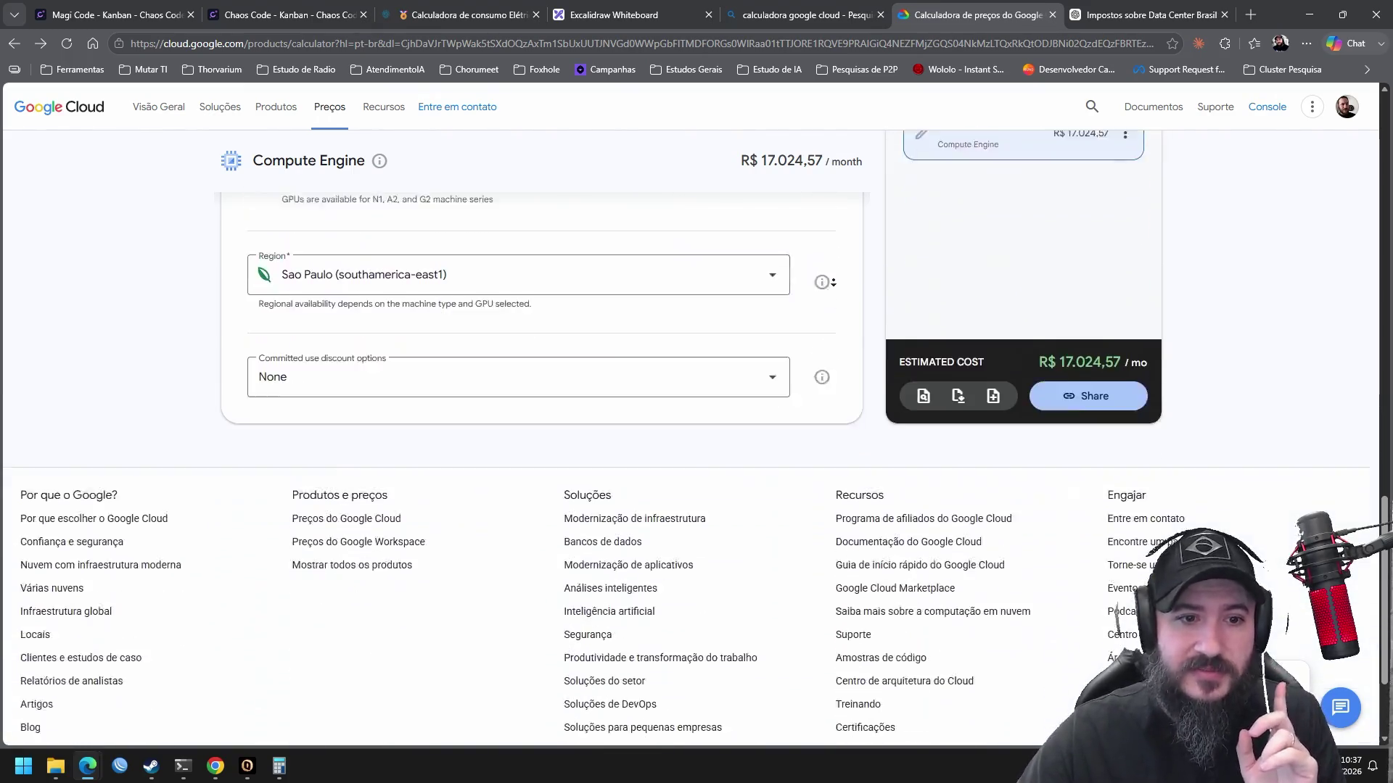
{"action": "scroll", "coordinate": [856, 169], "scroll_direction": "up", "scroll_amount": 2}
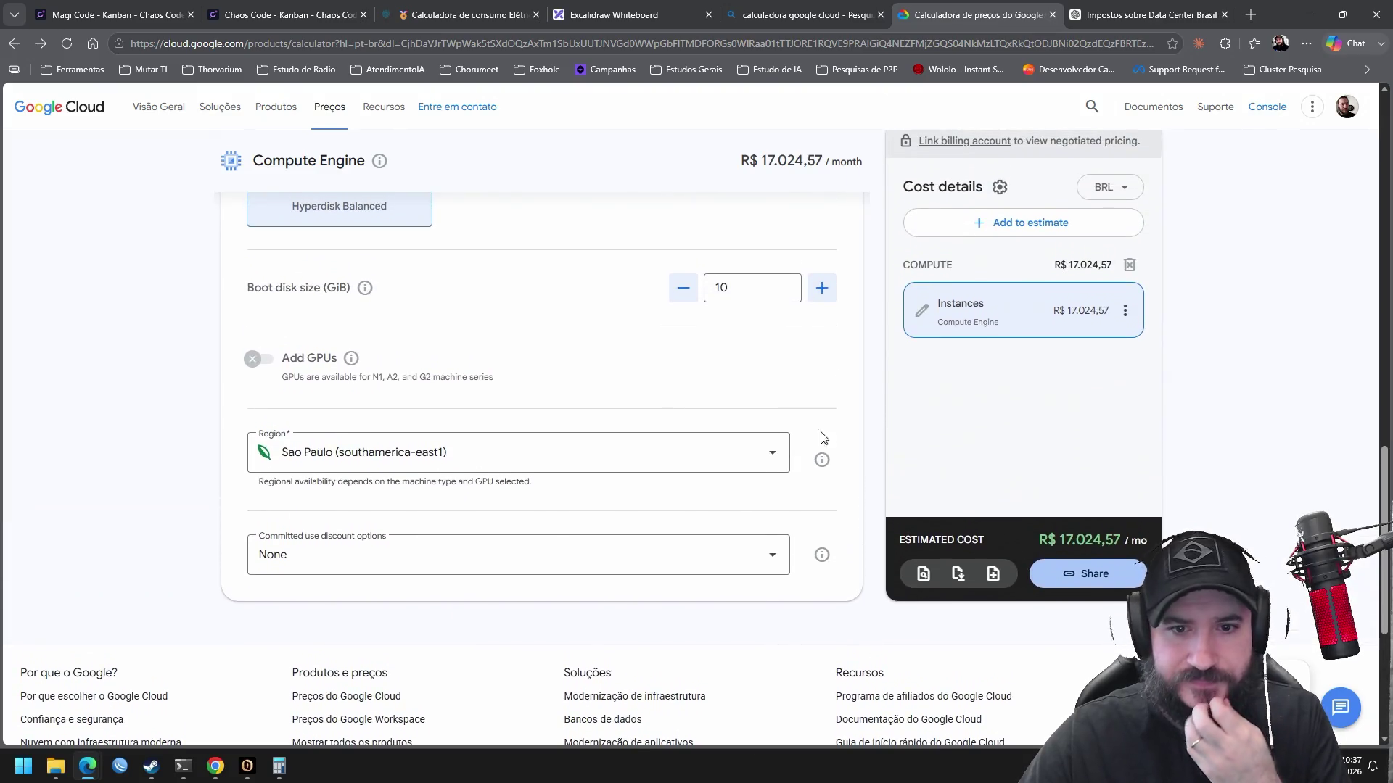
{"action": "left_click", "coordinate": [754, 562]}
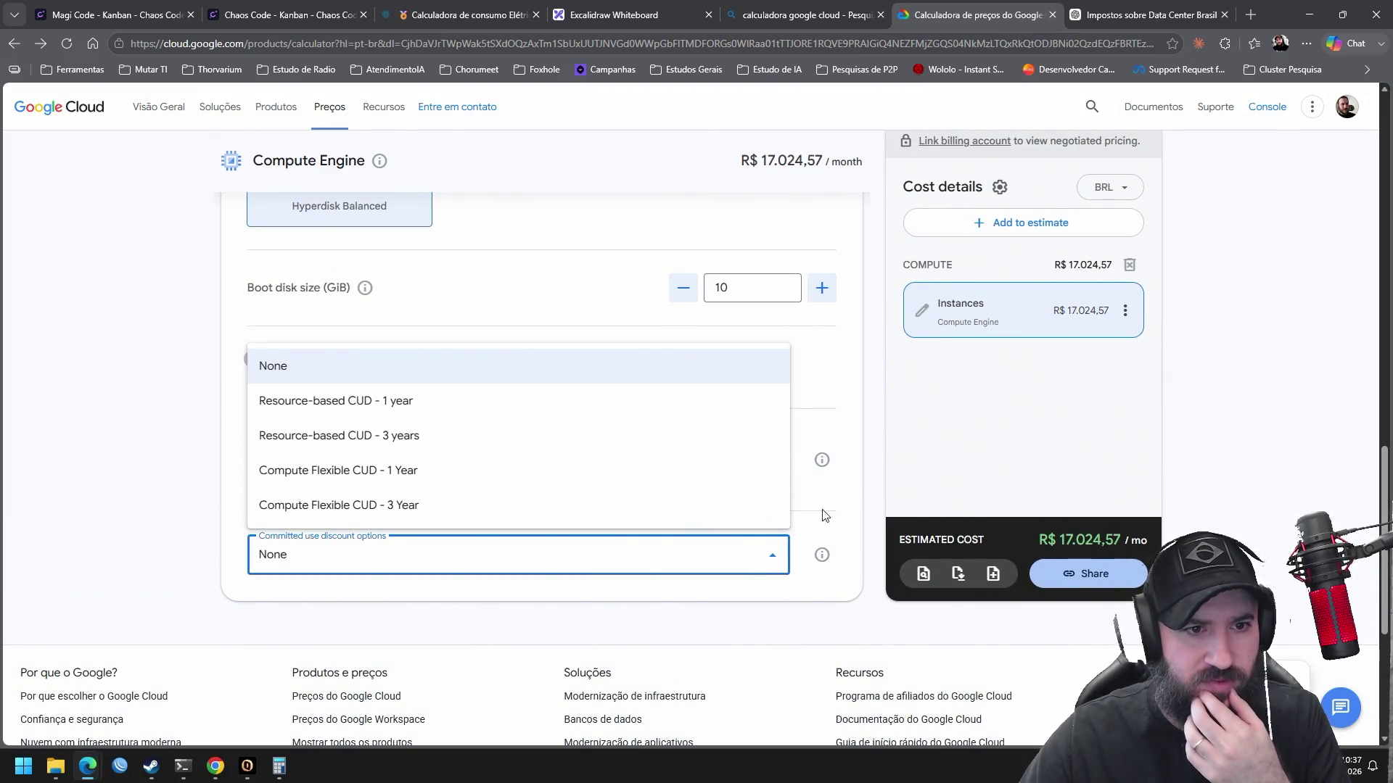
{"action": "left_click", "coordinate": [868, 428]}
Set the boot disk size to 1000 GiB, bringing the estimate to R$ 17.748,51/month
{"action": "scroll", "coordinate": [858, 365], "scroll_direction": "up", "scroll_amount": 2}
{"action": "double_click", "coordinate": [755, 442]}
{"action": "type", "text": "1000"}
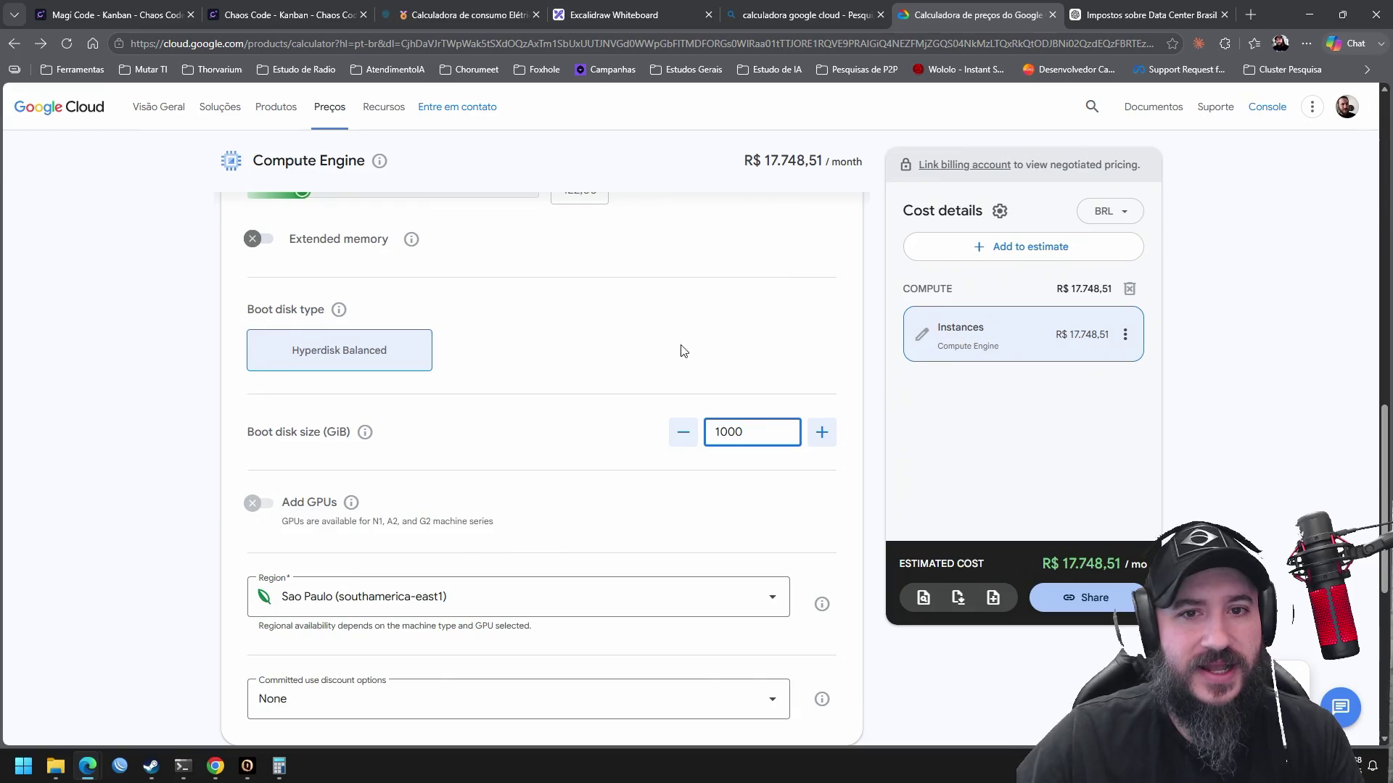
{"action": "scroll", "coordinate": [653, 373], "scroll_direction": "up", "scroll_amount": 5}
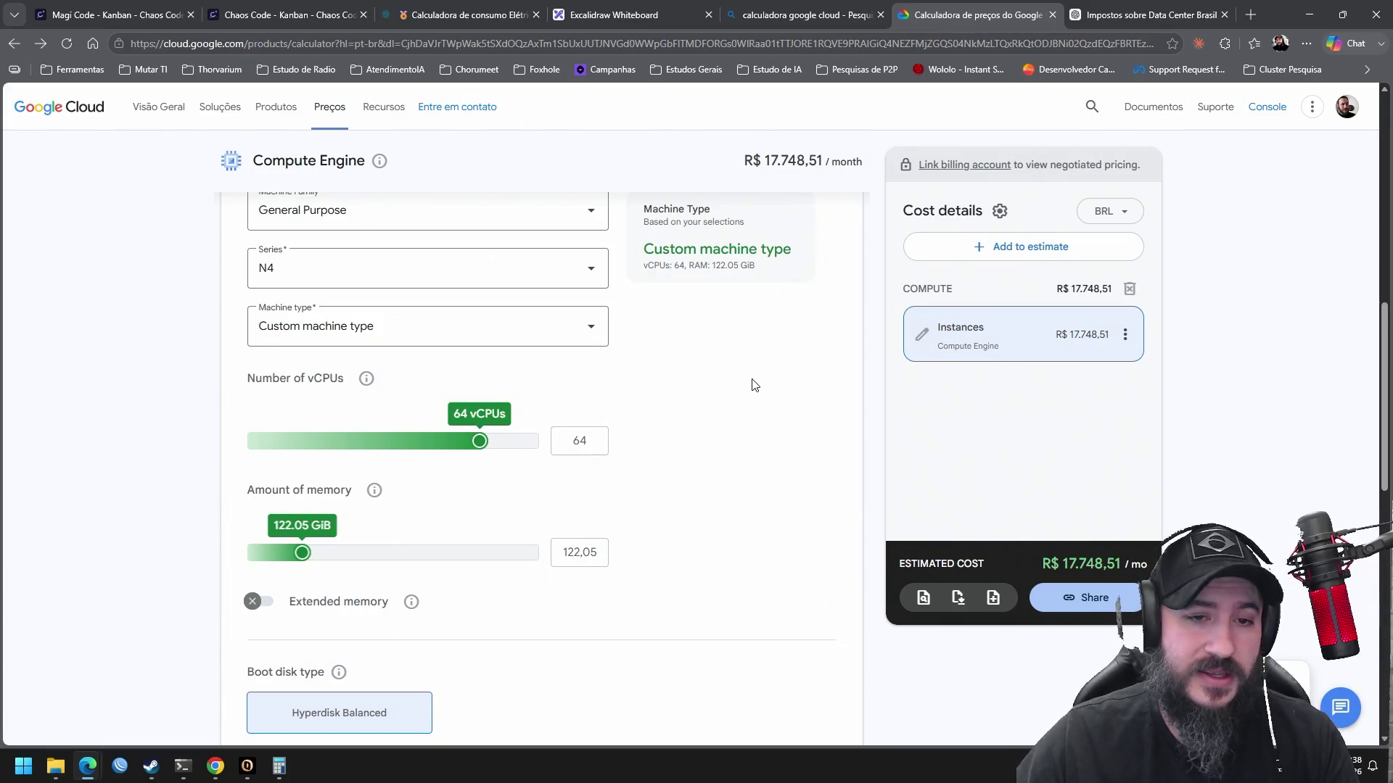
Review the custom N4 form (64 vCPUs, 122.05 GiB), then bring up File Explorer
{"action": "scroll", "coordinate": [726, 384], "scroll_direction": "up", "scroll_amount": 3}
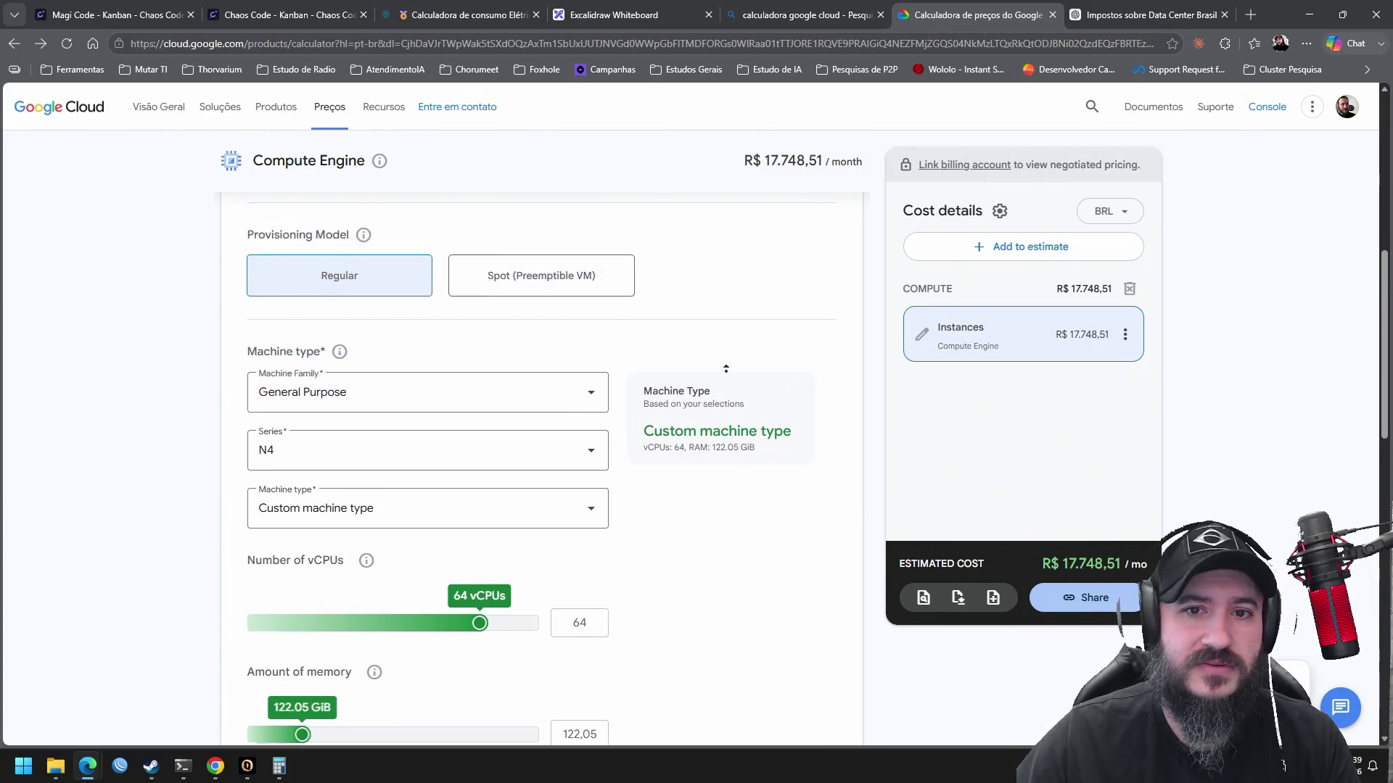
{"action": "scroll", "coordinate": [725, 369], "scroll_direction": "up", "scroll_amount": 3}
{"action": "scroll", "coordinate": [727, 391], "scroll_direction": "up", "scroll_amount": 1}
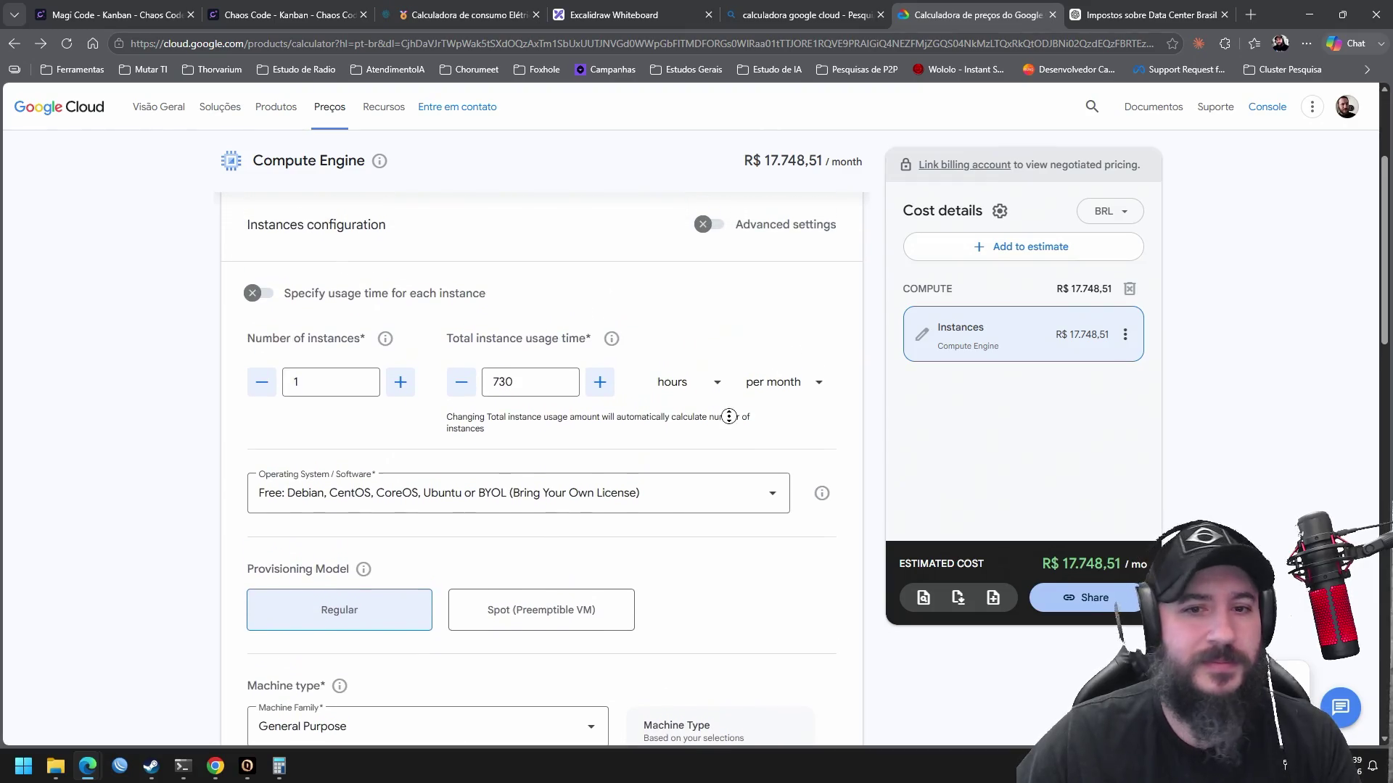
{"action": "scroll", "coordinate": [728, 435], "scroll_direction": "down", "scroll_amount": 2}
{"action": "scroll", "coordinate": [728, 454], "scroll_direction": "down", "scroll_amount": 3}
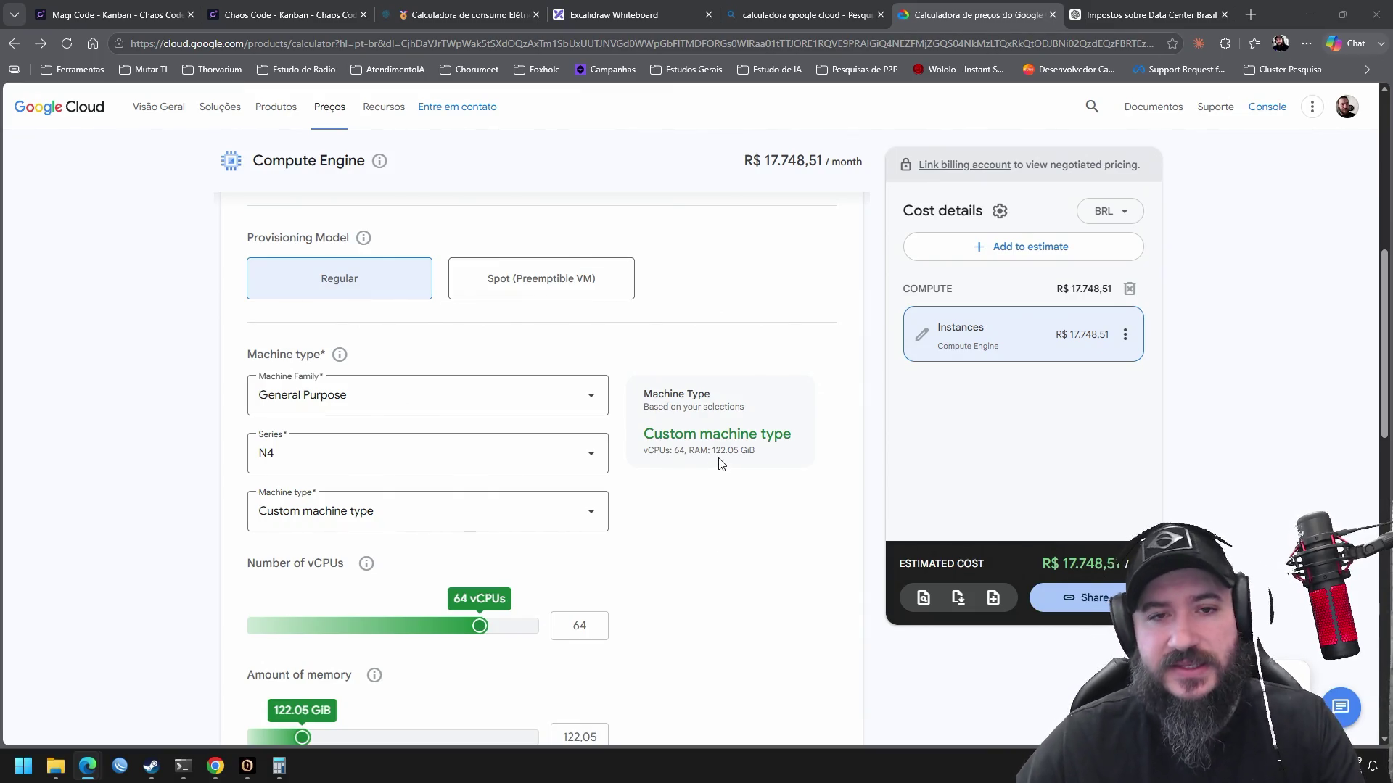
{"action": "key", "text": "alt+space"}
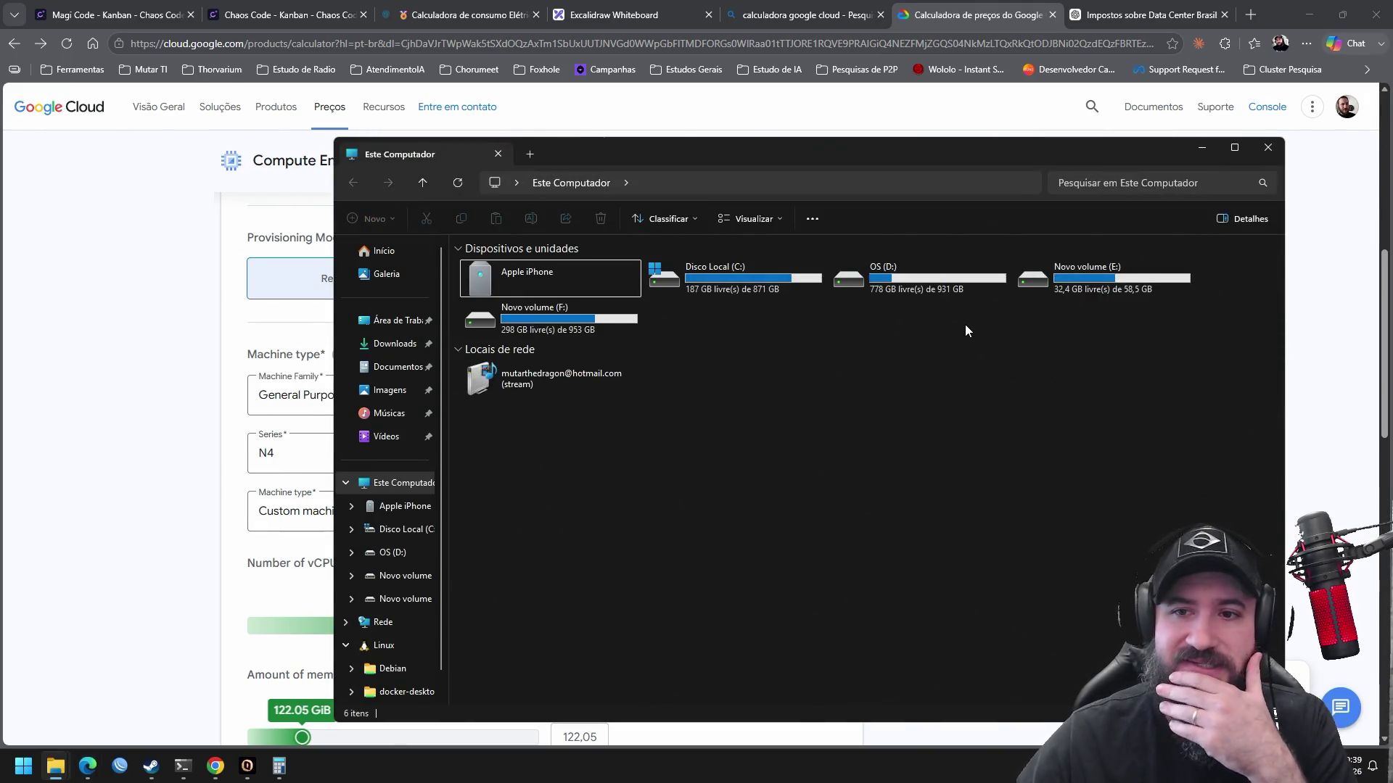
Look inside F:\Pesquisa de Mercado\relatorios, then return to the F: drive root
{"action": "double_click", "coordinate": [603, 312]}
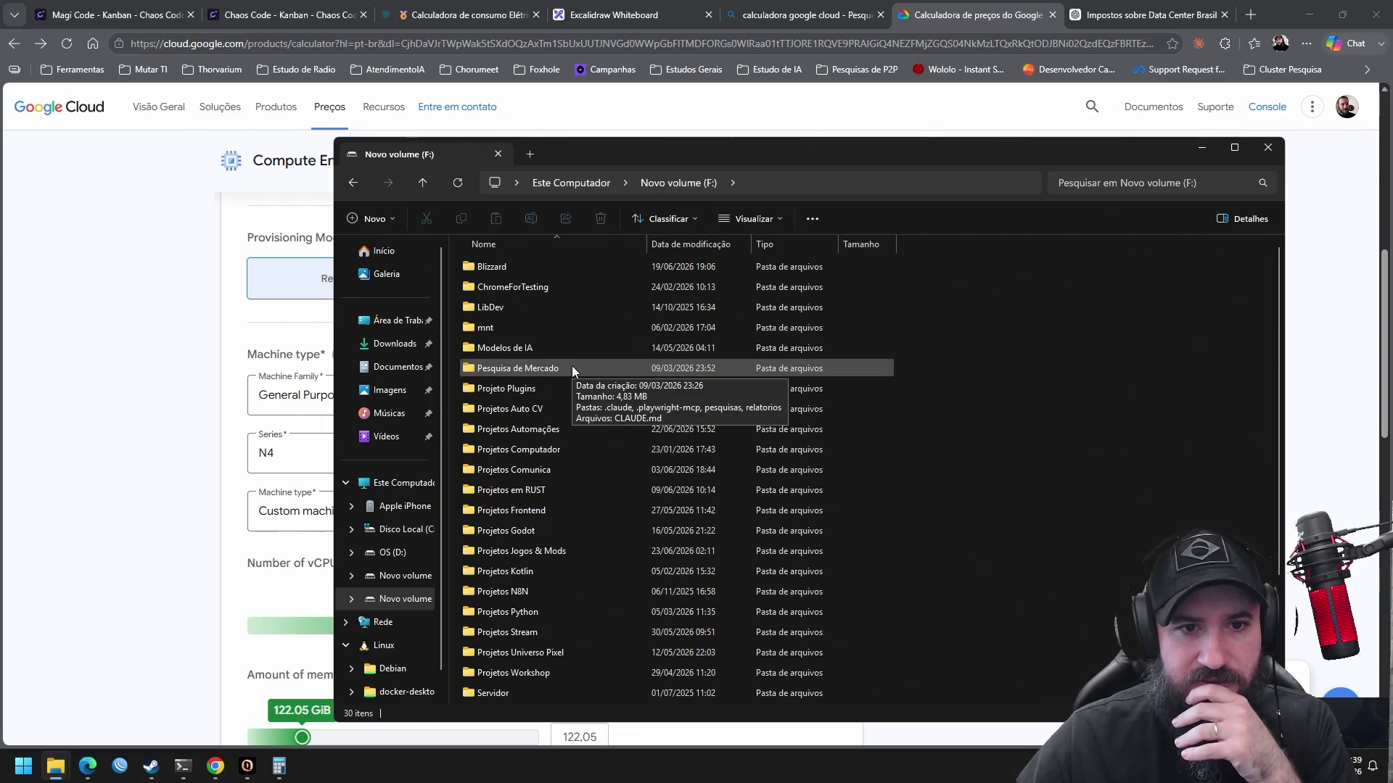
{"action": "double_click", "coordinate": [571, 368]}
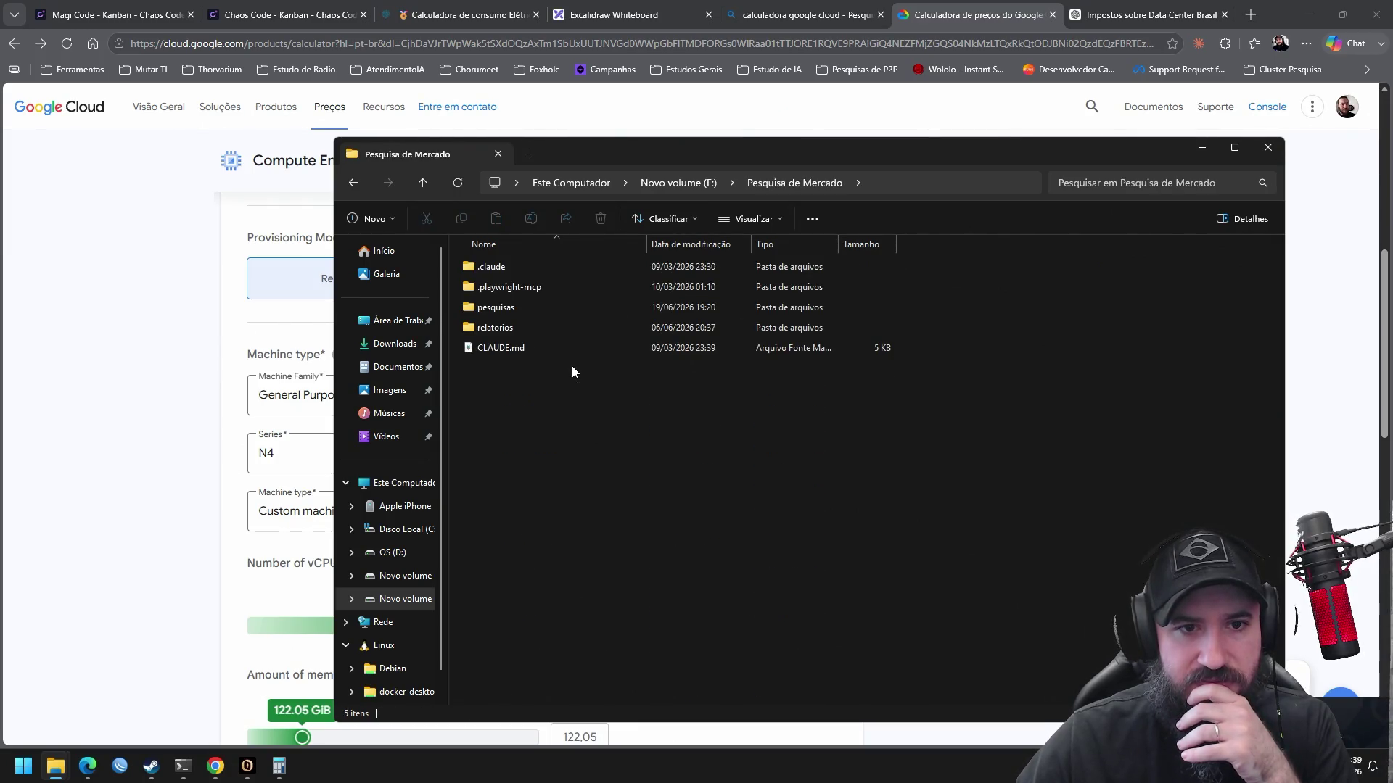
{"action": "double_click", "coordinate": [573, 328]}
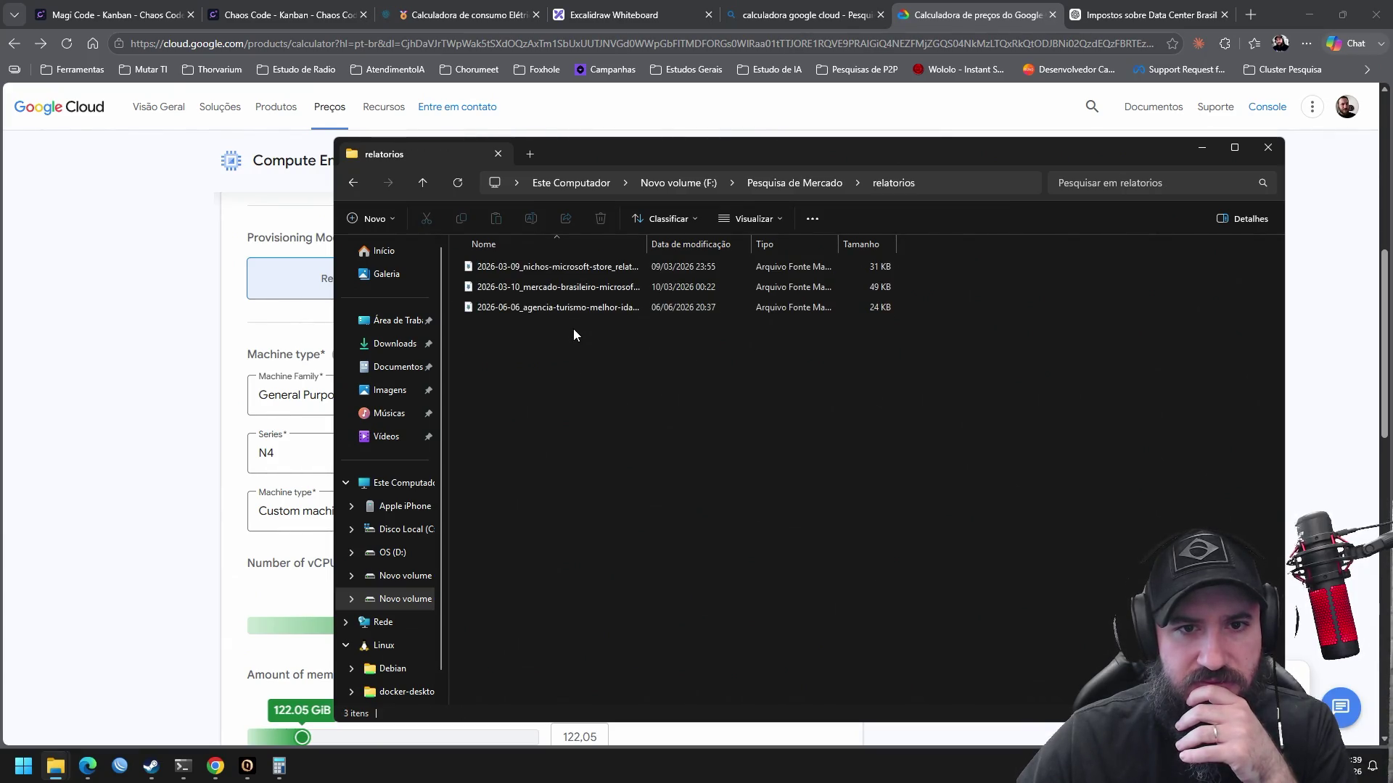
{"action": "left_click", "coordinate": [351, 184]}
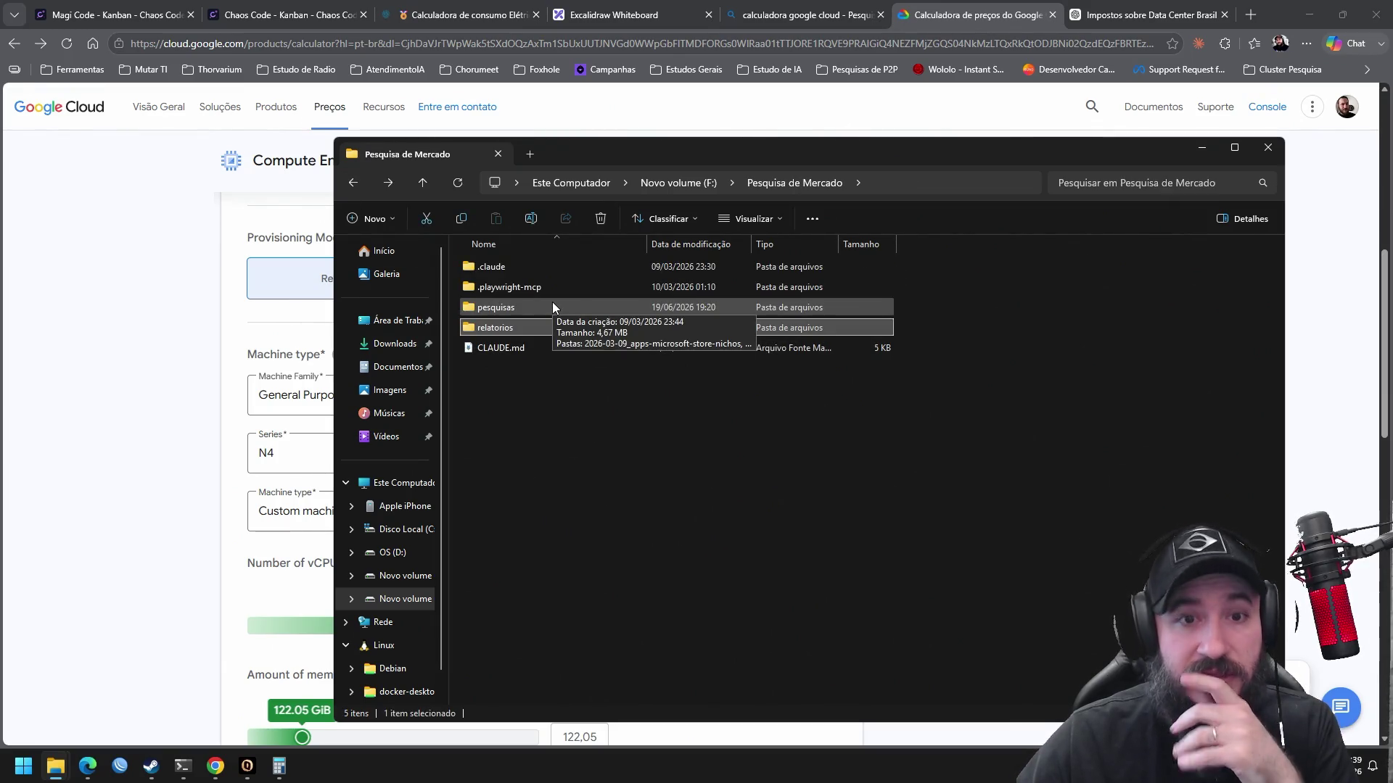
{"action": "left_click", "coordinate": [677, 184]}
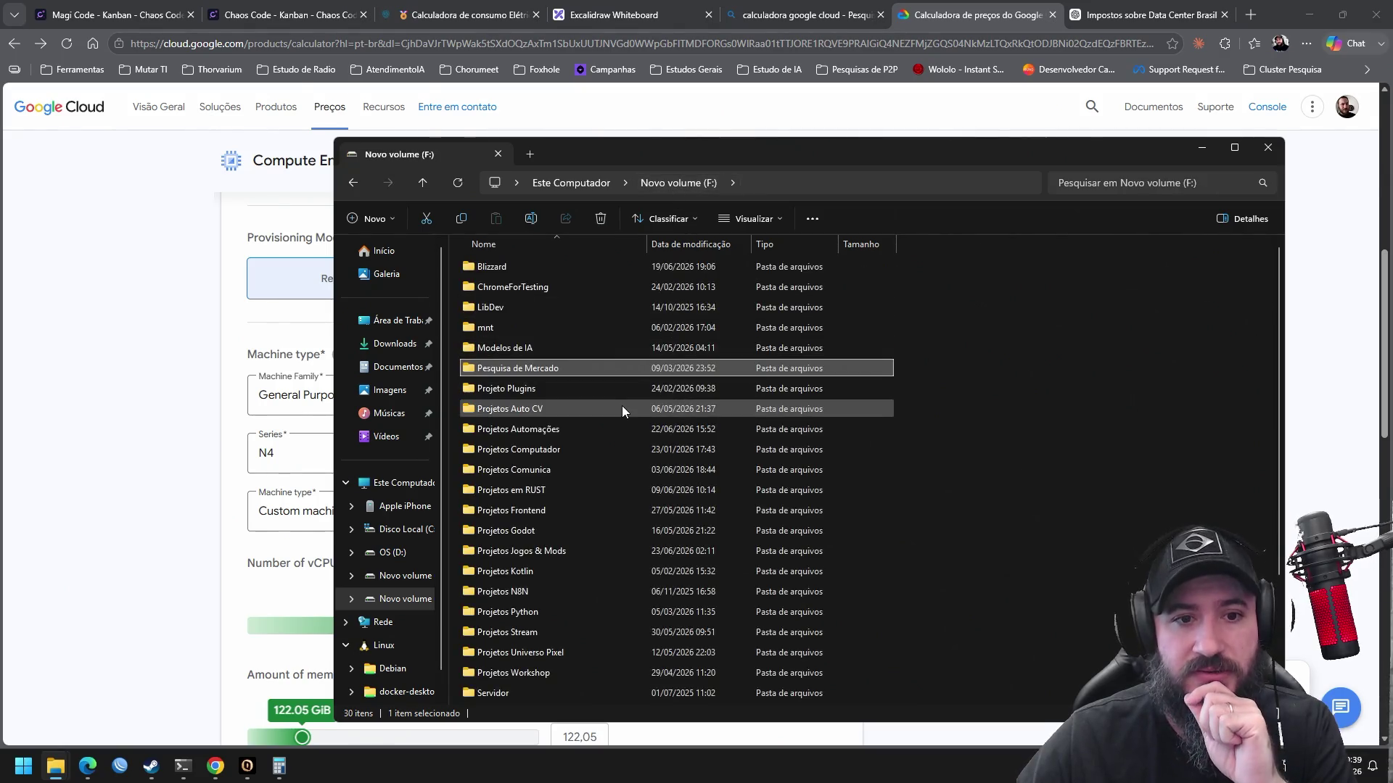
Go to Projetos Automações\Controle PS5\voice-claude-poc\docs and open salarios-judiciario.html
{"action": "double_click", "coordinate": [605, 423]}
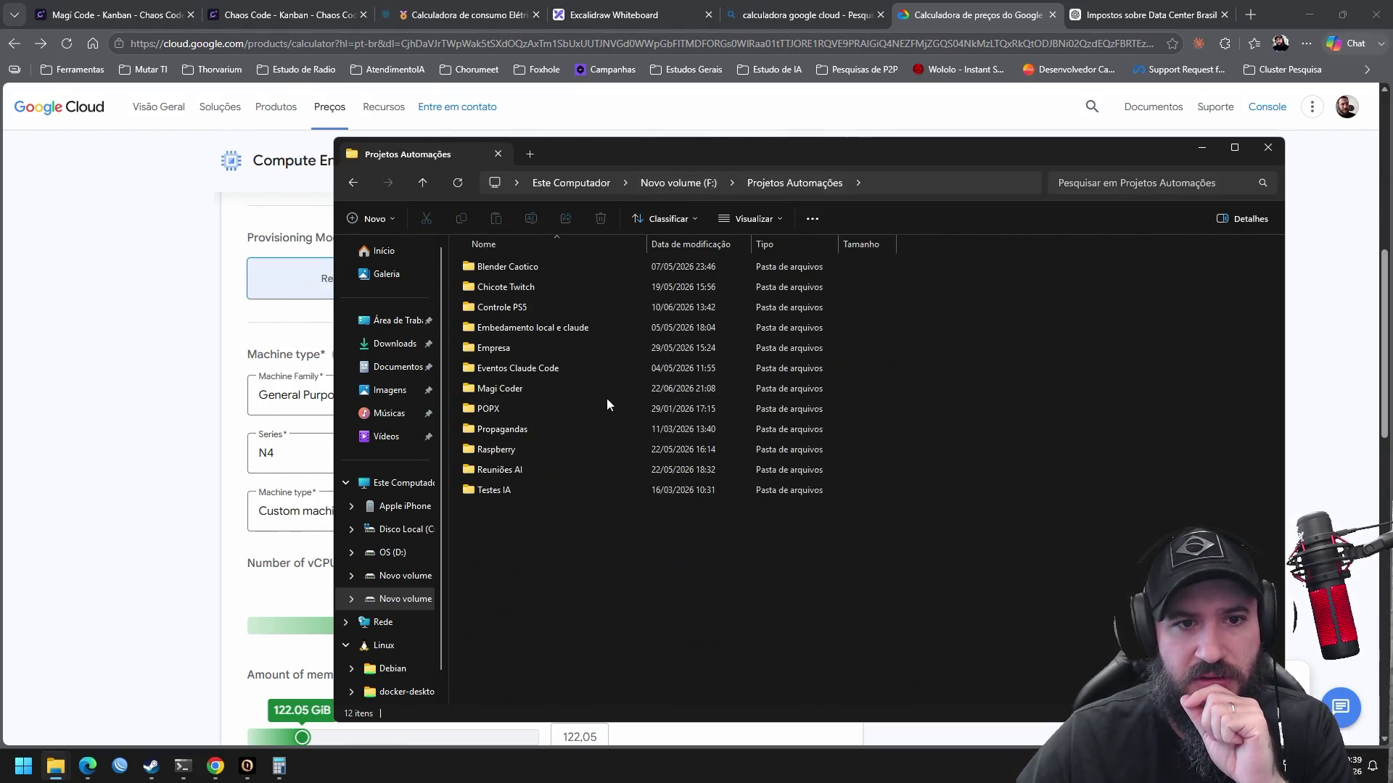
{"action": "double_click", "coordinate": [573, 300]}
{"action": "left_click", "coordinate": [573, 303]}
{"action": "double_click", "coordinate": [573, 305]}
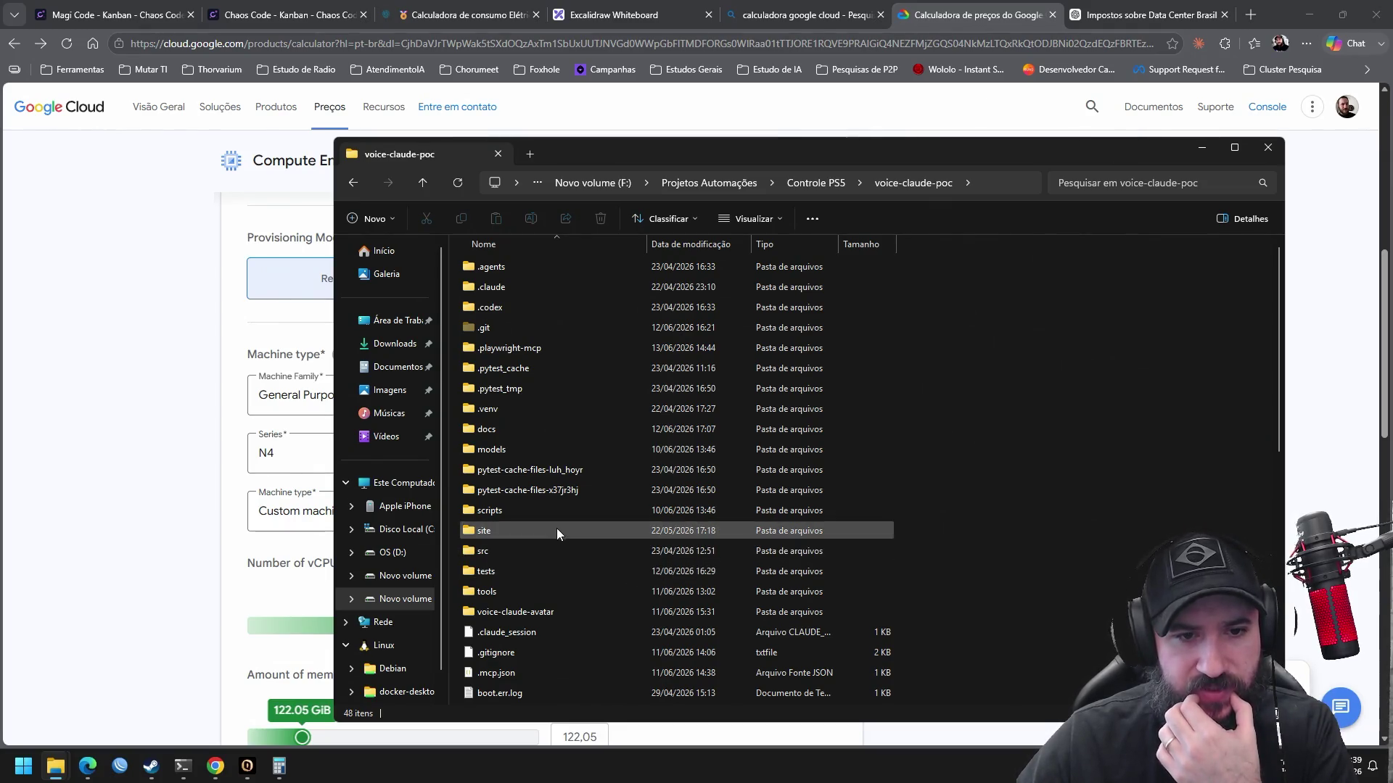
{"action": "mouse_move", "coordinate": [556, 522]}
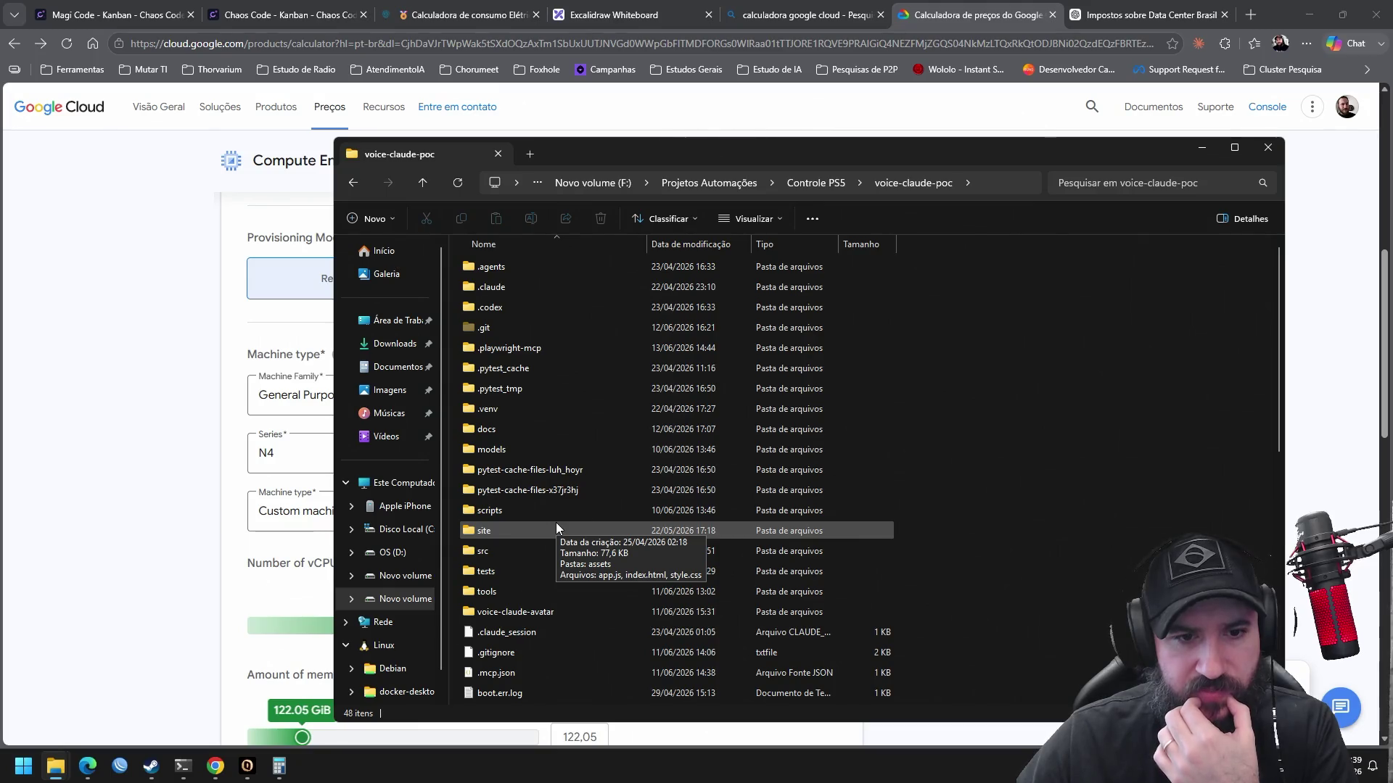
{"action": "double_click", "coordinate": [556, 522]}
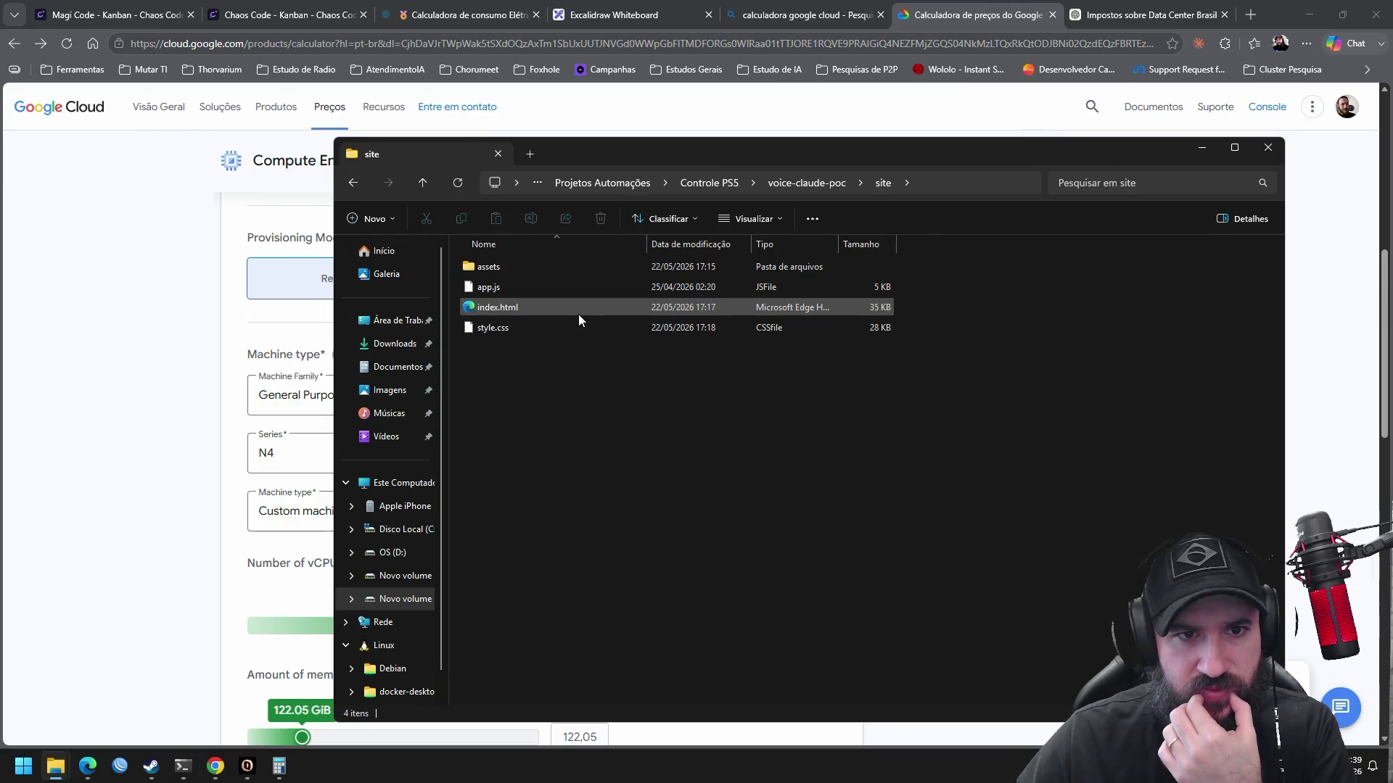
{"action": "left_click", "coordinate": [357, 182]}
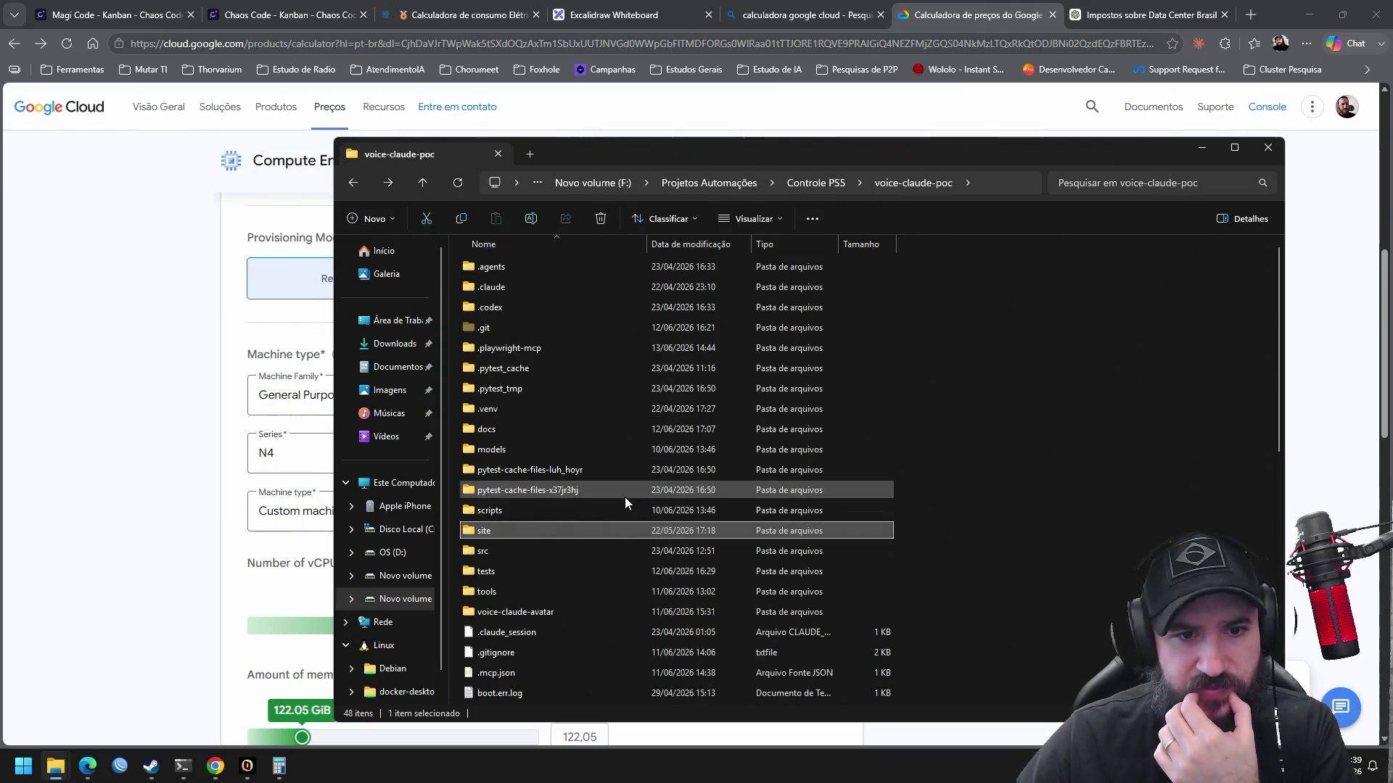
{"action": "double_click", "coordinate": [602, 429]}
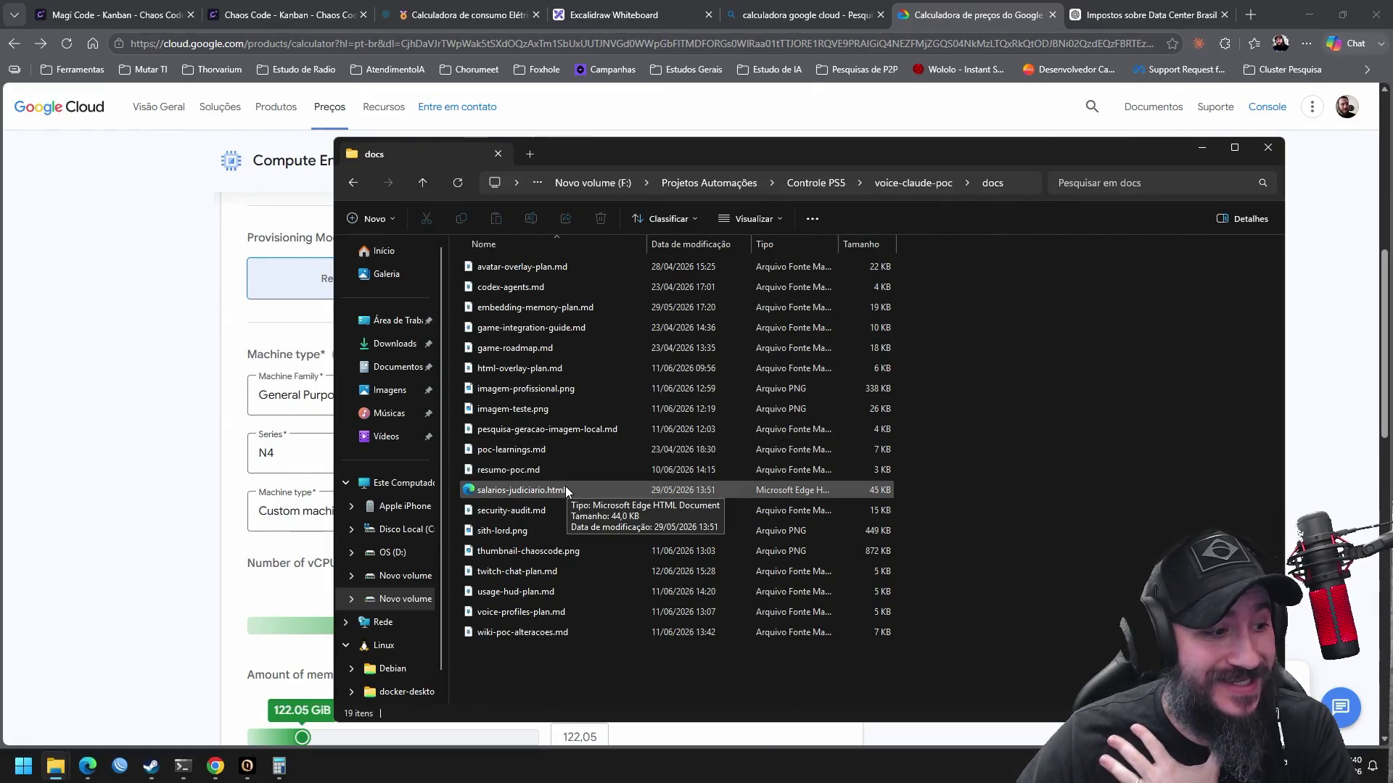
{"action": "double_click", "coordinate": [564, 487]}
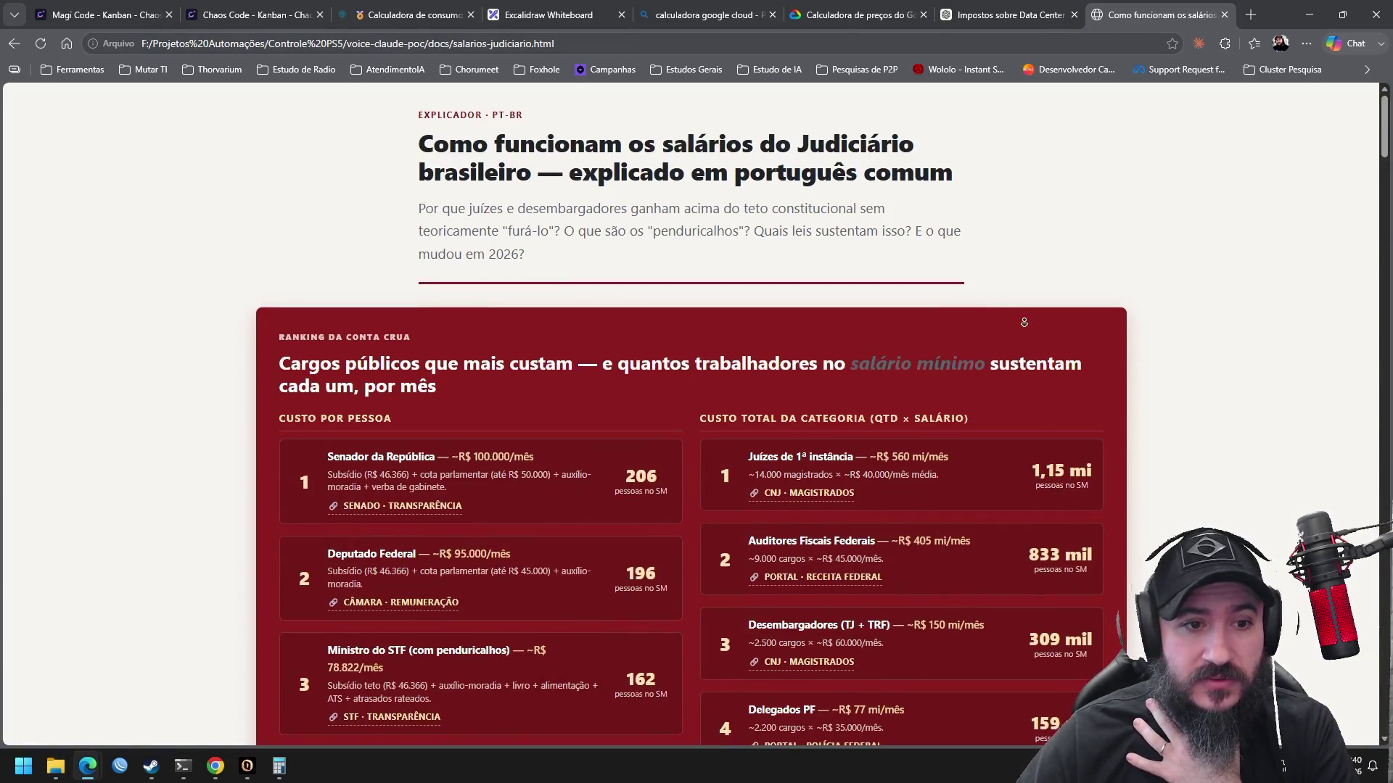
Review the salaries explainer, highlighting the 1,15 mi figure for first-instance judges
{"action": "scroll", "coordinate": [1030, 316], "scroll_direction": "down", "scroll_amount": 3}
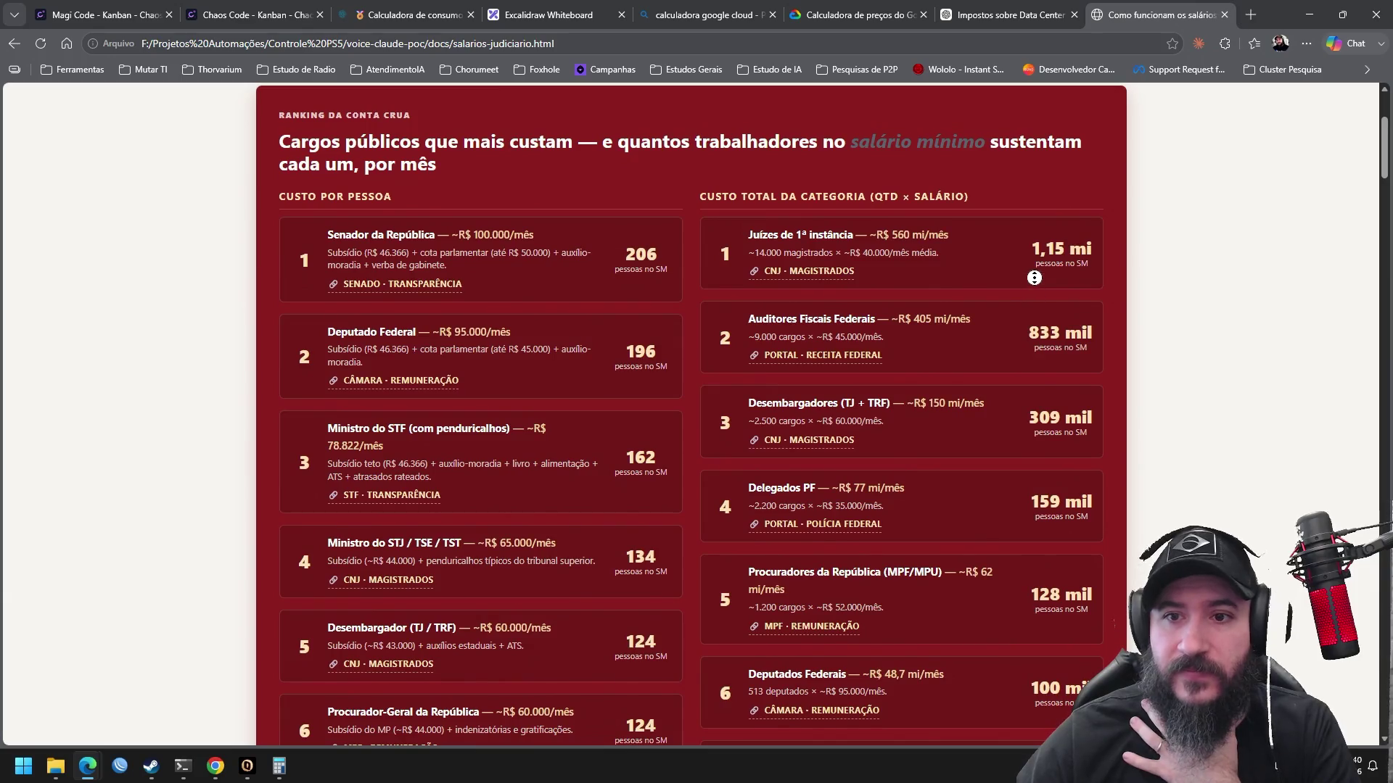
{"action": "scroll", "coordinate": [1037, 283], "scroll_direction": "up", "scroll_amount": 1}
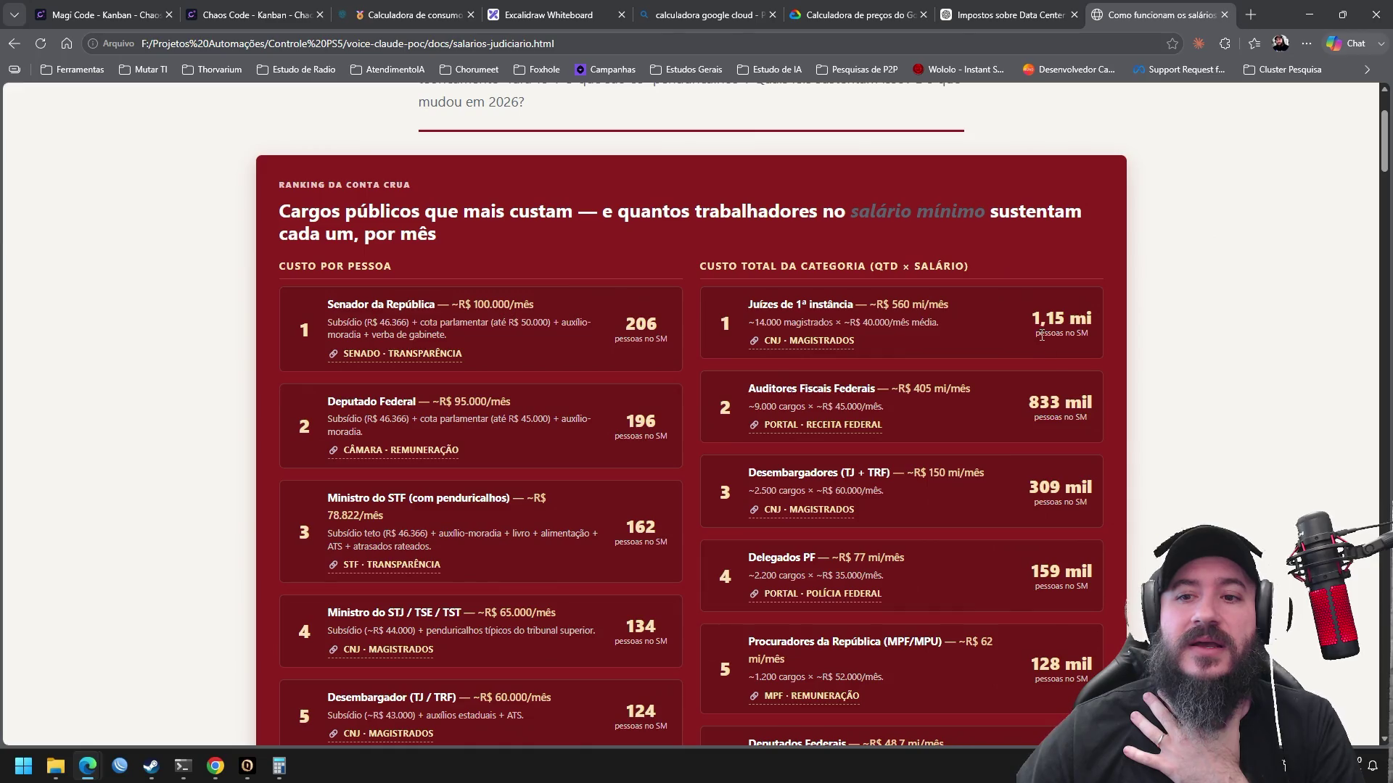
{"action": "left_click_drag", "start_coordinate": [1099, 316], "coordinate": [1023, 319]}
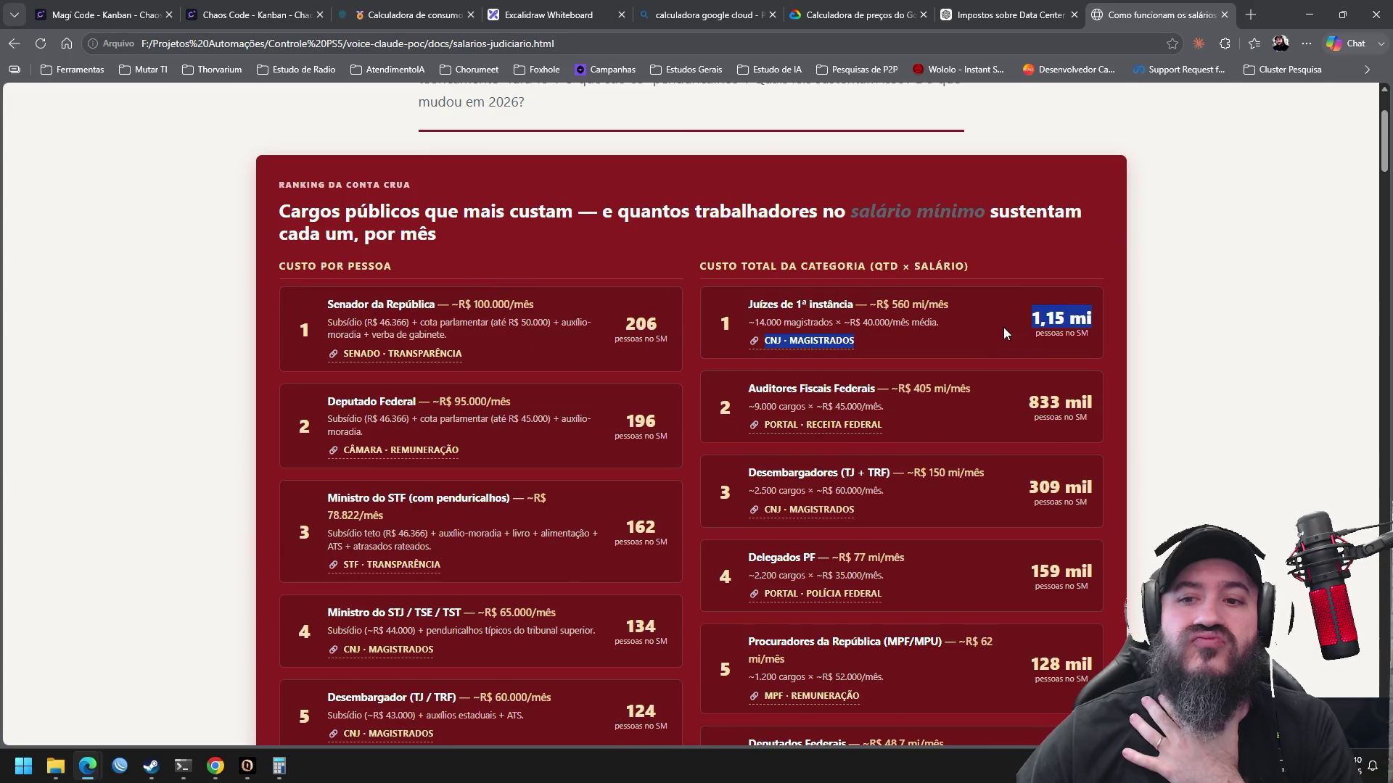
{"action": "left_click", "coordinate": [1045, 348]}
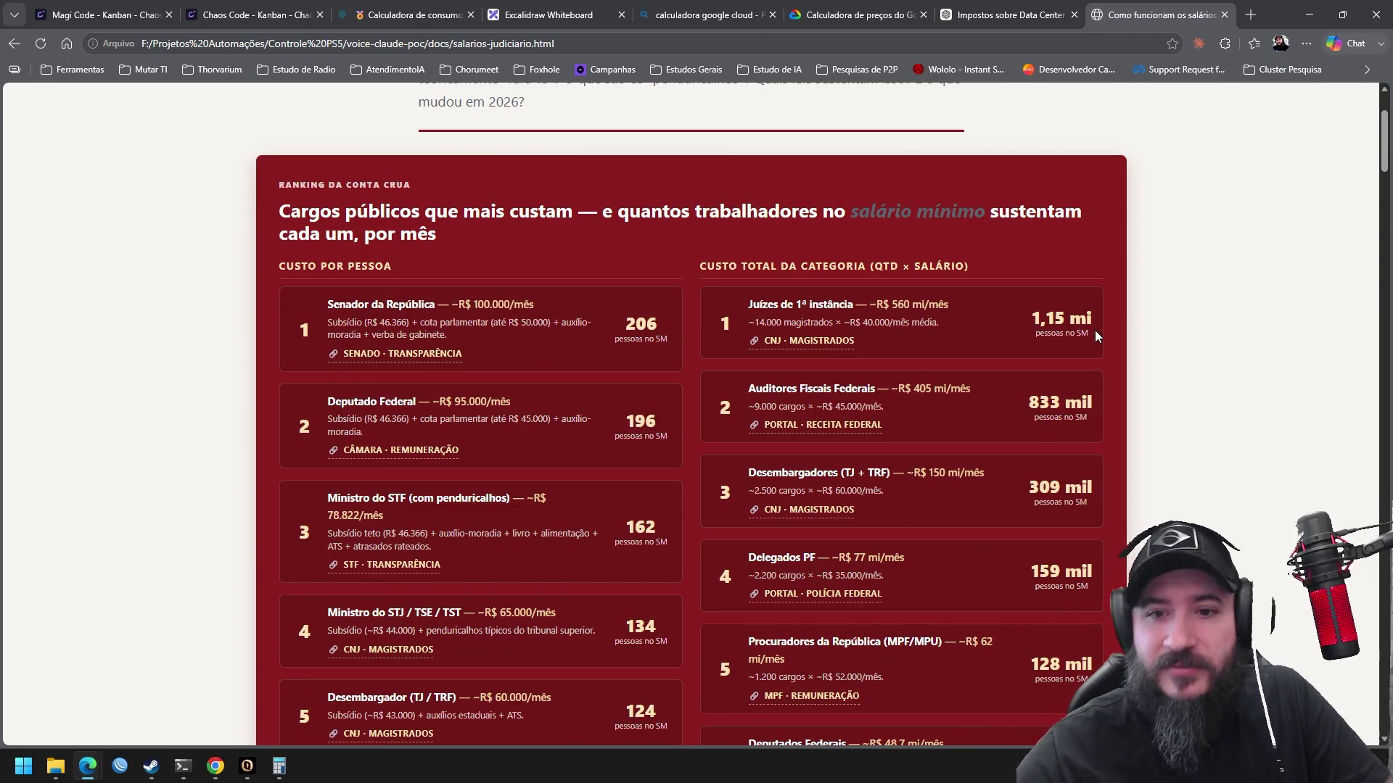
{"action": "middle_click", "coordinate": [1138, 287]}
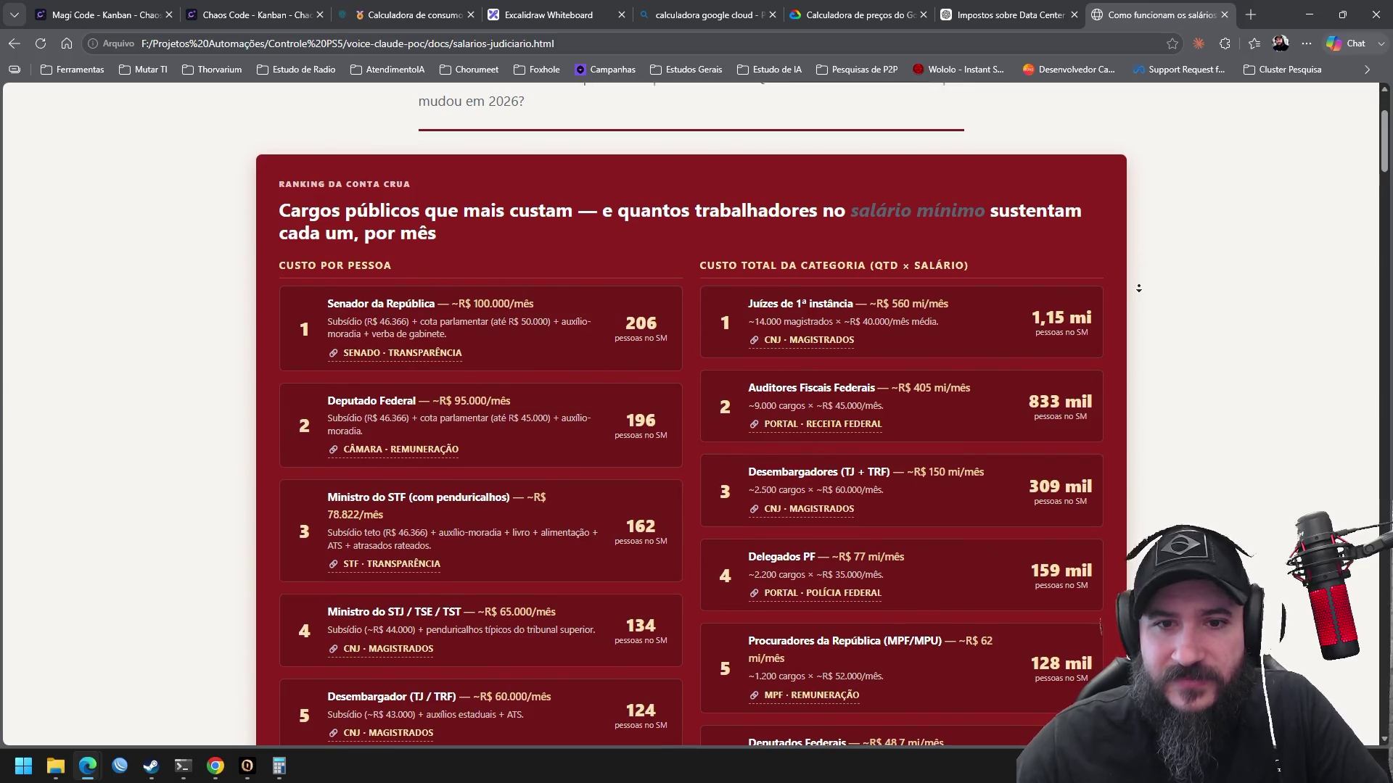
{"action": "scroll", "coordinate": [1138, 288], "scroll_direction": "down", "scroll_amount": 1}
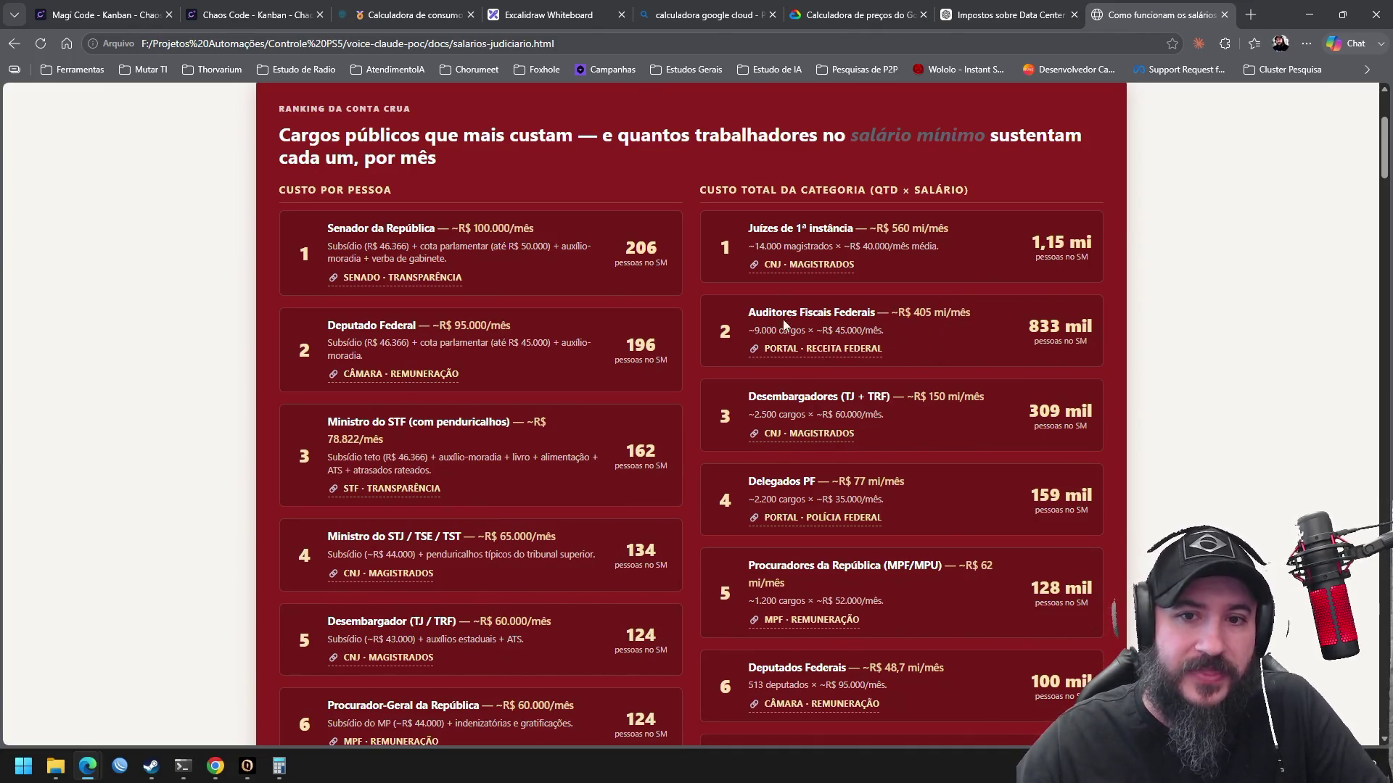
{"action": "left_click_drag", "start_coordinate": [748, 312], "coordinate": [881, 312]}
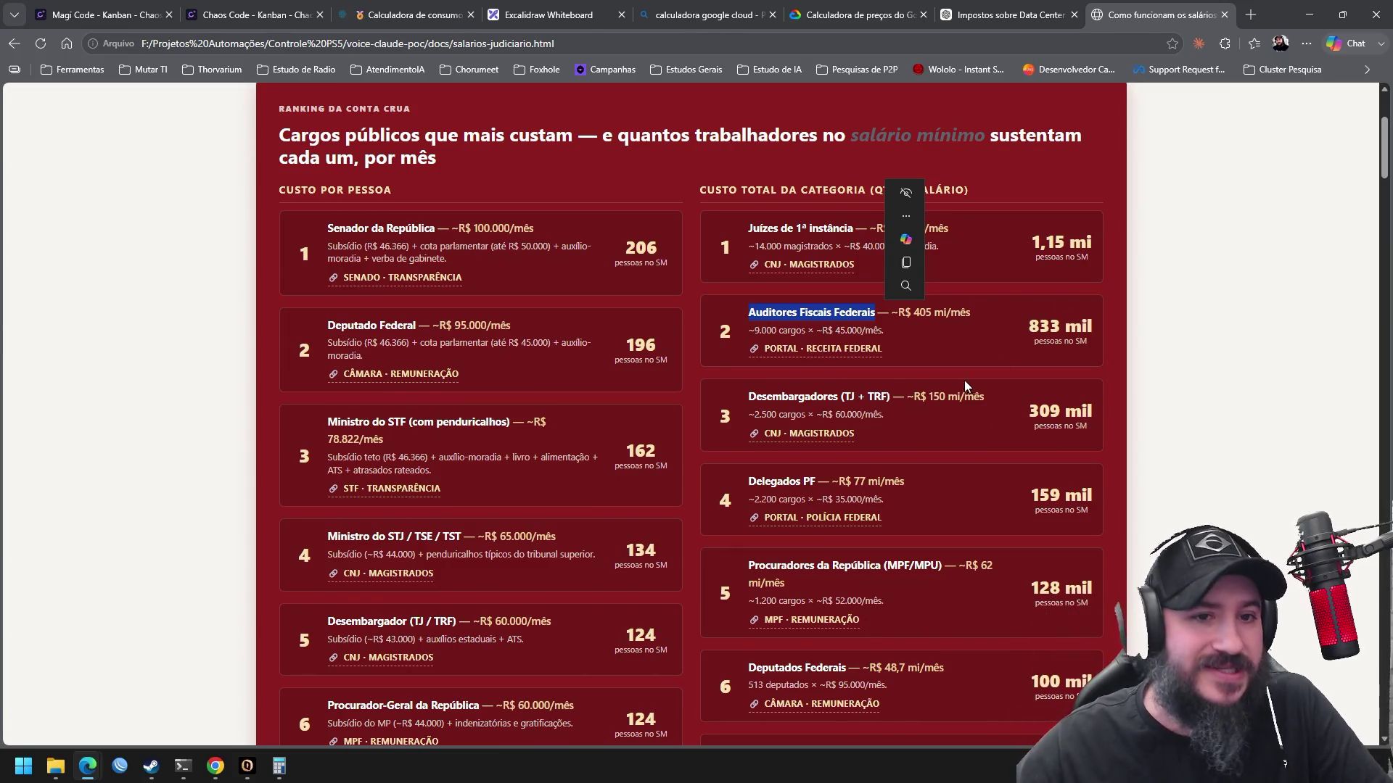
{"action": "left_click", "coordinate": [988, 355]}
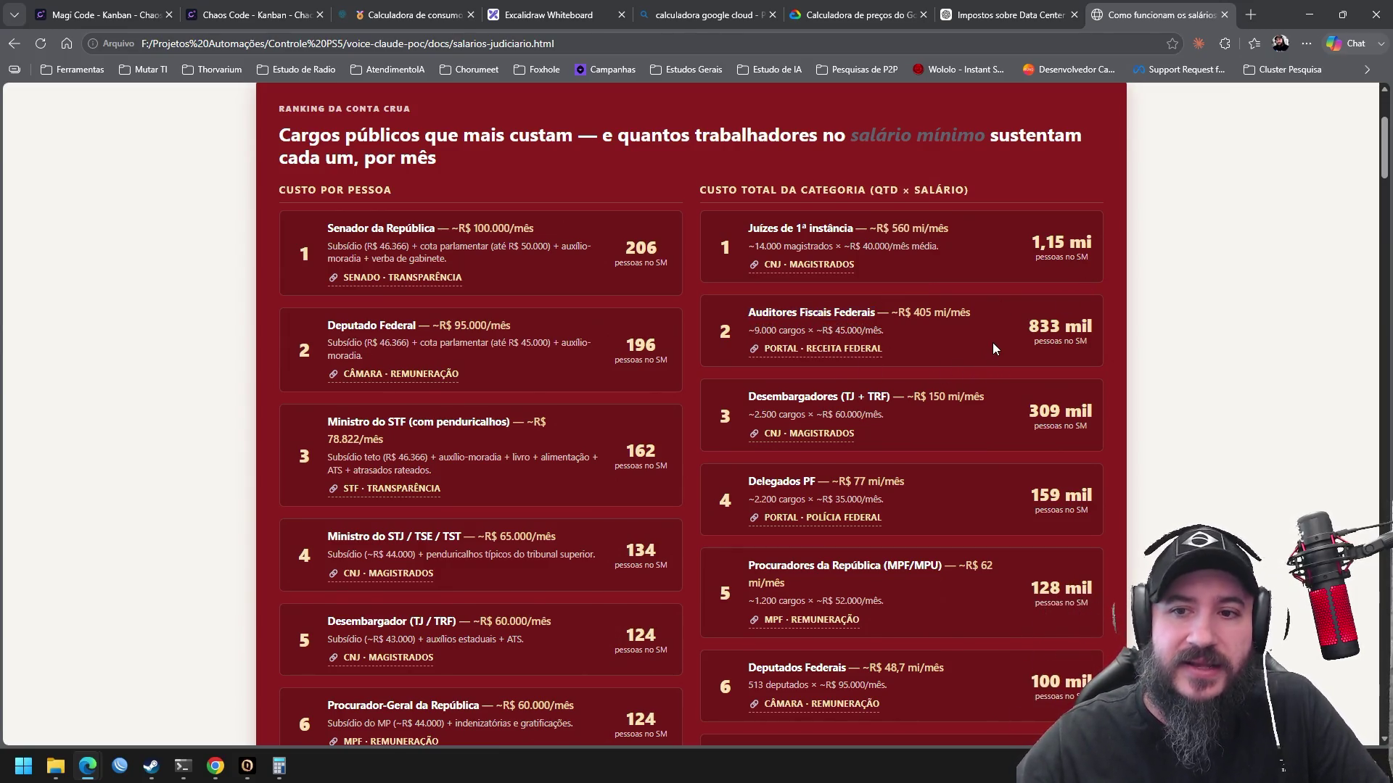
{"action": "left_click_drag", "start_coordinate": [1029, 327], "coordinate": [1093, 326]}
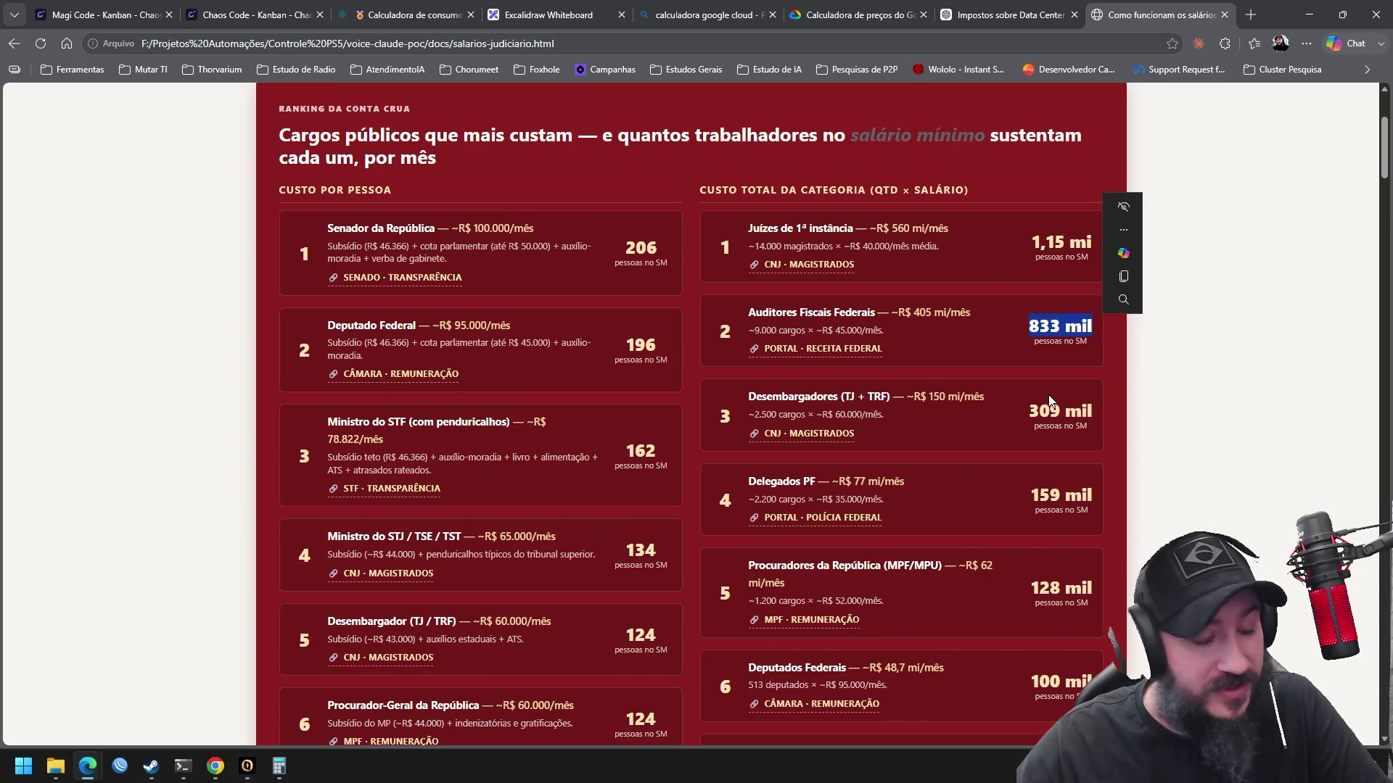
{"action": "left_click", "coordinate": [1074, 297]}
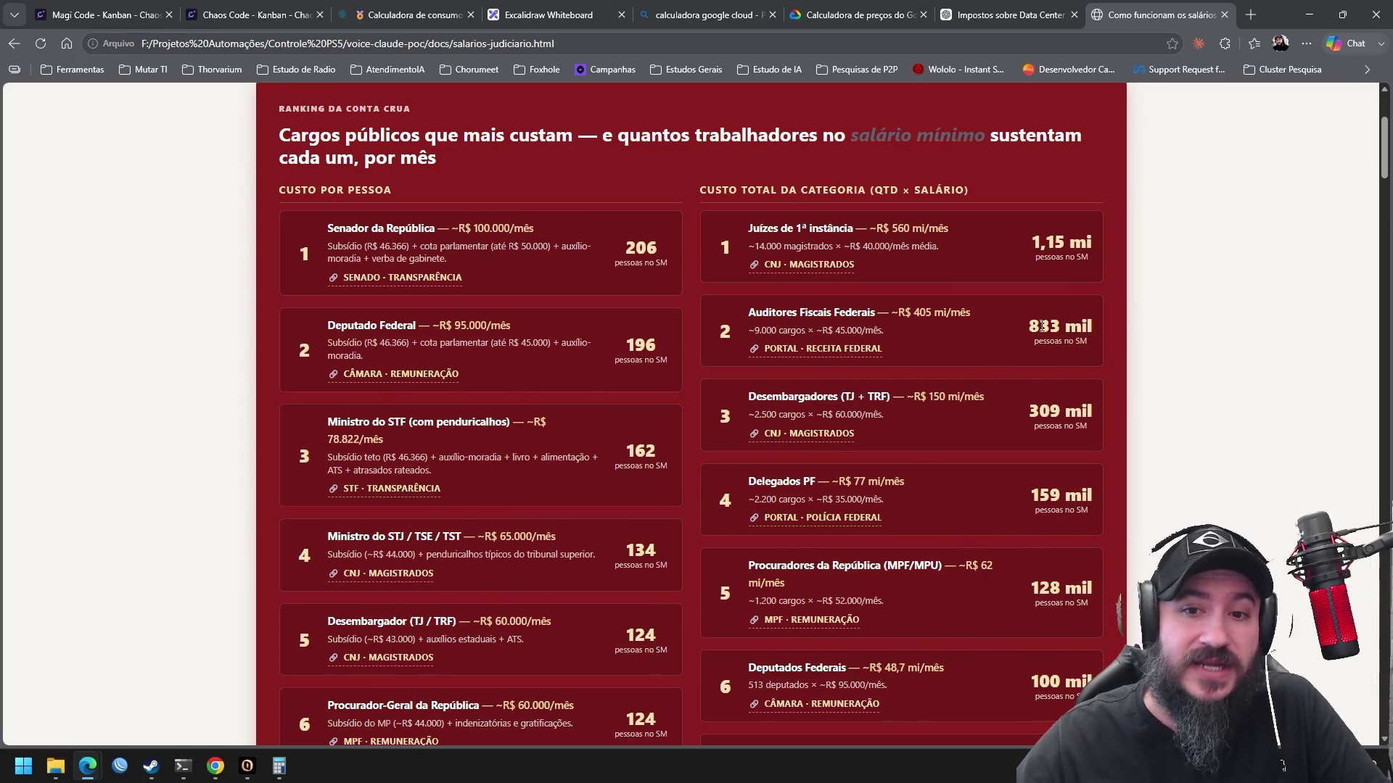
{"action": "left_click_drag", "start_coordinate": [883, 331], "coordinate": [733, 314]}
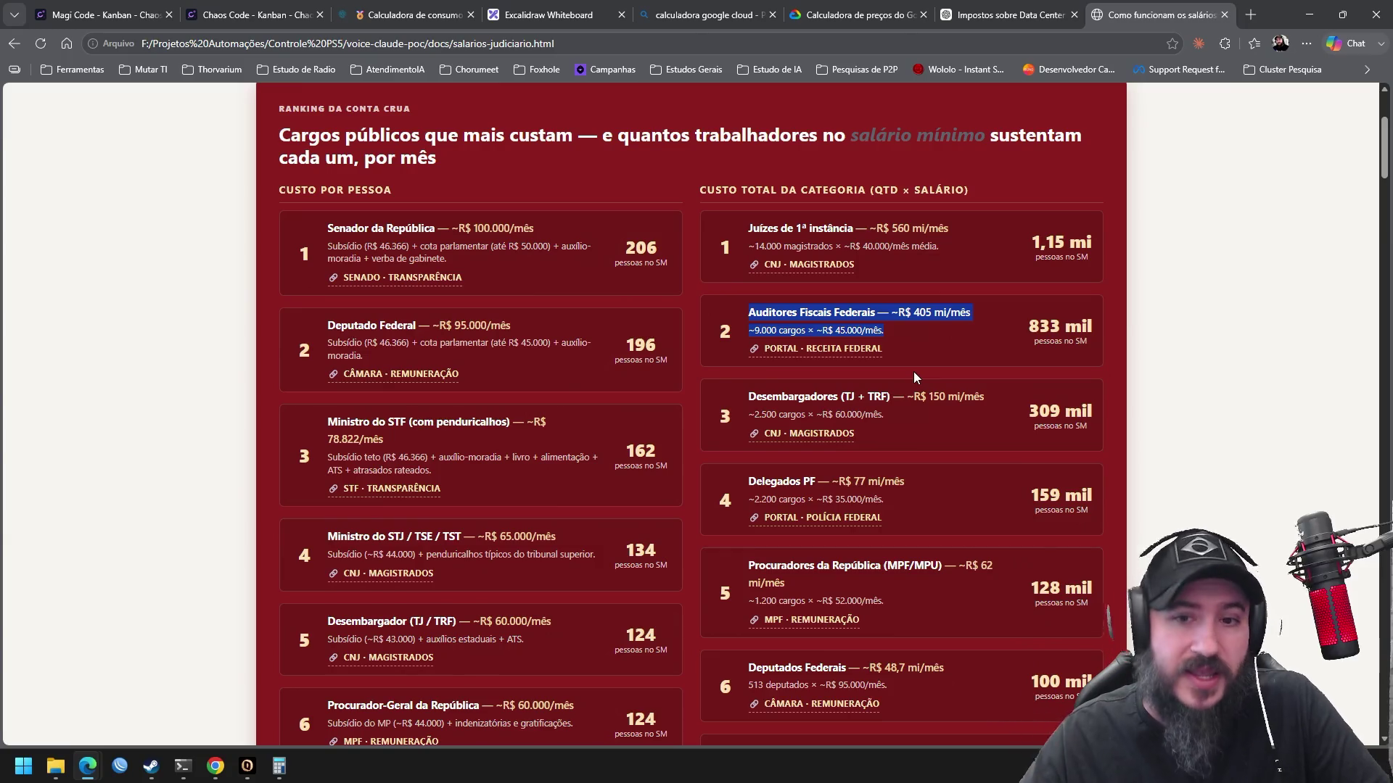
{"action": "left_click", "coordinate": [878, 321]}
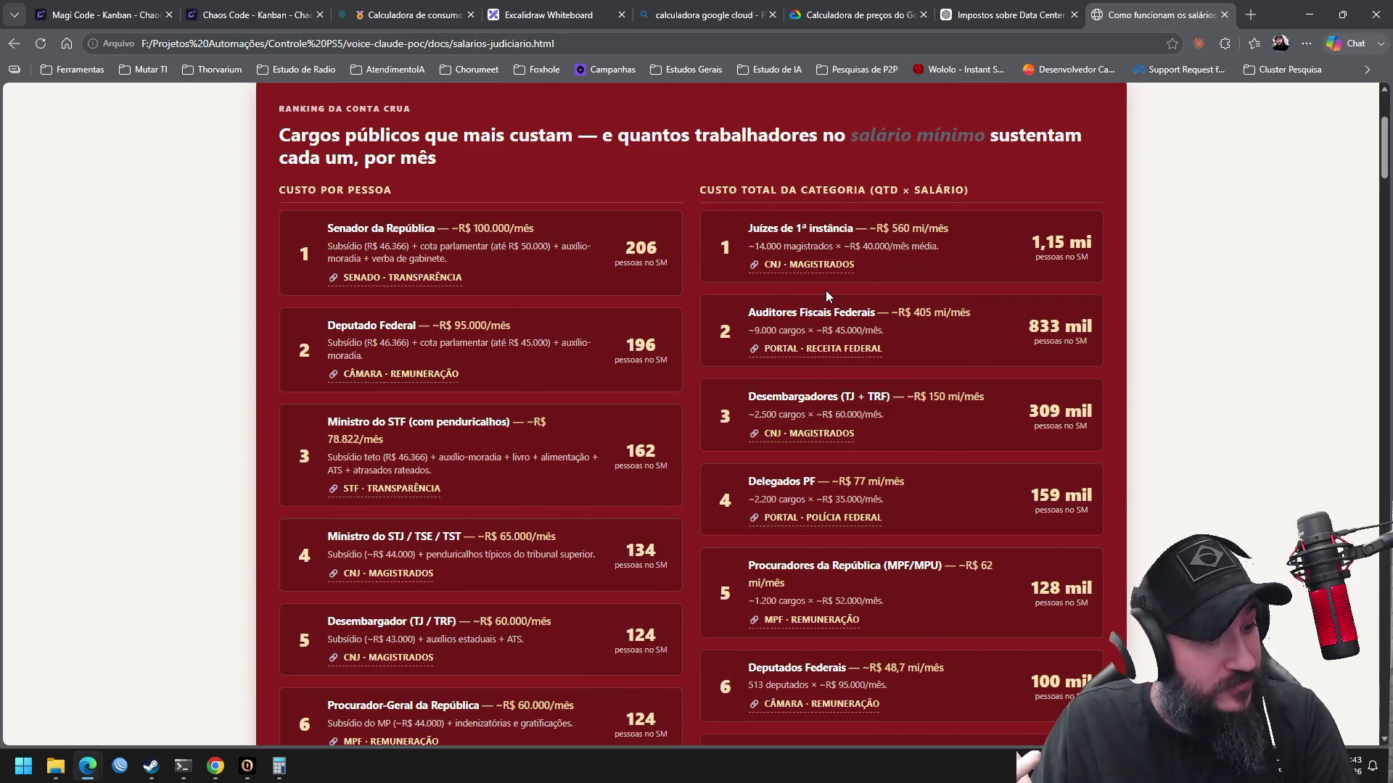
Check the Iowa (us-central1) price of R$ 11.177,46, then restore Sao Paulo at R$ 17.748,51
{"action": "left_click", "coordinate": [828, 18]}
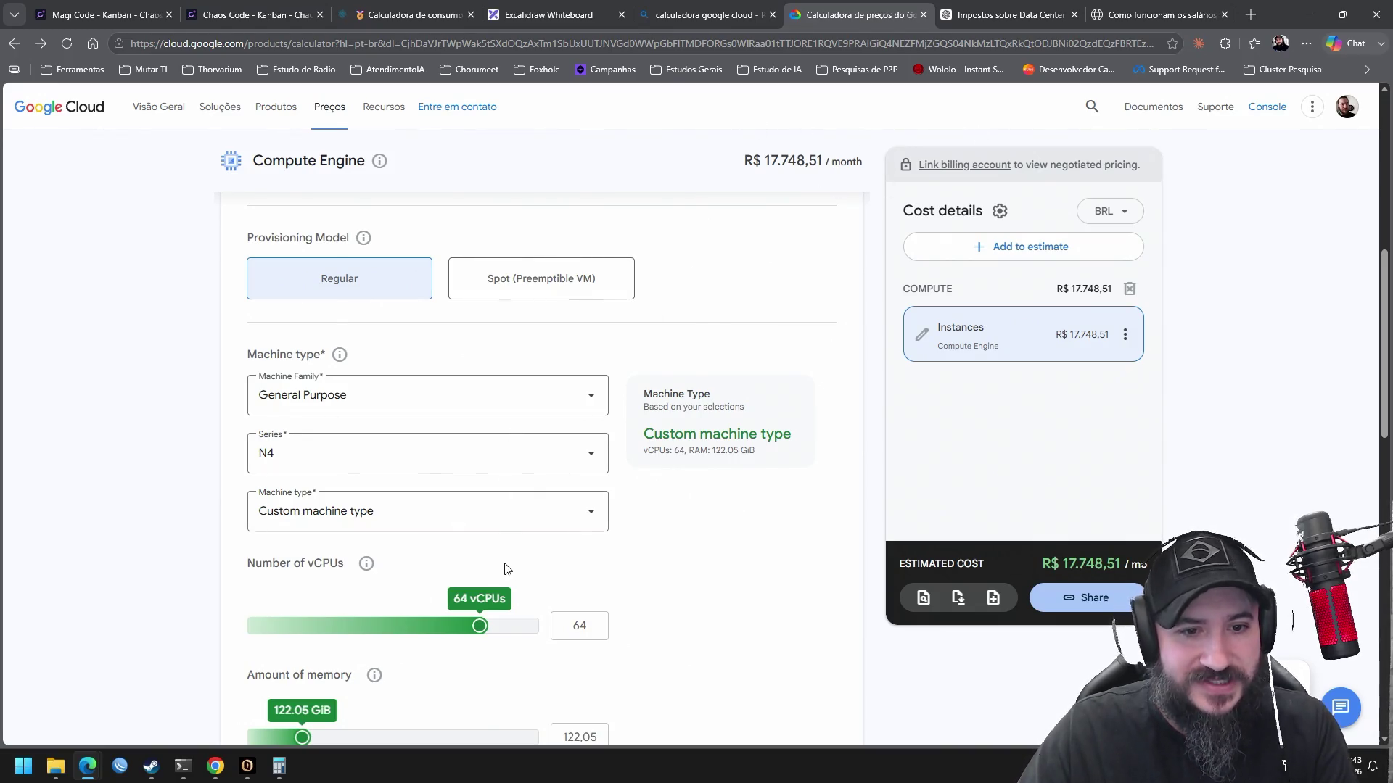
{"action": "scroll", "coordinate": [788, 305], "scroll_direction": "down", "scroll_amount": 7}
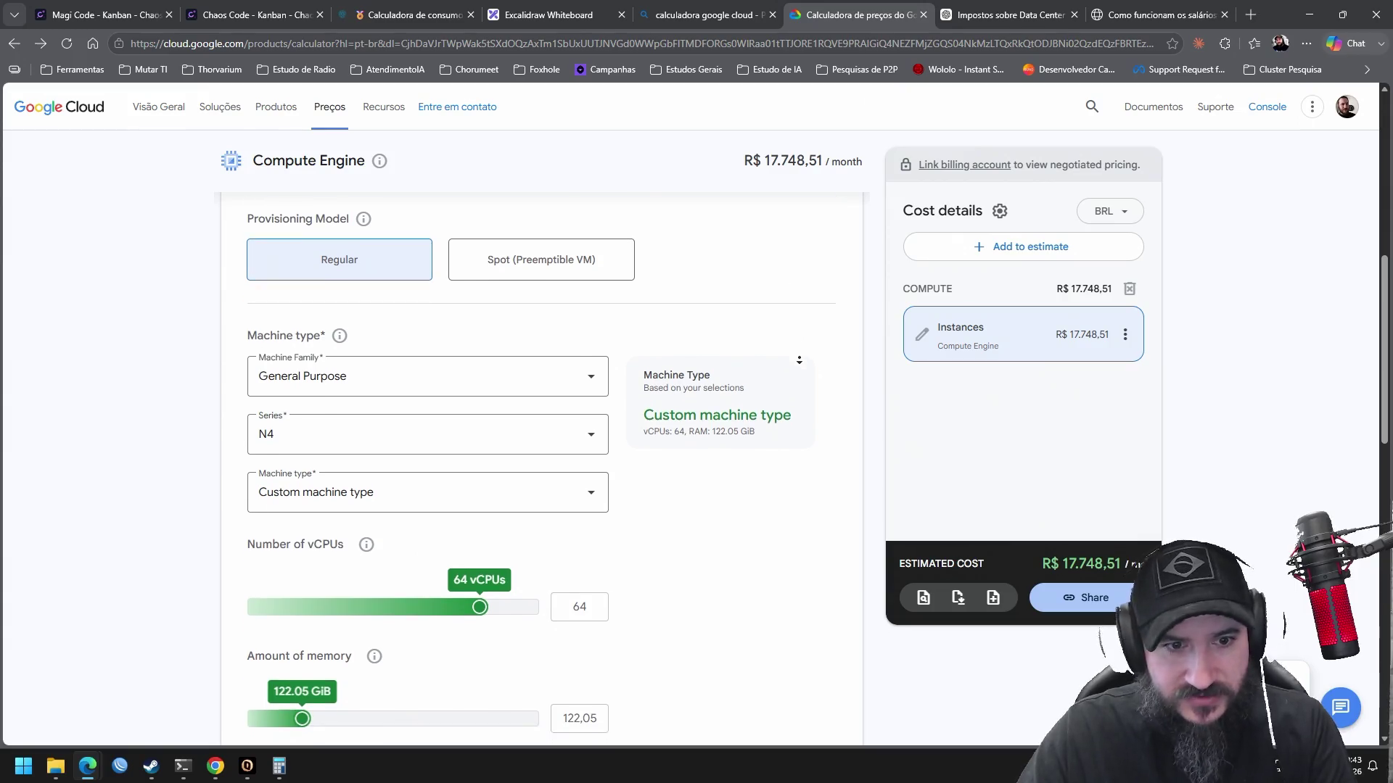
{"action": "scroll", "coordinate": [789, 356], "scroll_direction": "down", "scroll_amount": 5}
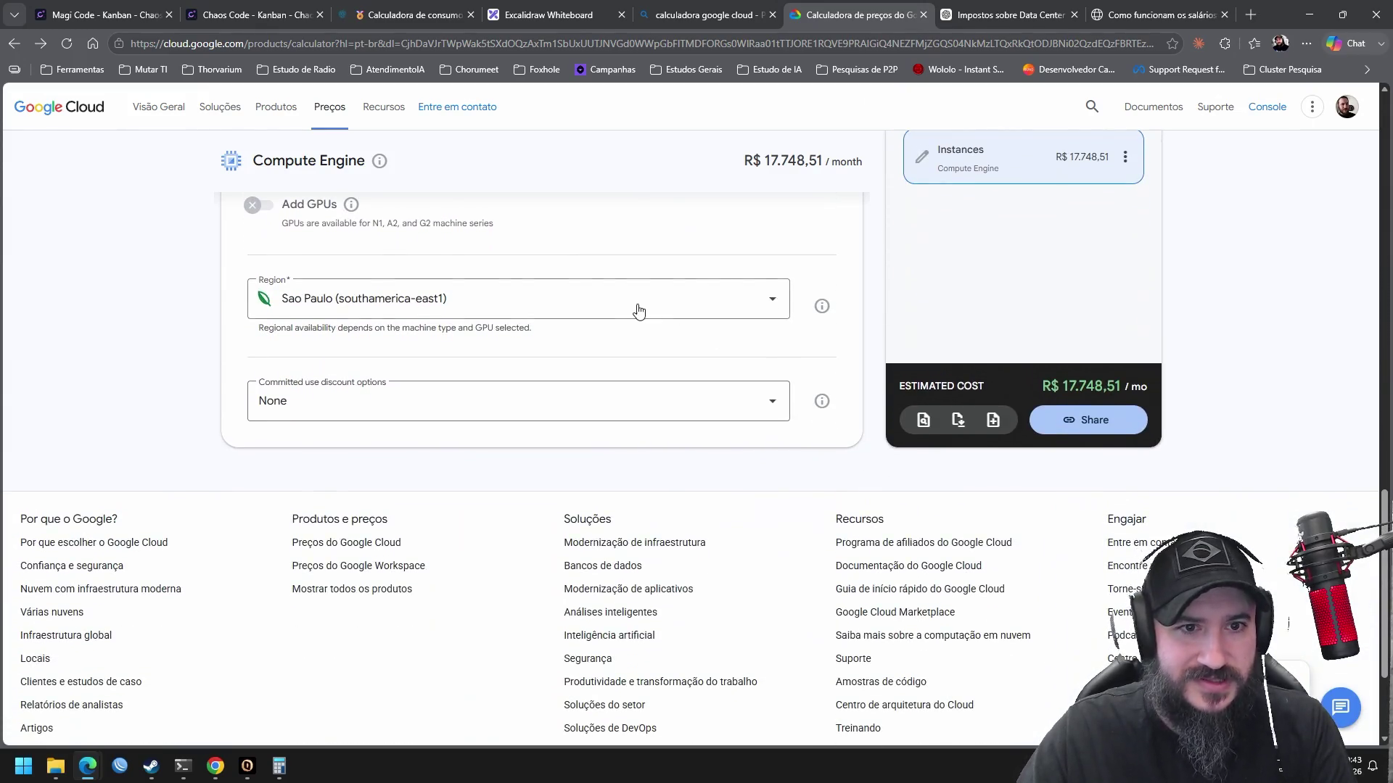
{"action": "left_click", "coordinate": [638, 305]}
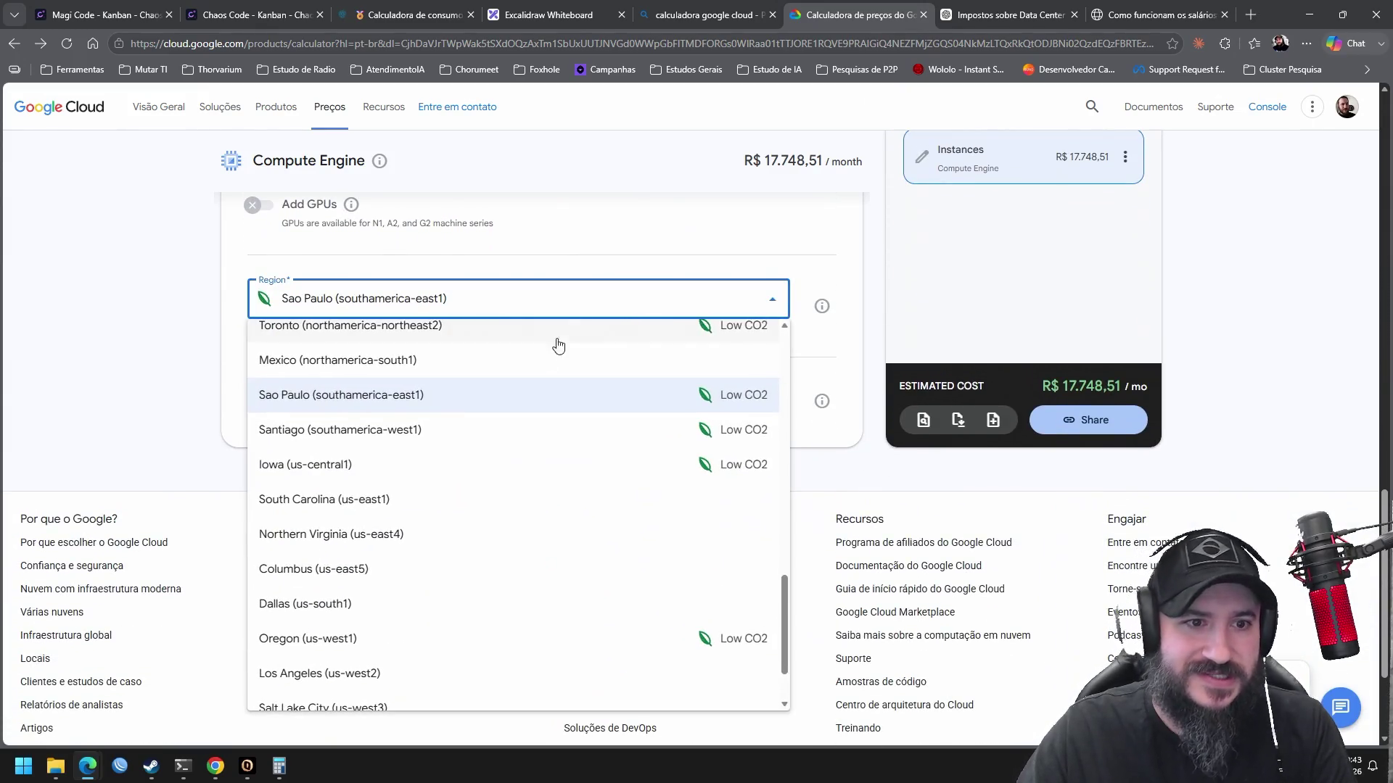
{"action": "left_click", "coordinate": [410, 468]}
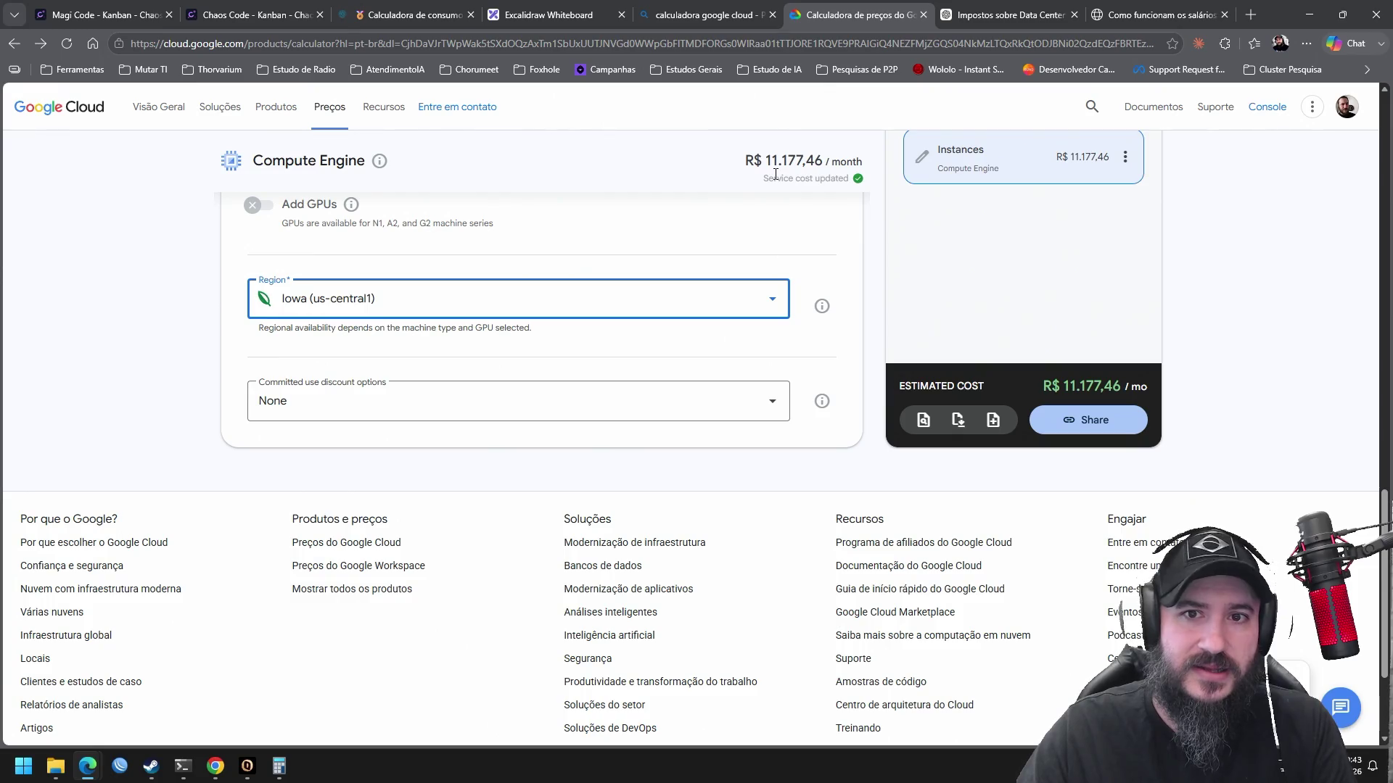
{"action": "left_click", "coordinate": [572, 292]}
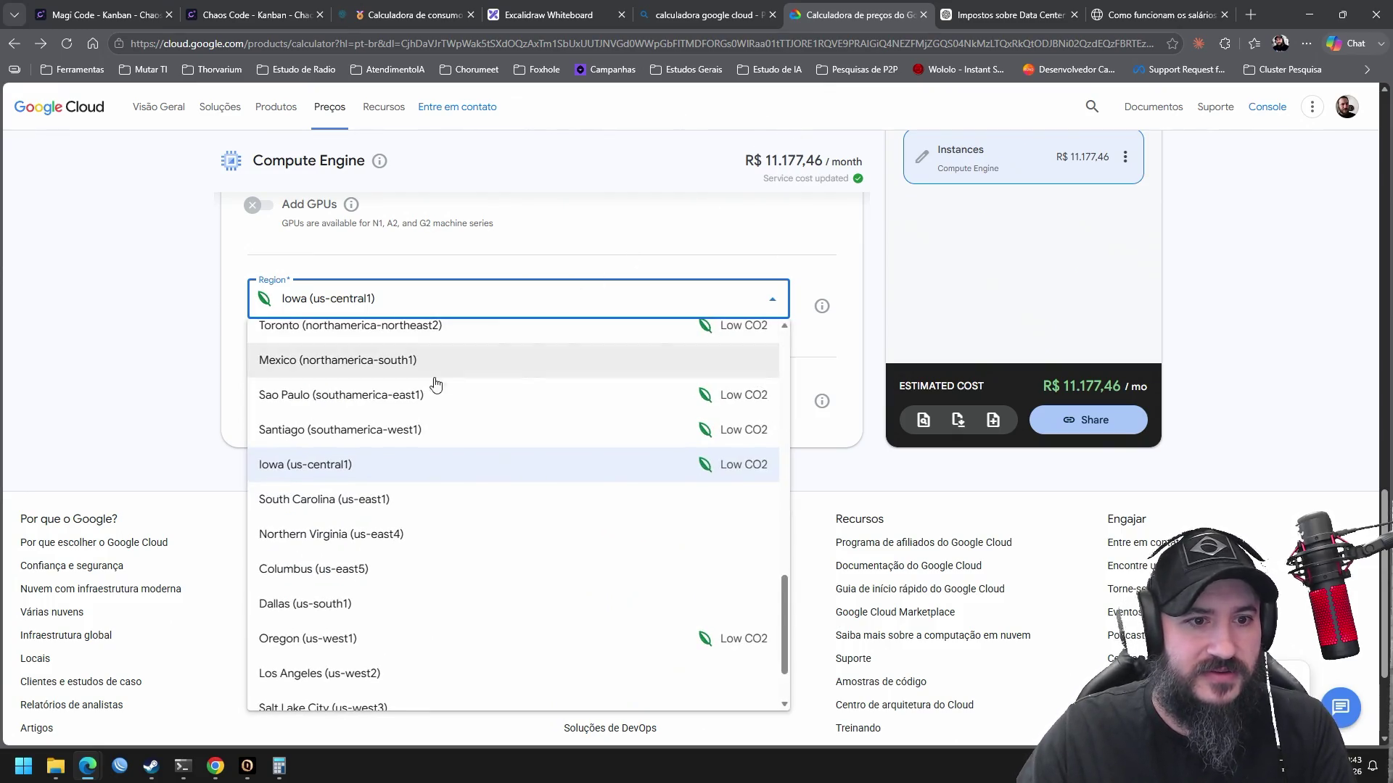
{"action": "left_click", "coordinate": [421, 395]}
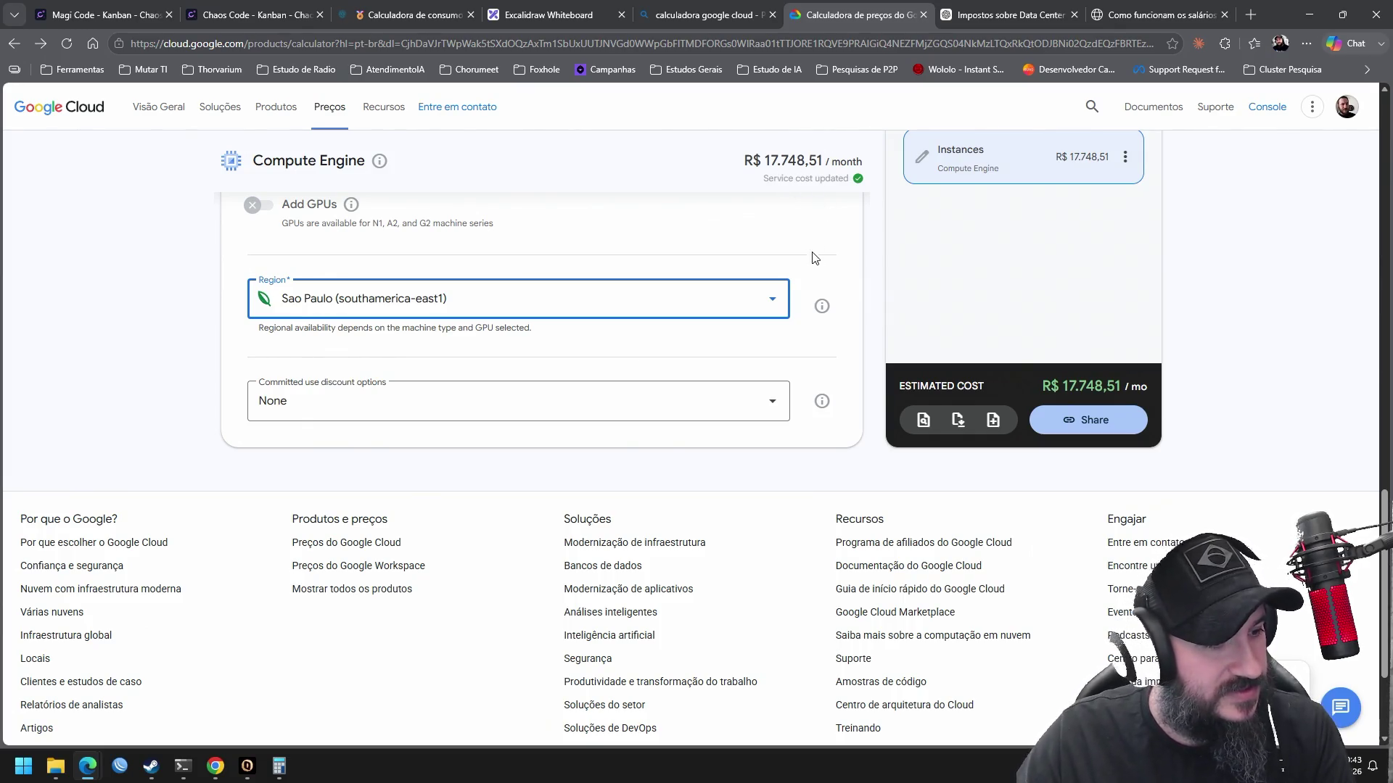
{"action": "left_click", "coordinate": [1148, 18]}
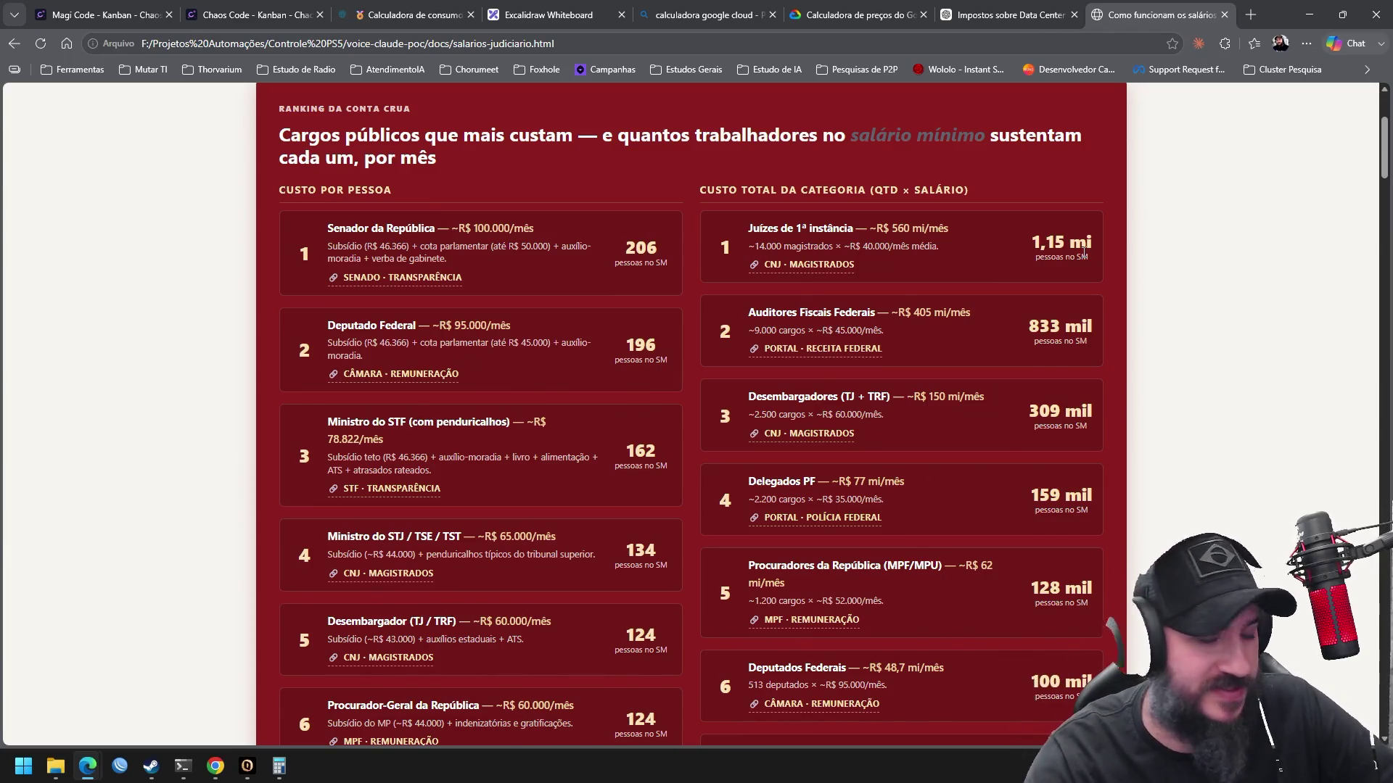
Scroll the salaries ranking down to Senadores in seventh place at ~R$ 8,1 mi/month
{"action": "scroll", "coordinate": [1153, 323], "scroll_direction": "down", "scroll_amount": 2}
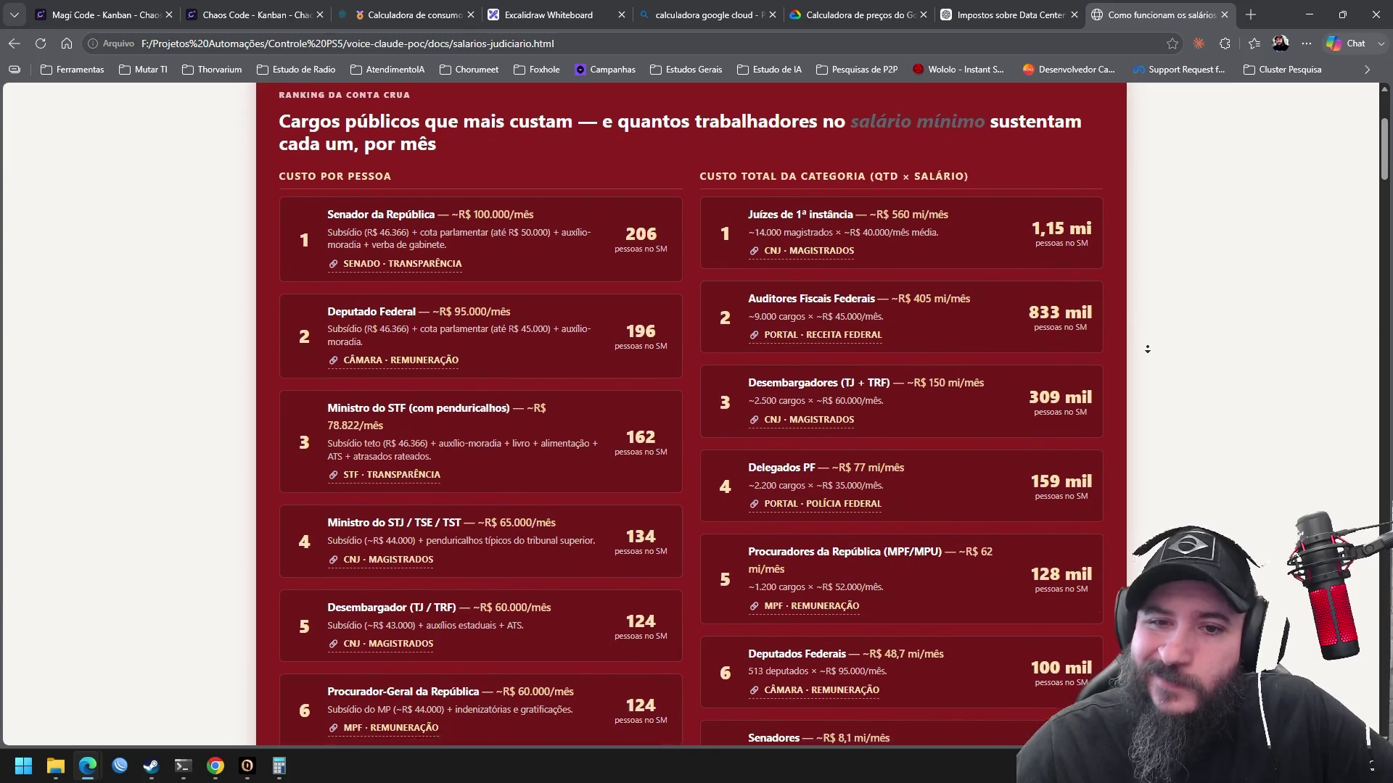
{"action": "scroll", "coordinate": [1147, 349], "scroll_direction": "down", "scroll_amount": 2}
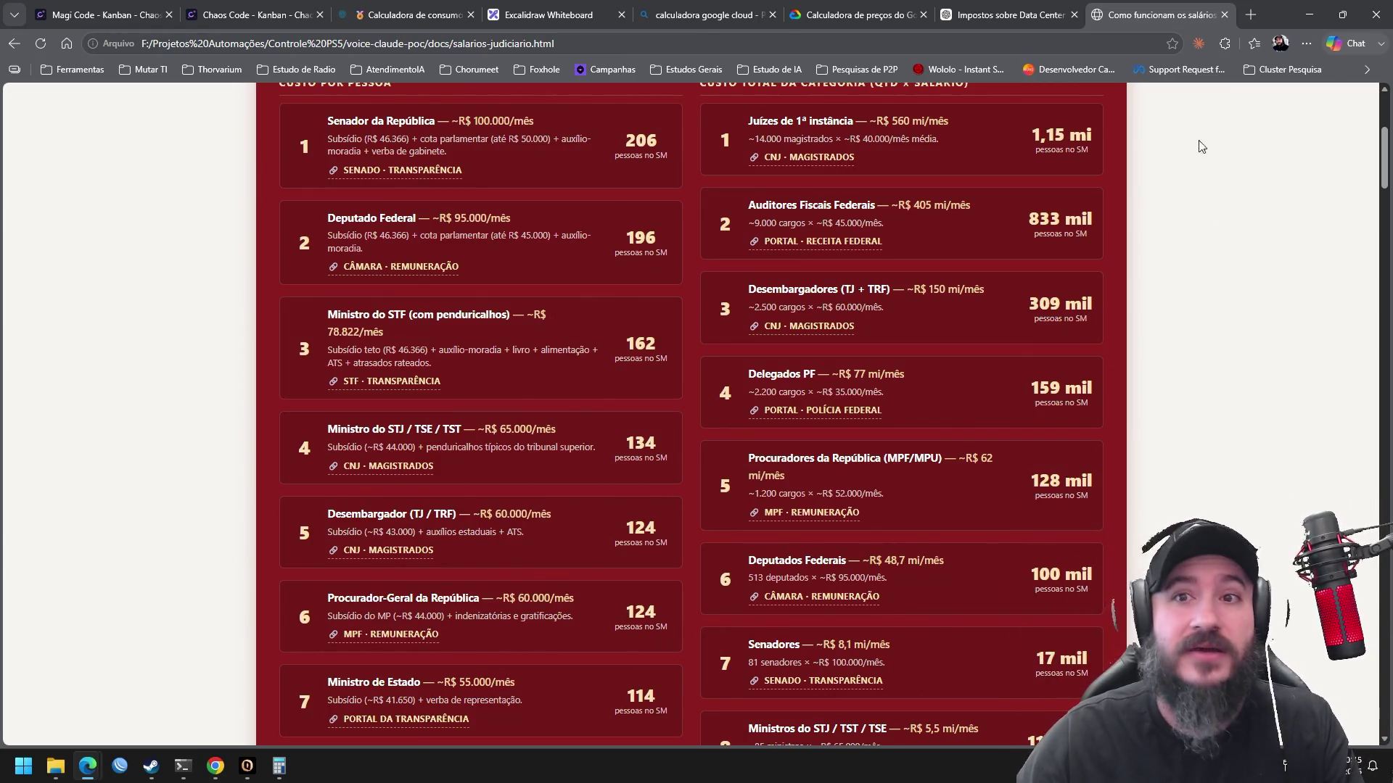
Close the salarios-judiciario.html tab to return to the pricing calculator
{"action": "left_click", "coordinate": [1223, 15]}
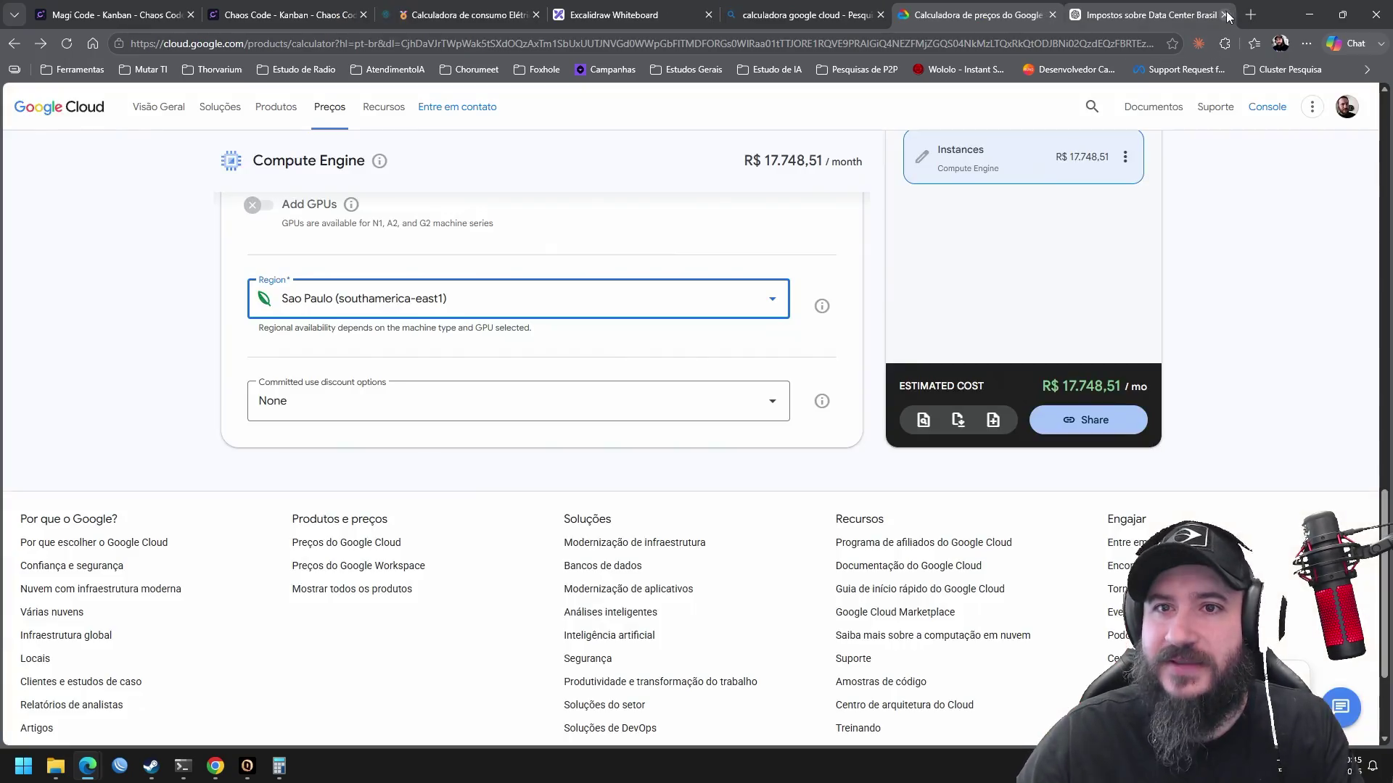
{"action": "mouse_move", "coordinate": [1220, 18]}
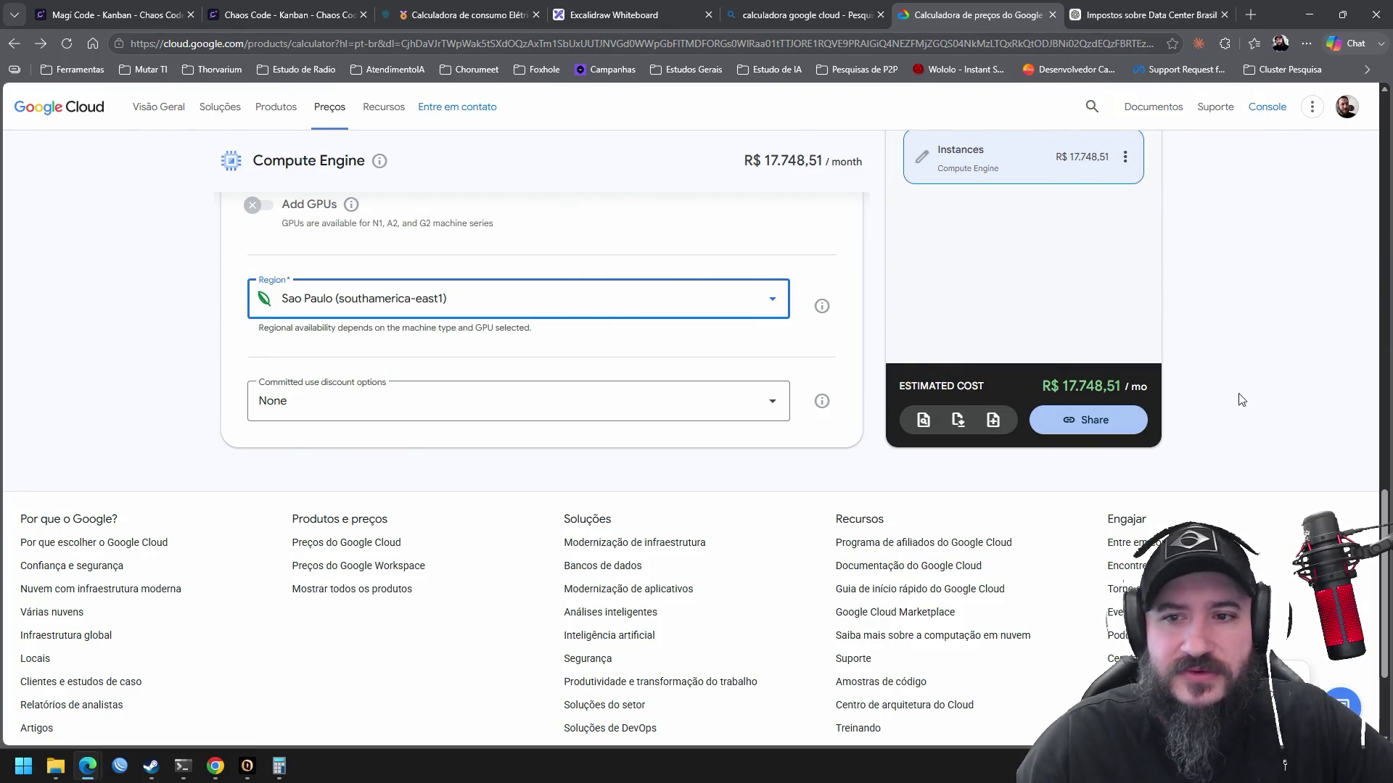
Set the custom N4 instance to 56 vCPUs and 33.75 GiB memory, giving R$ 13.809,25/month
{"action": "scroll", "coordinate": [1233, 384], "scroll_direction": "up", "scroll_amount": 7}
{"action": "scroll", "coordinate": [1202, 358], "scroll_direction": "up", "scroll_amount": 9}
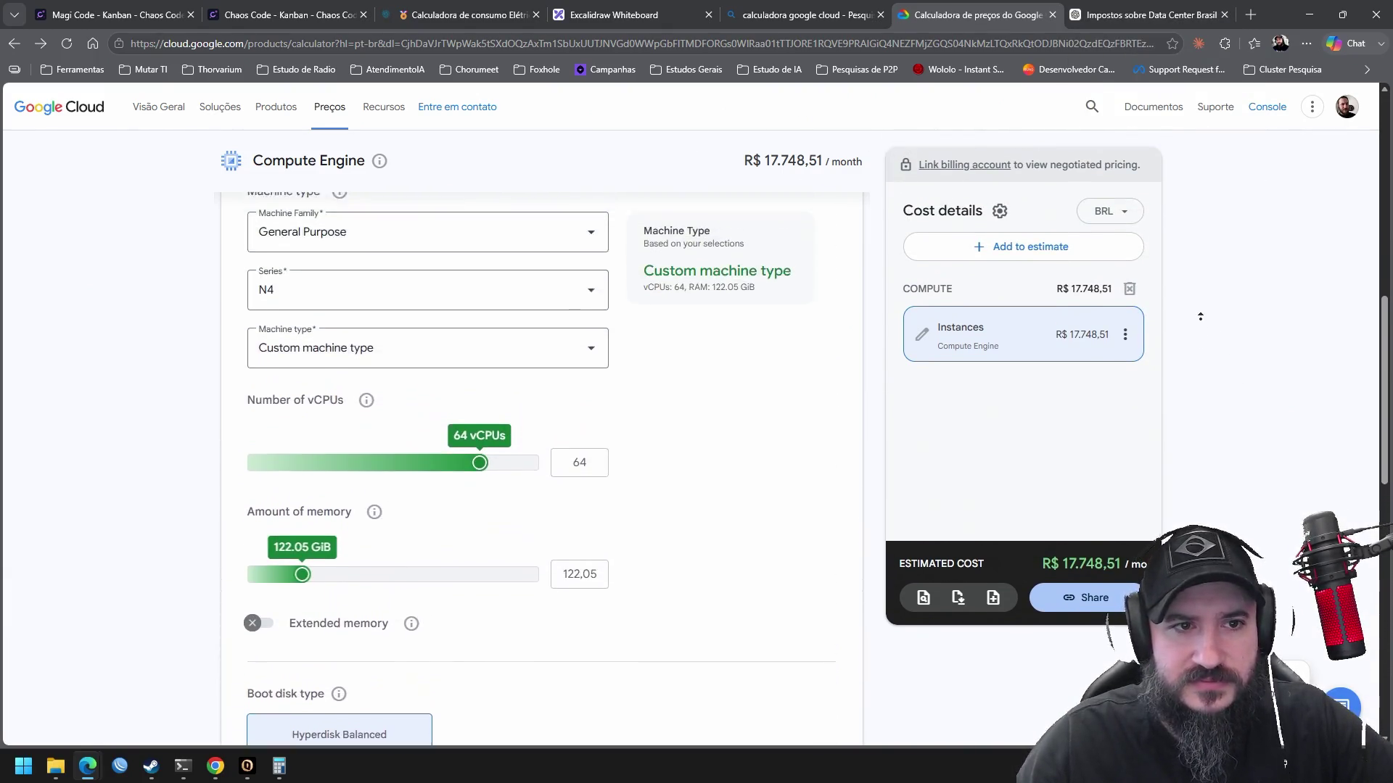
{"action": "scroll", "coordinate": [1189, 355], "scroll_direction": "down", "scroll_amount": 8}
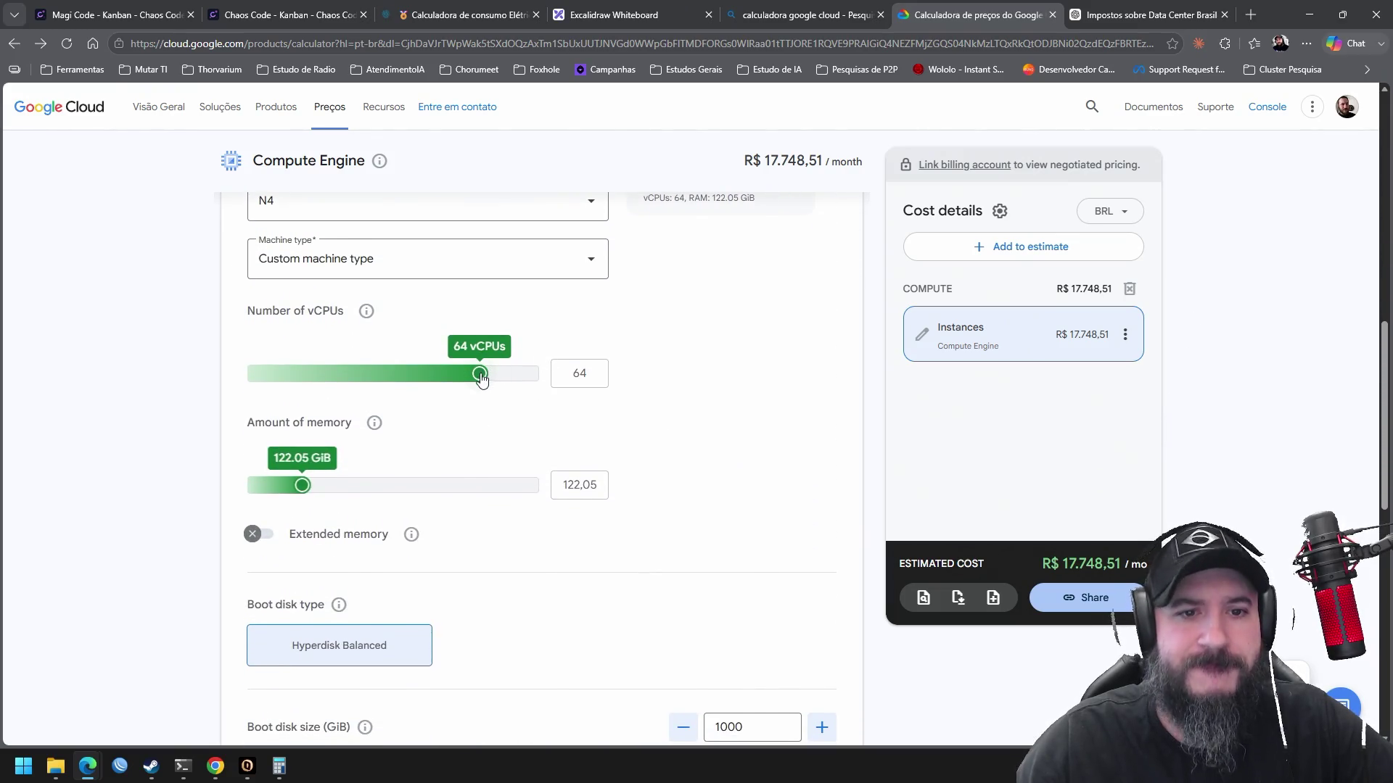
{"action": "left_click_drag", "start_coordinate": [480, 377], "coordinate": [451, 377]}
{"action": "left_click_drag", "start_coordinate": [312, 488], "coordinate": [251, 493]}
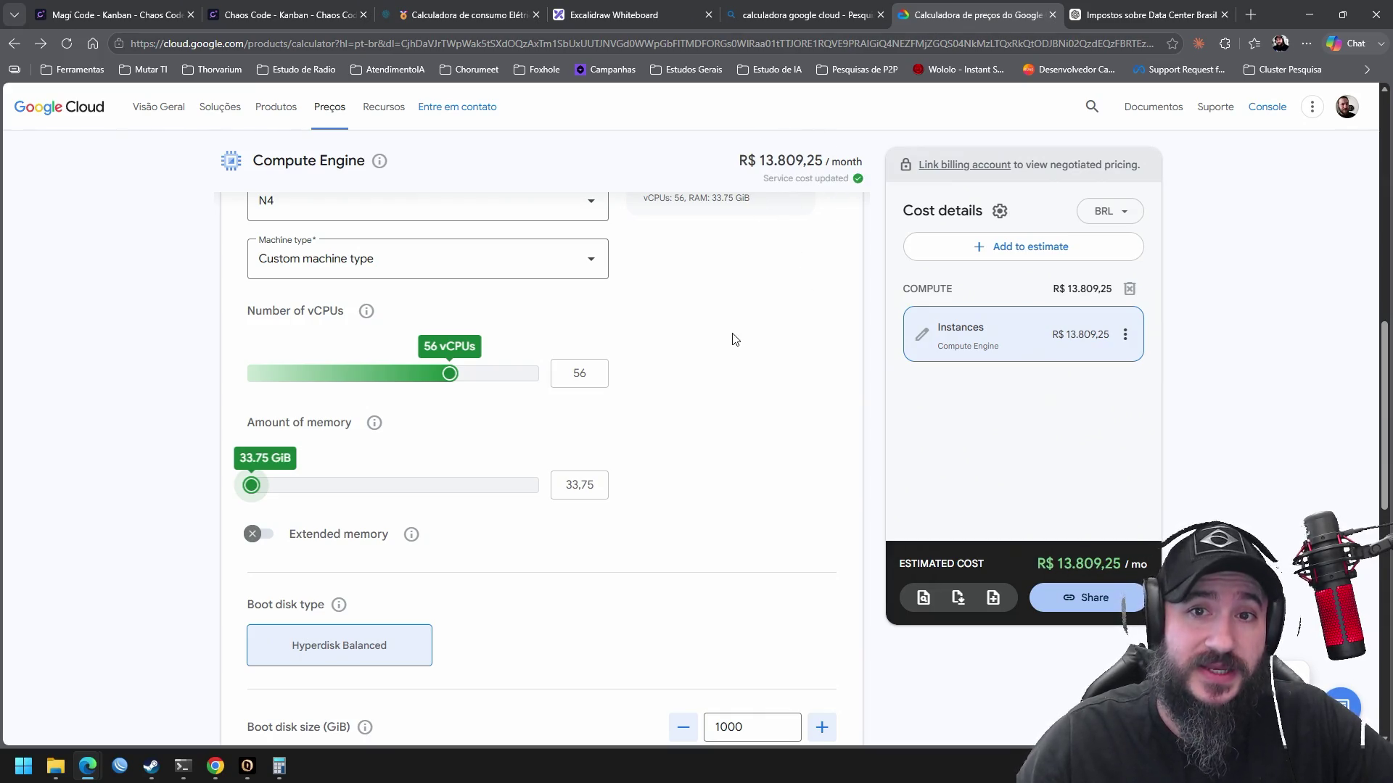
{"action": "scroll", "coordinate": [715, 385], "scroll_direction": "down", "scroll_amount": 3}
{"action": "scroll", "coordinate": [713, 393], "scroll_direction": "down", "scroll_amount": 3}
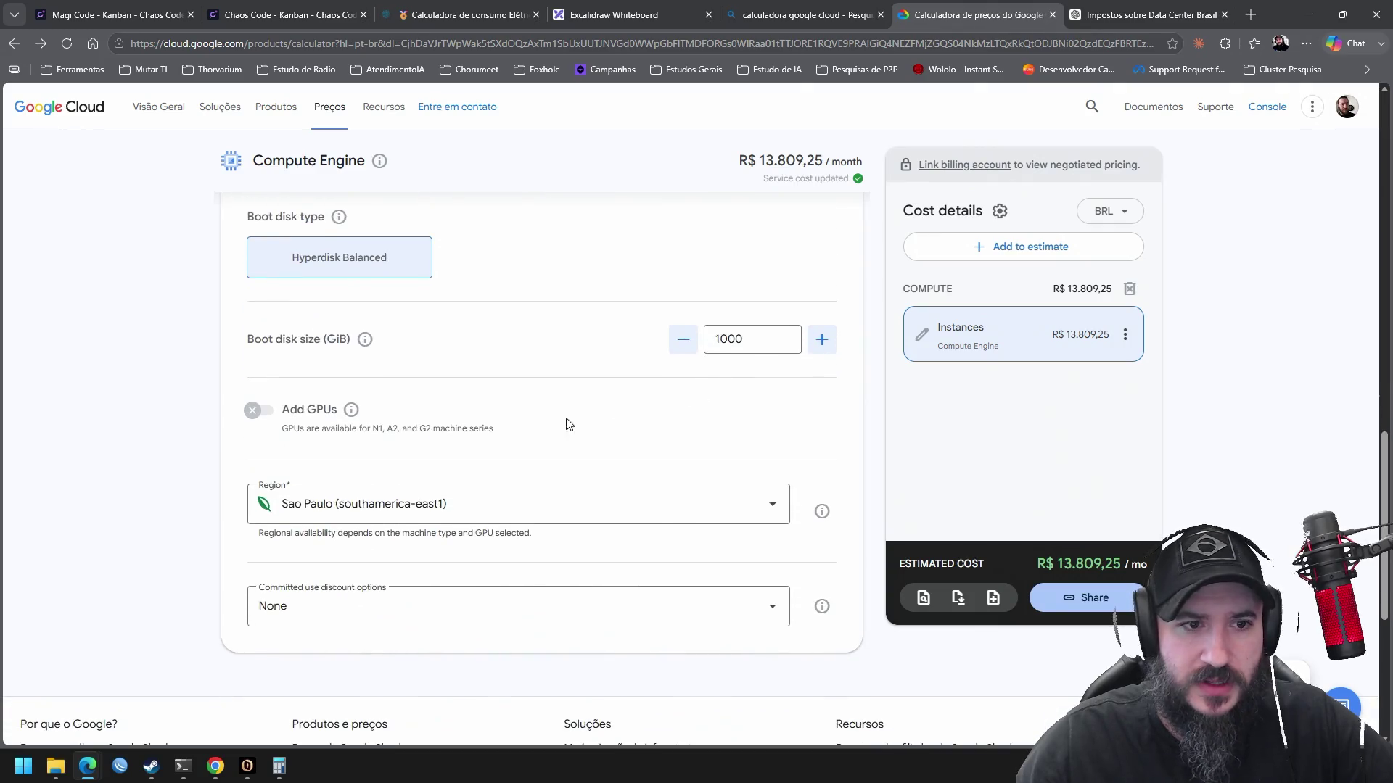
Change the region from Sao Paulo to South Carolina (us-east1), bringing the estimate to R$ 8.754,24/month
{"action": "left_click", "coordinate": [493, 502]}
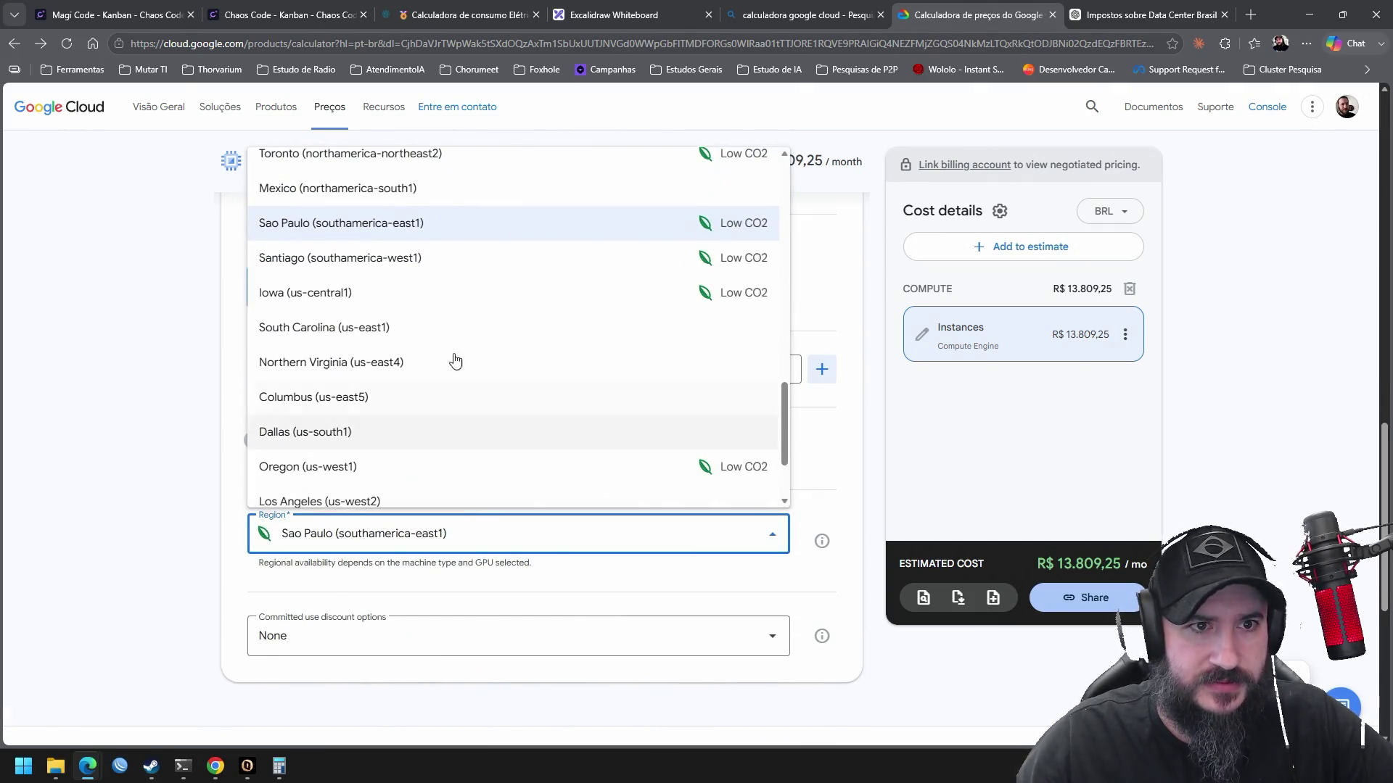
{"action": "left_click", "coordinate": [409, 342]}
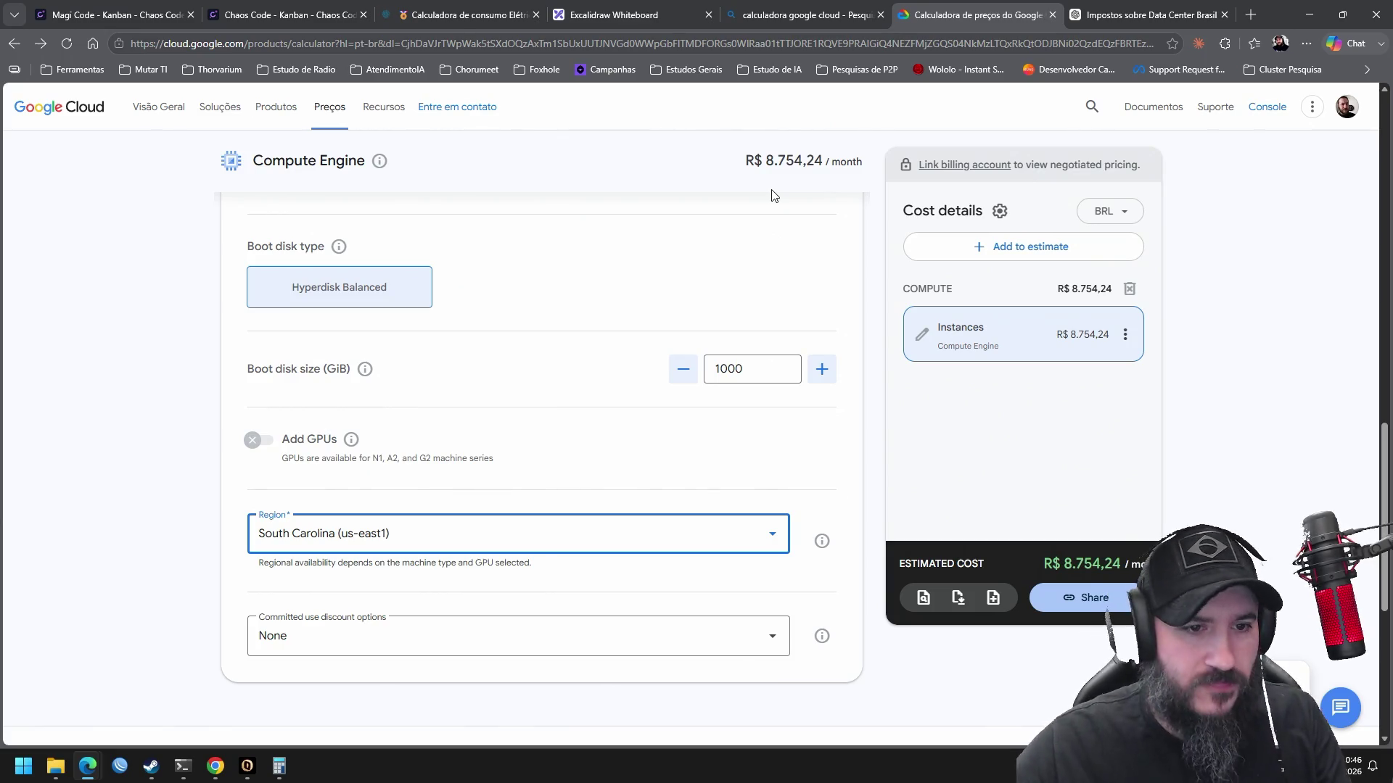
{"action": "left_click", "coordinate": [873, 425]}
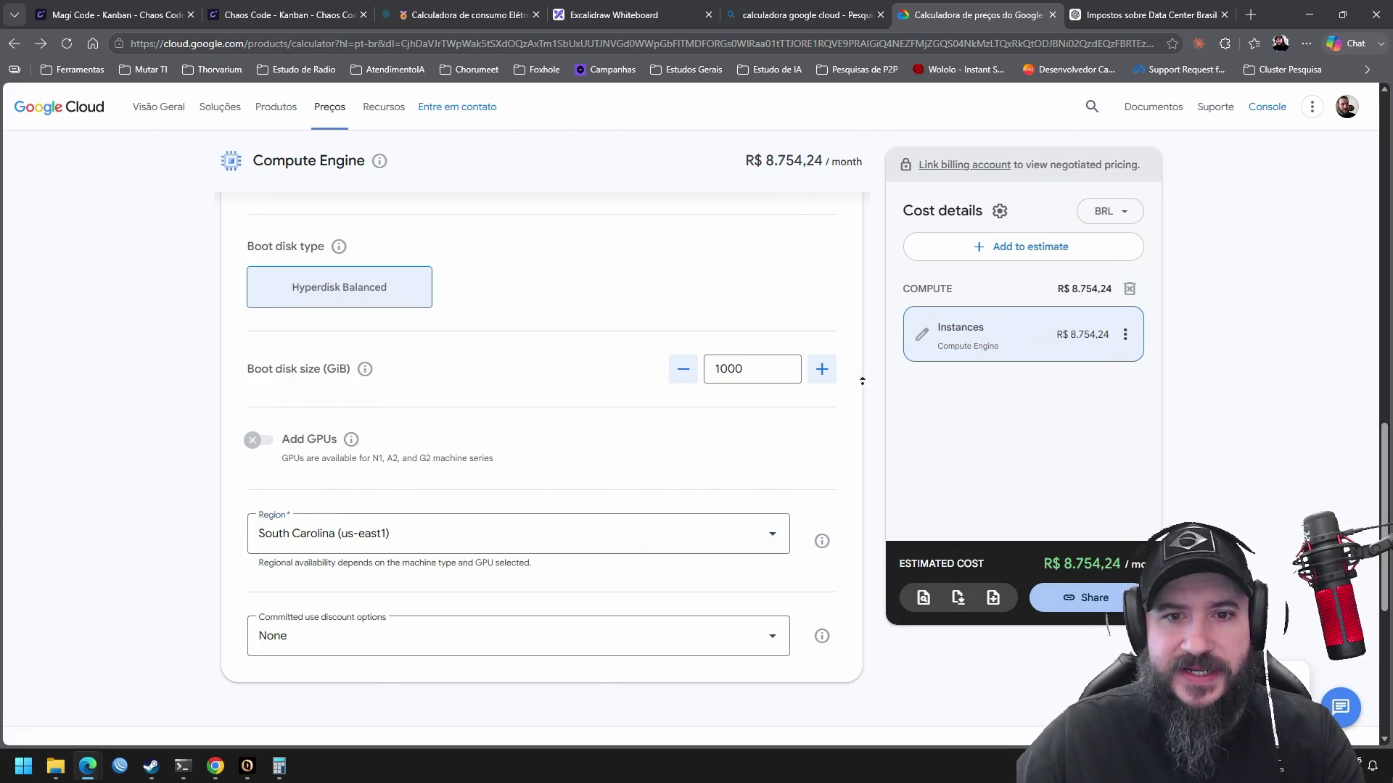
{"action": "scroll", "coordinate": [862, 335], "scroll_direction": "up", "scroll_amount": 4}
{"action": "scroll", "coordinate": [862, 335], "scroll_direction": "up", "scroll_amount": 10}
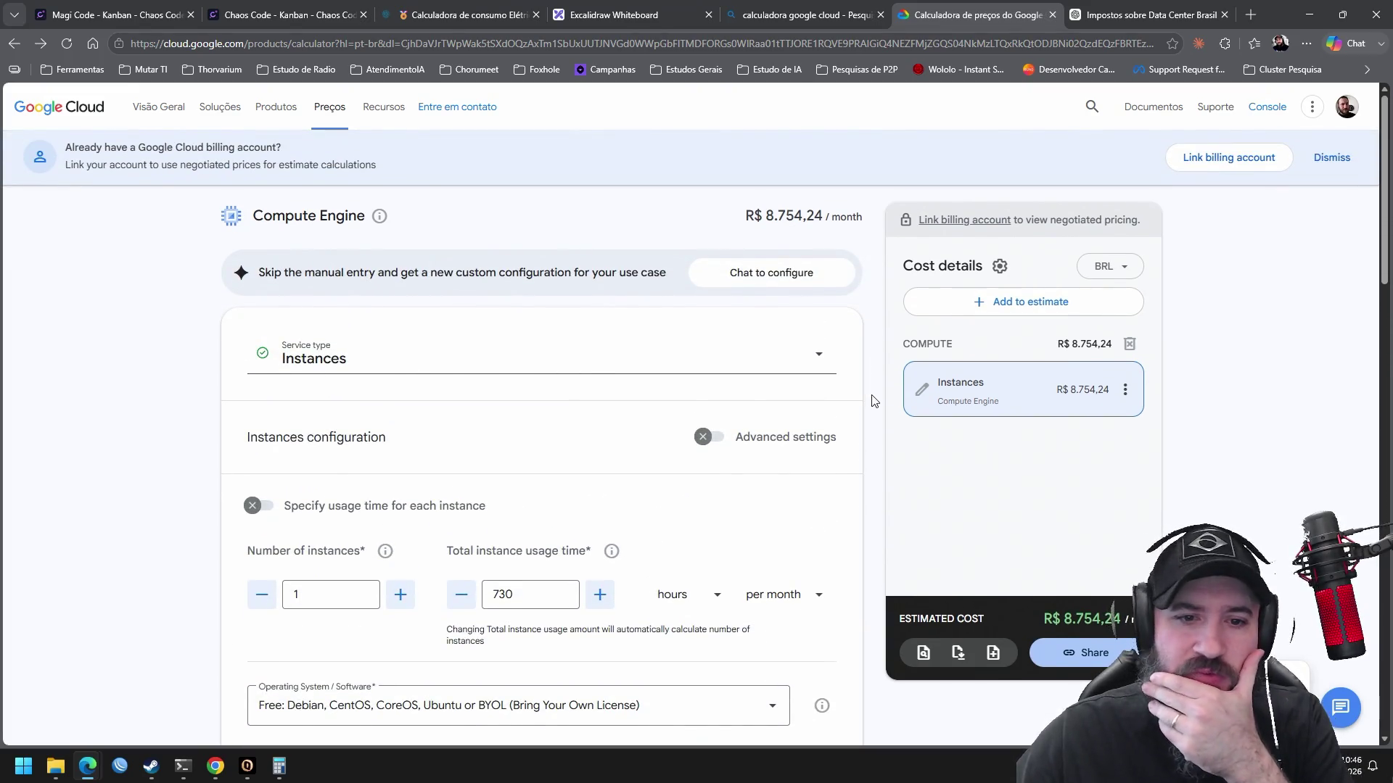
{"action": "scroll", "coordinate": [871, 440], "scroll_direction": "down", "scroll_amount": 1}
{"action": "scroll", "coordinate": [872, 440], "scroll_direction": "down", "scroll_amount": 6}
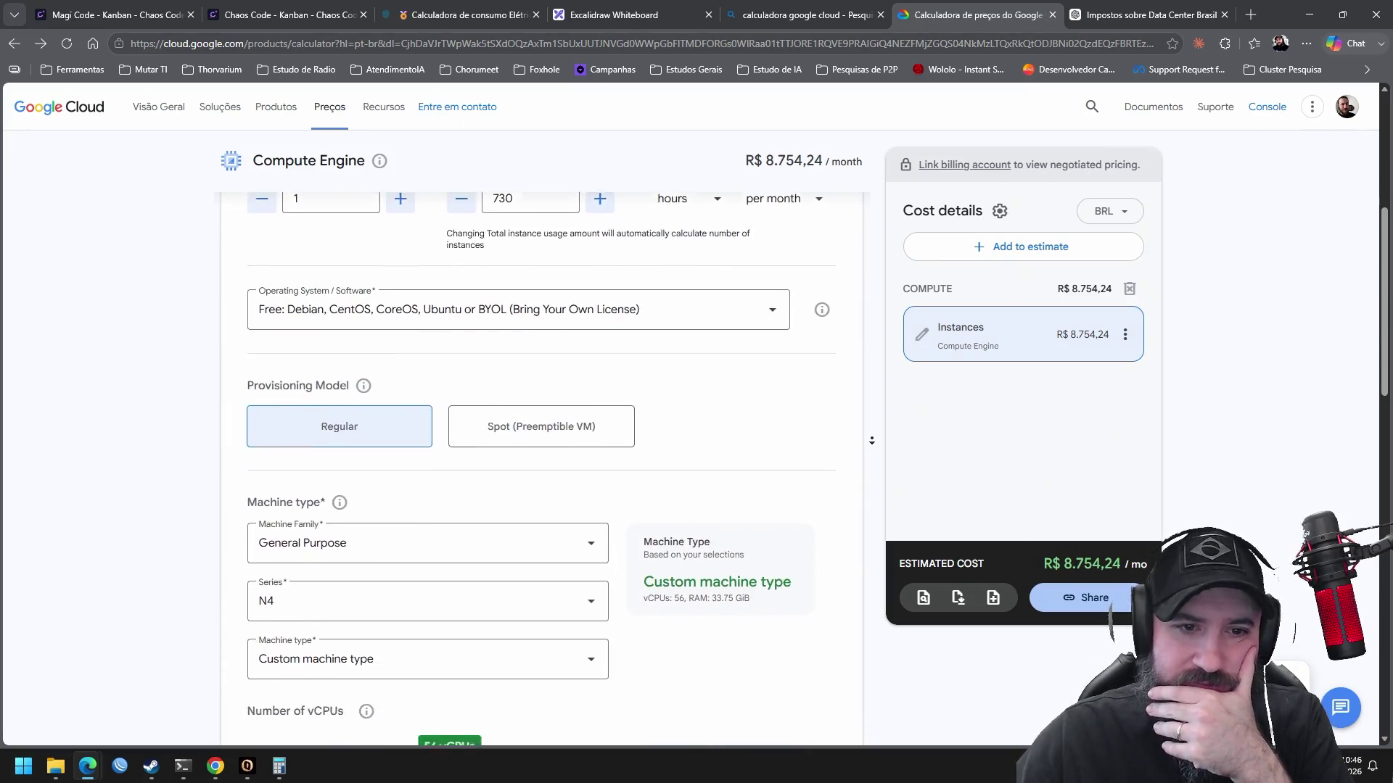
{"action": "scroll", "coordinate": [872, 440], "scroll_direction": "down", "scroll_amount": 4}
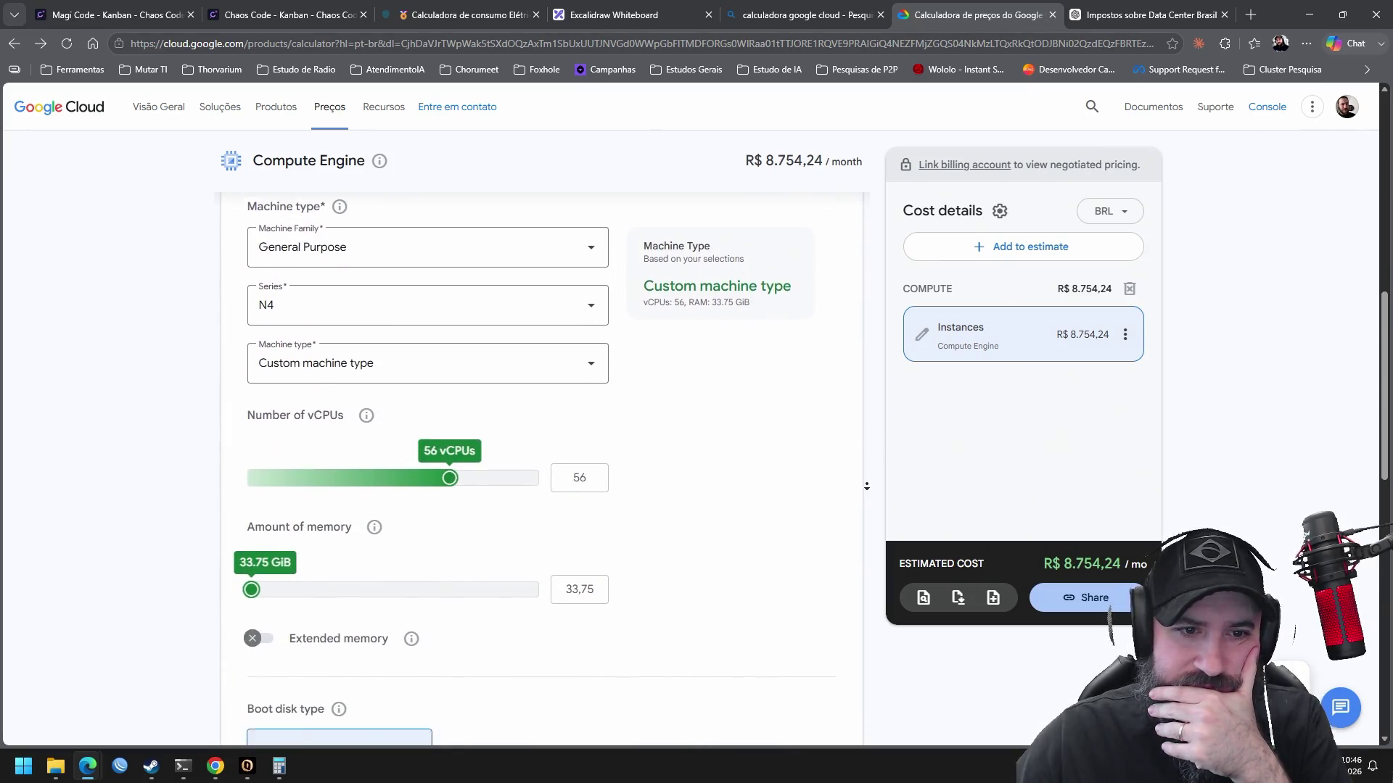
{"action": "scroll", "coordinate": [865, 451], "scroll_direction": "down", "scroll_amount": 1}
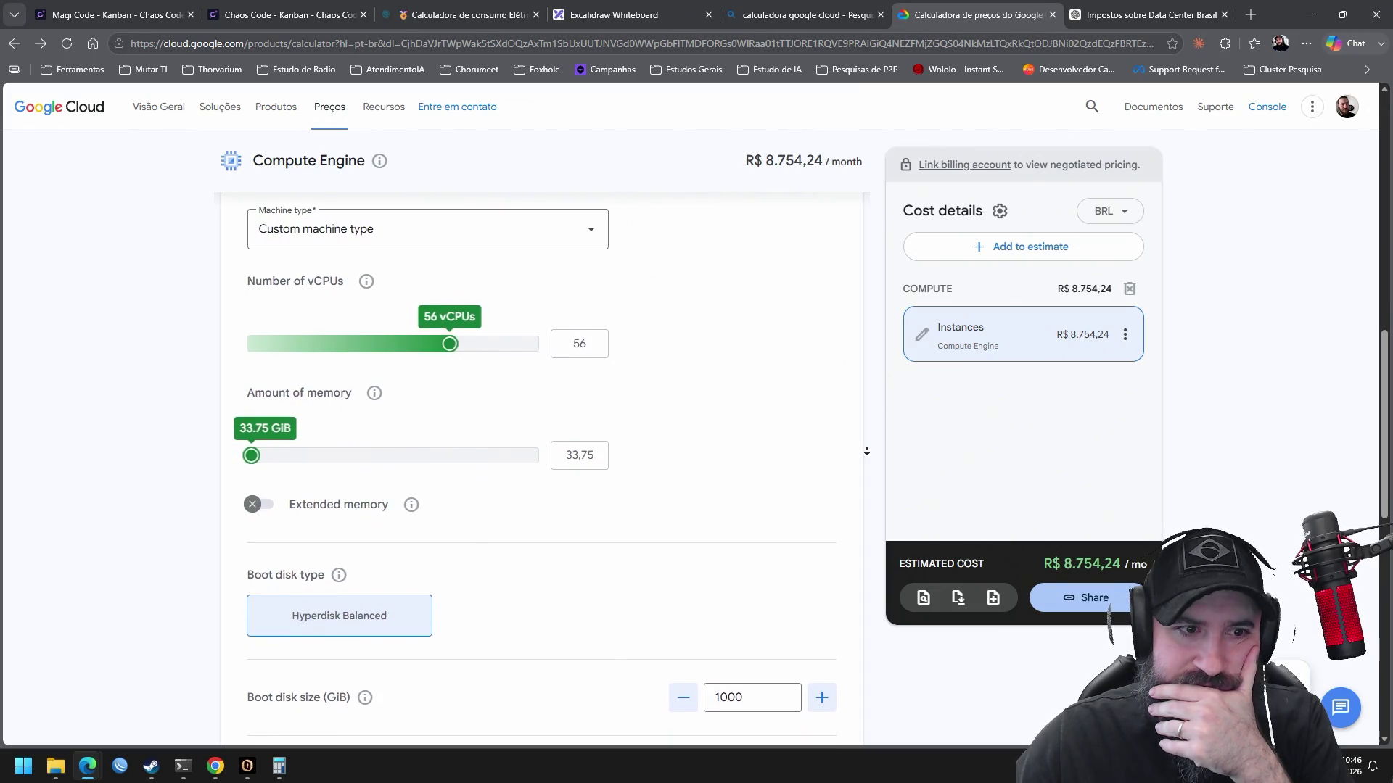
{"action": "scroll", "coordinate": [866, 457], "scroll_direction": "down", "scroll_amount": 5}
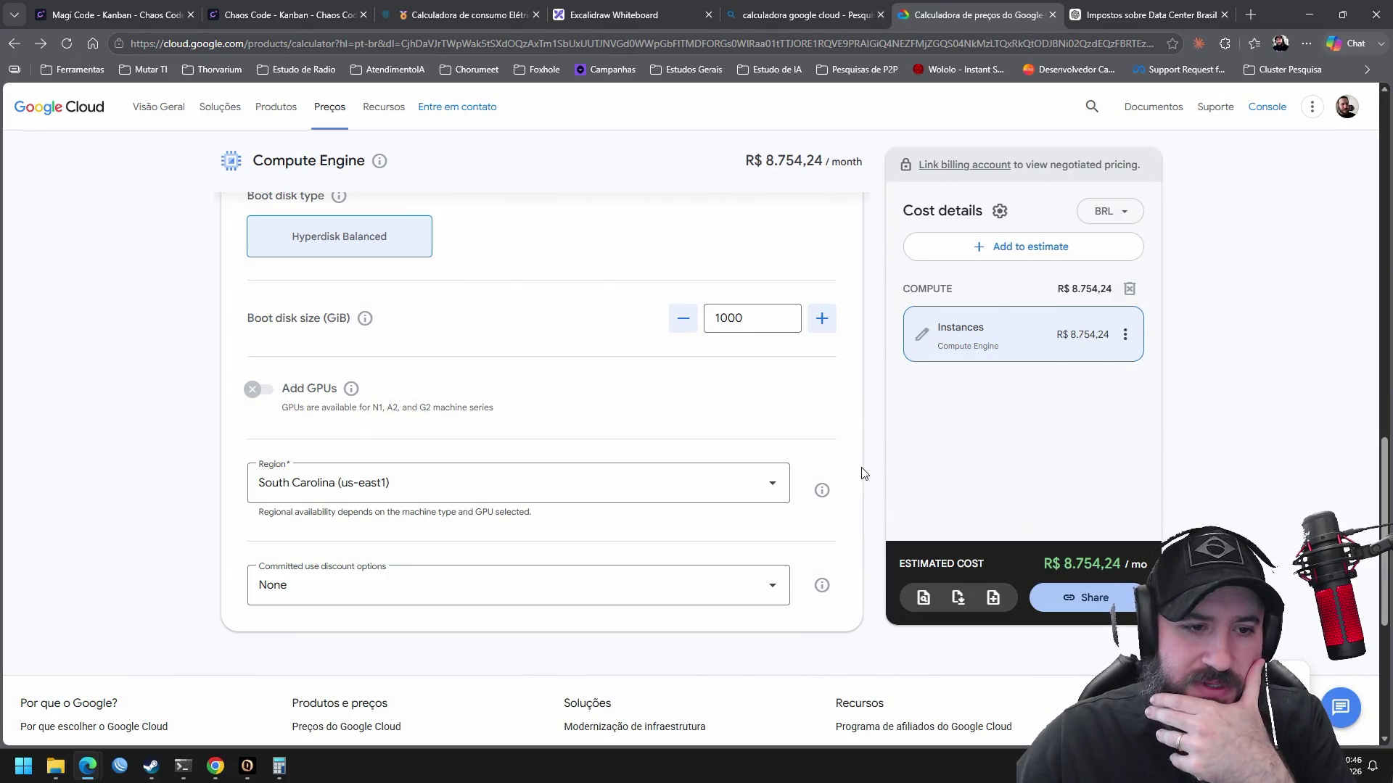
{"action": "scroll", "coordinate": [863, 472], "scroll_direction": "up", "scroll_amount": 4}
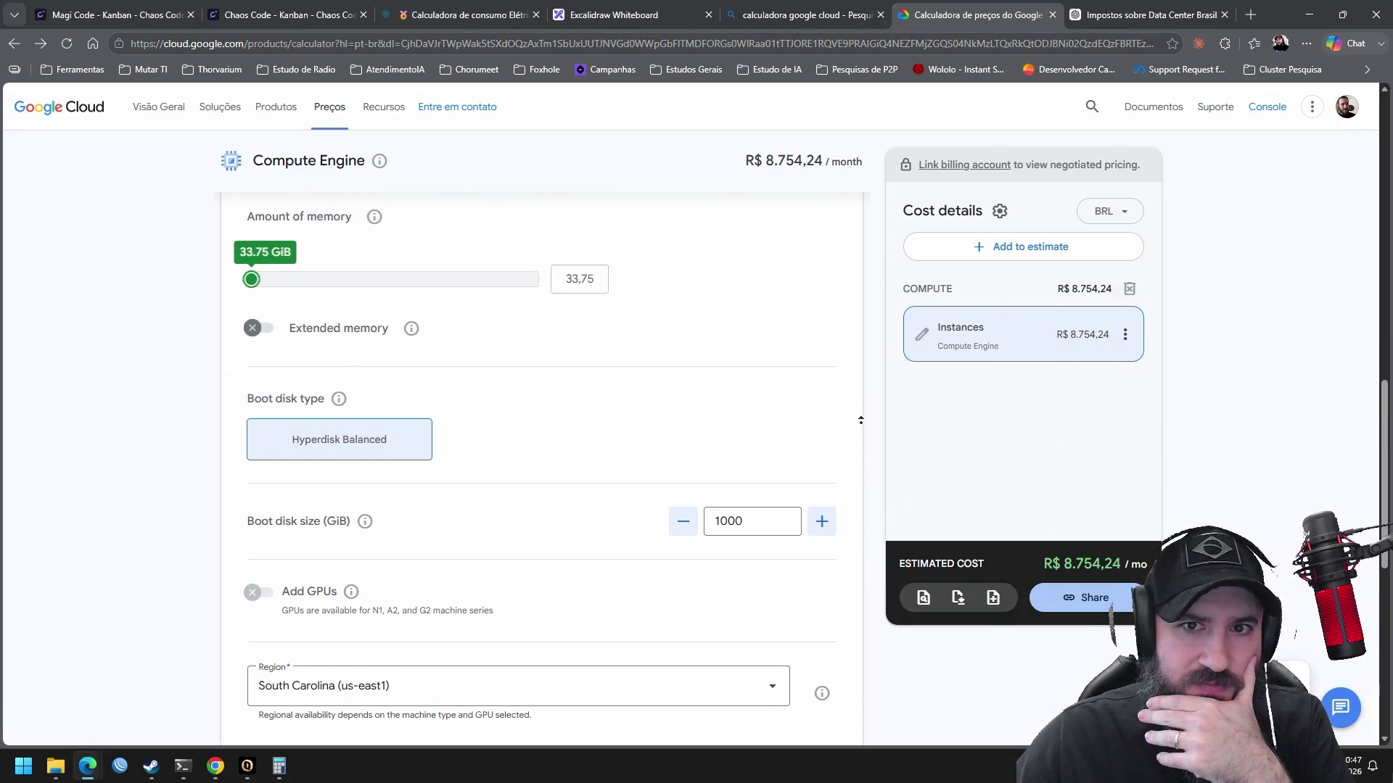
{"action": "scroll", "coordinate": [861, 420], "scroll_direction": "up", "scroll_amount": 3}
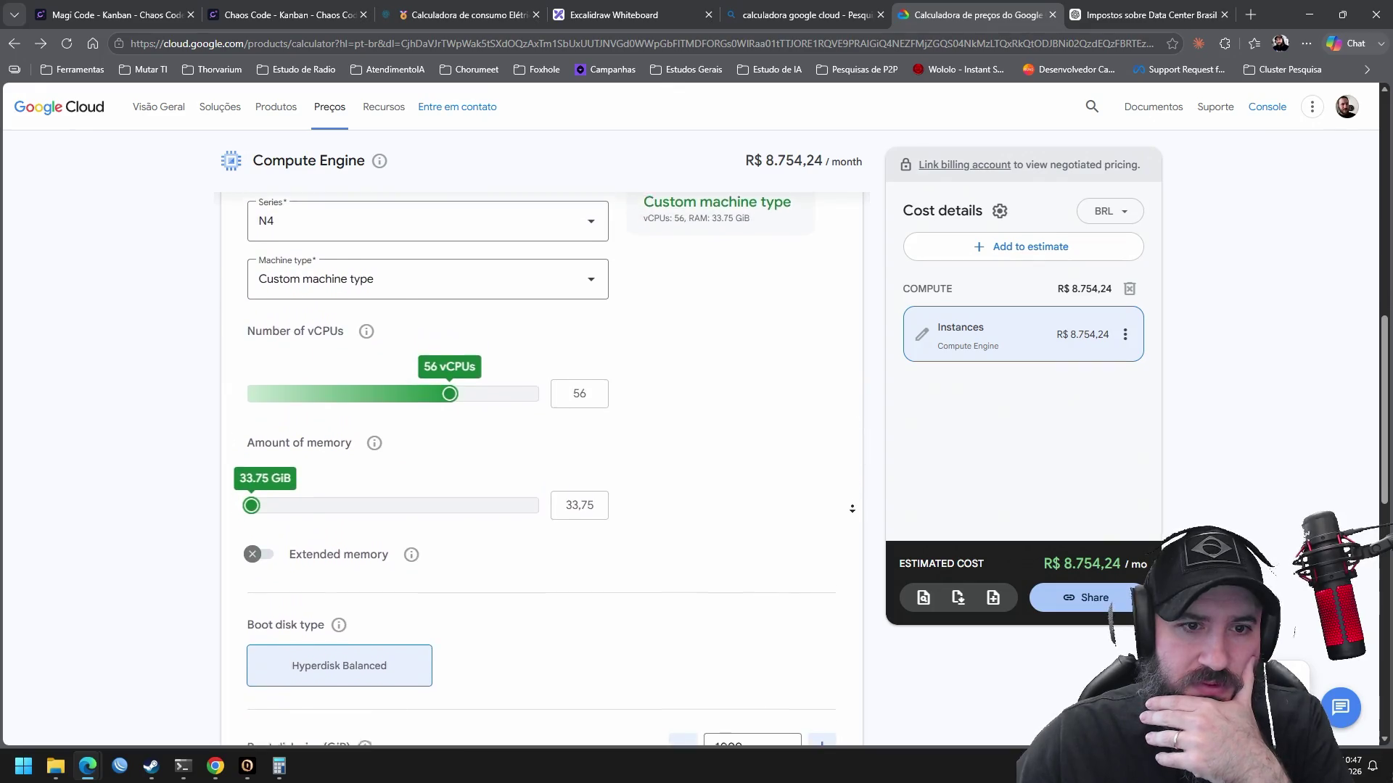
{"action": "scroll", "coordinate": [852, 504], "scroll_direction": "down", "scroll_amount": 2}
{"action": "scroll", "coordinate": [853, 504], "scroll_direction": "down", "scroll_amount": 5}
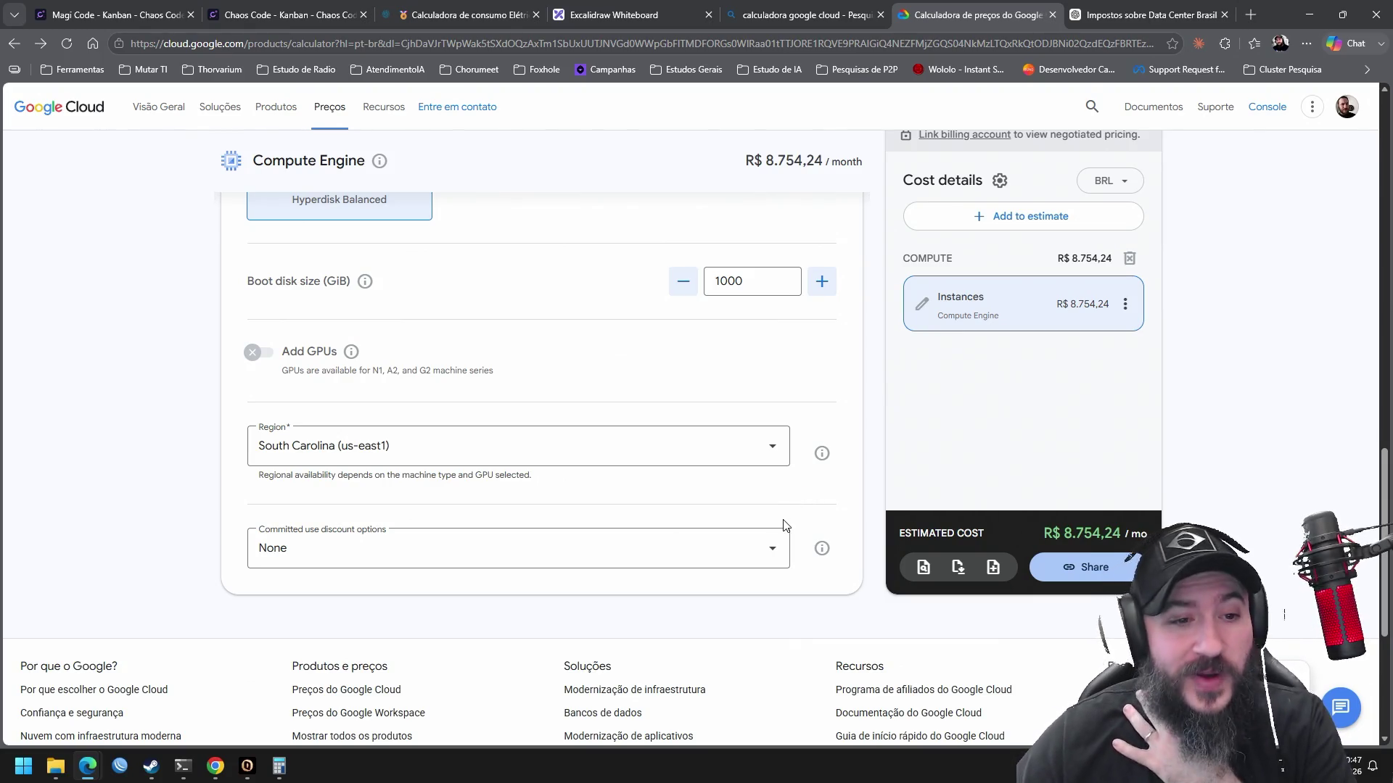
{"action": "scroll", "coordinate": [848, 457], "scroll_direction": "up", "scroll_amount": 2}
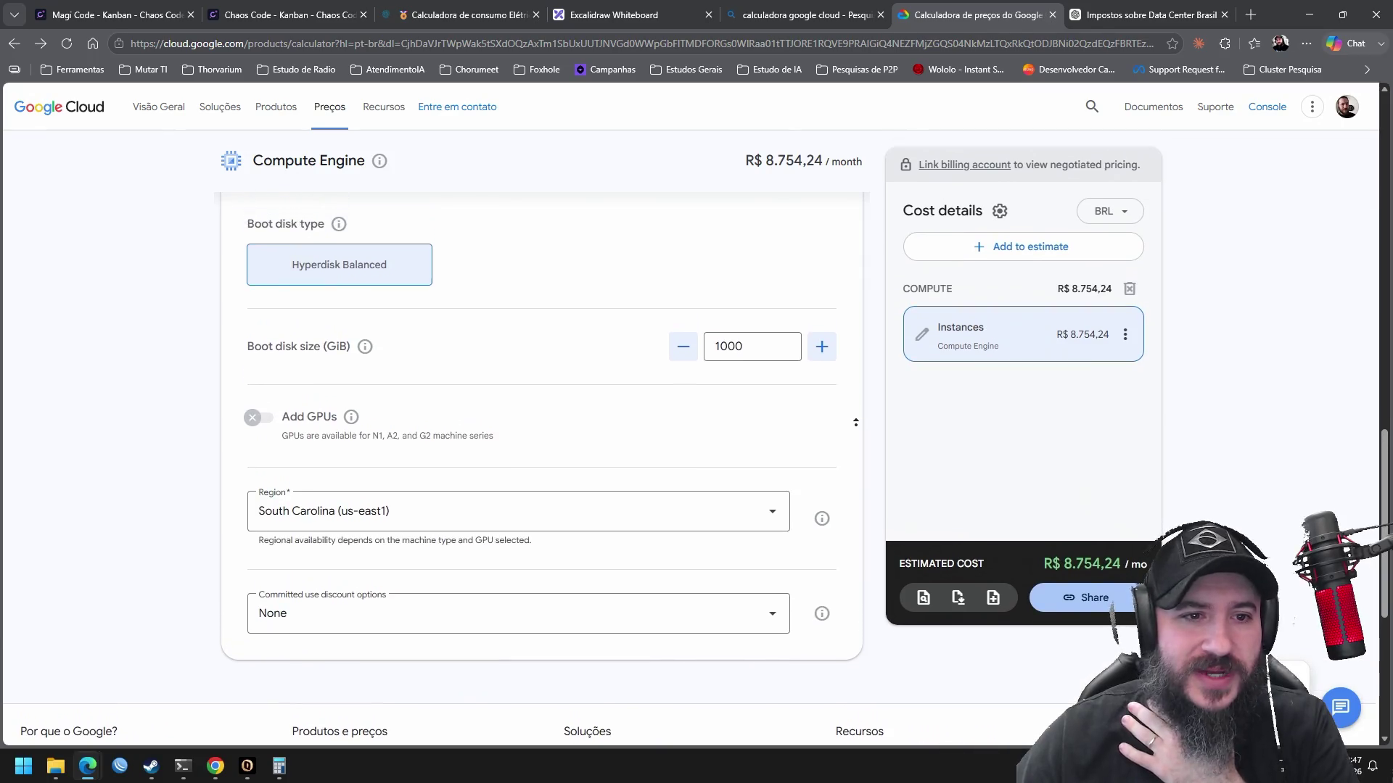
{"action": "scroll", "coordinate": [856, 419], "scroll_direction": "up", "scroll_amount": 5}
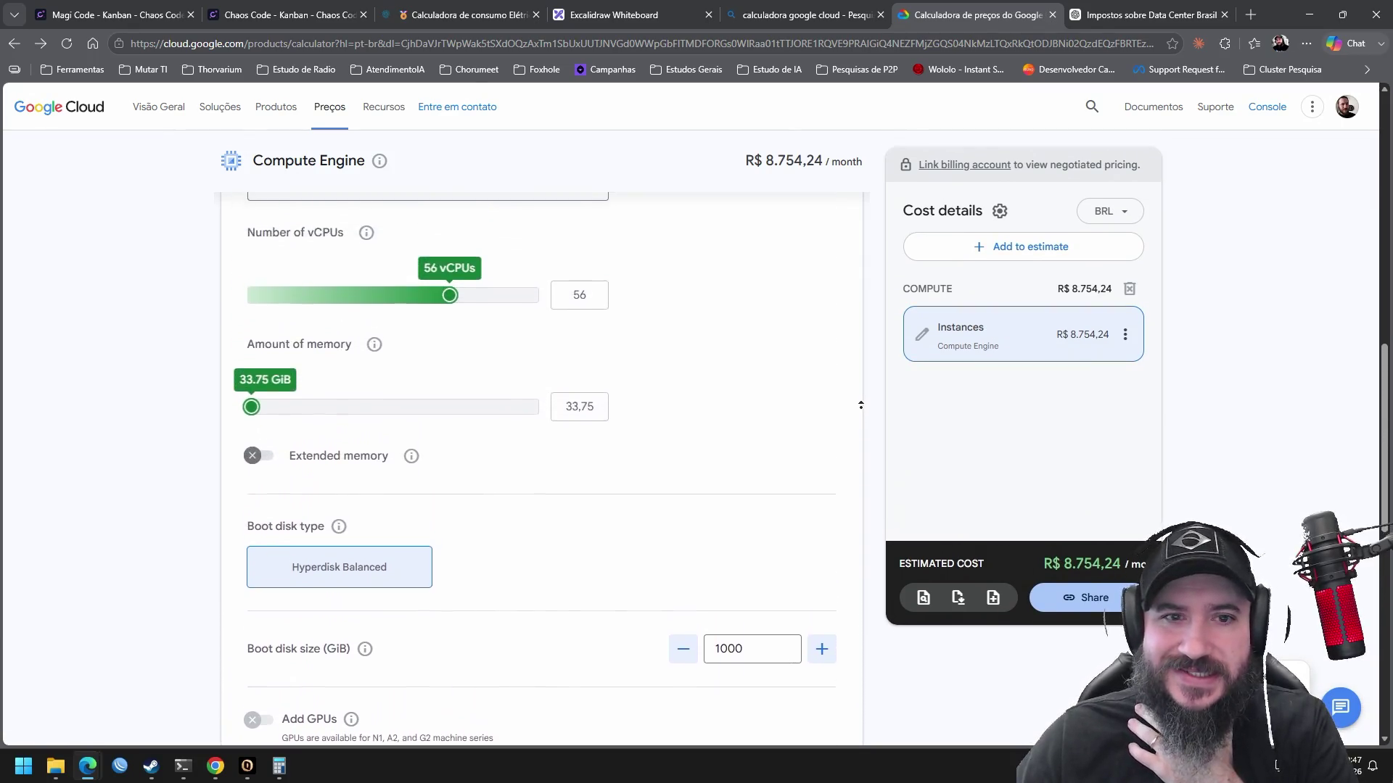
{"action": "scroll", "coordinate": [858, 426], "scroll_direction": "up", "scroll_amount": 11}
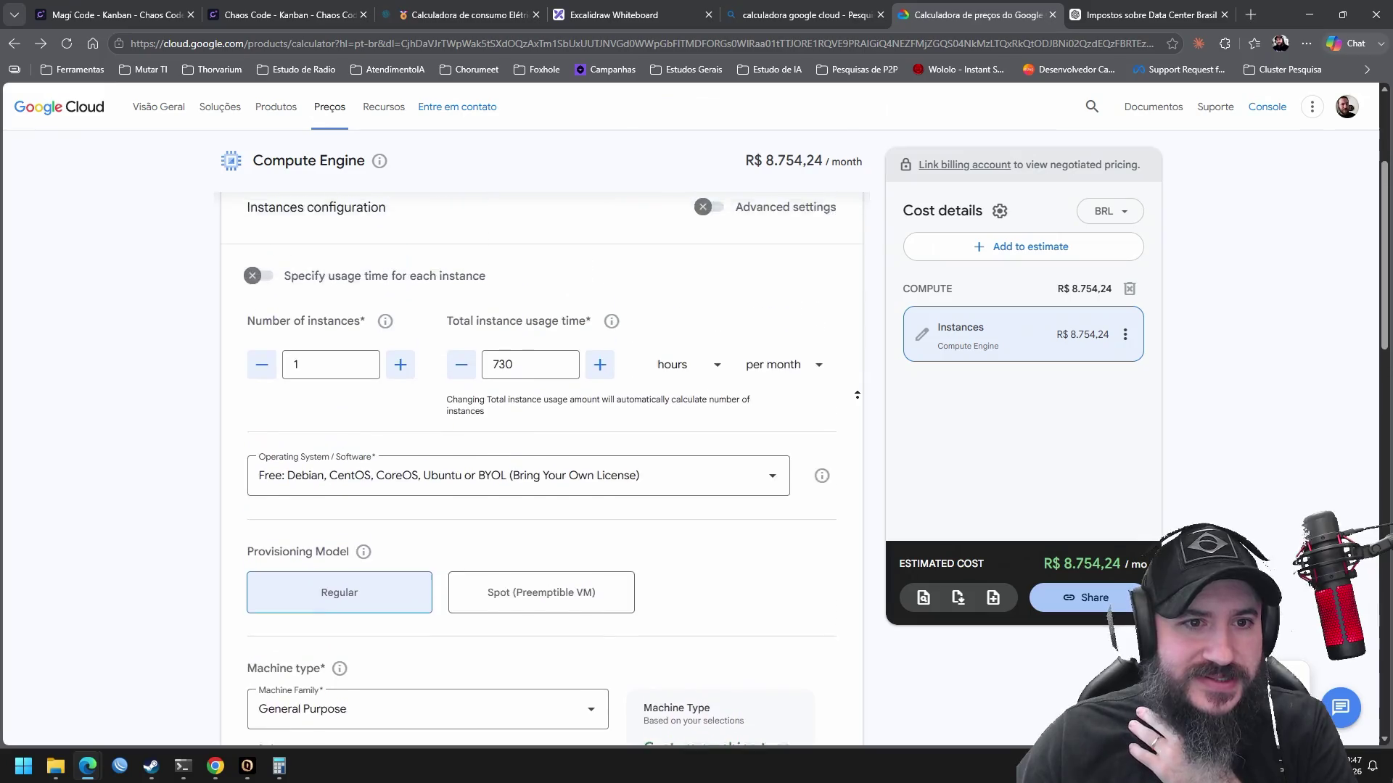
{"action": "scroll", "coordinate": [857, 395], "scroll_direction": "up", "scroll_amount": 1}
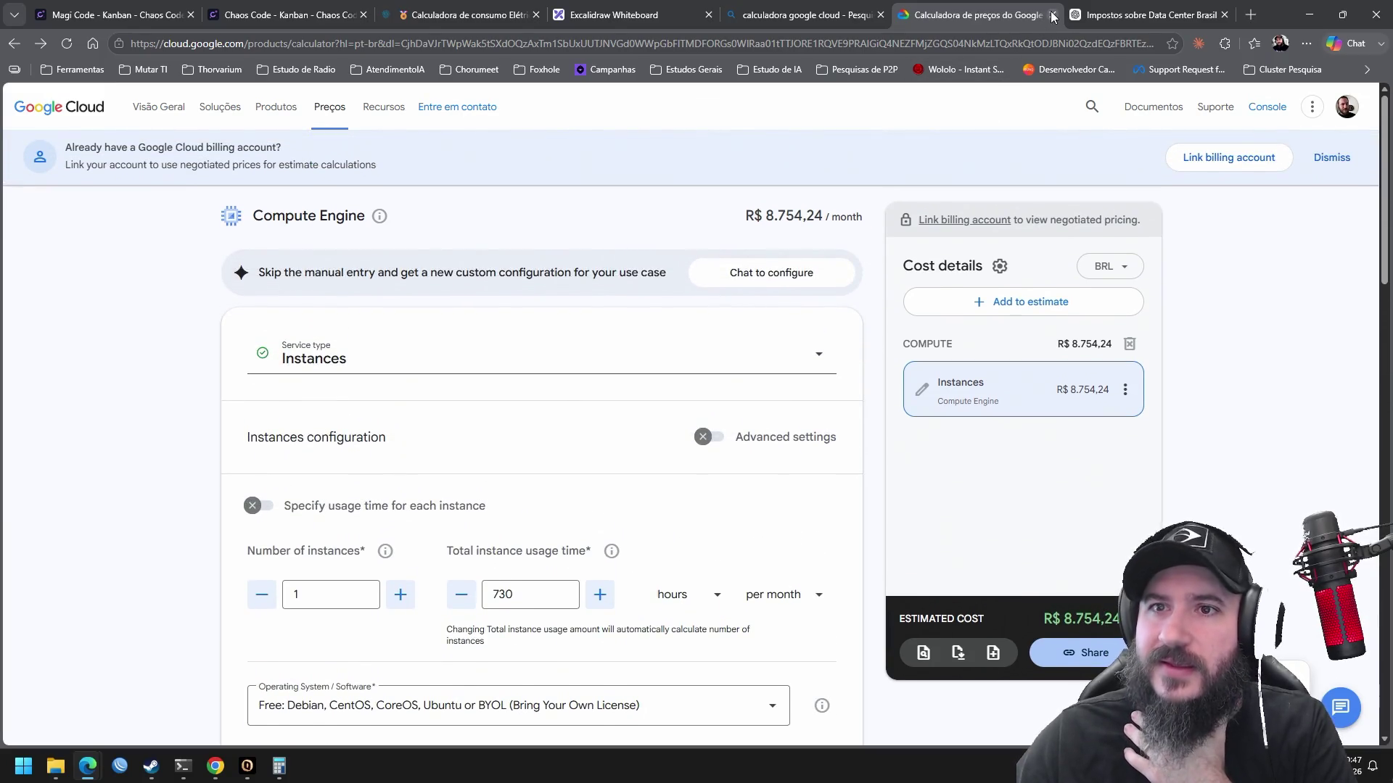
{"action": "middle_click", "coordinate": [987, 23]}
Close the pricing calculator, Bing and ChatGPT tabs, then open a blank new tab
{"action": "left_click", "coordinate": [853, 18]}
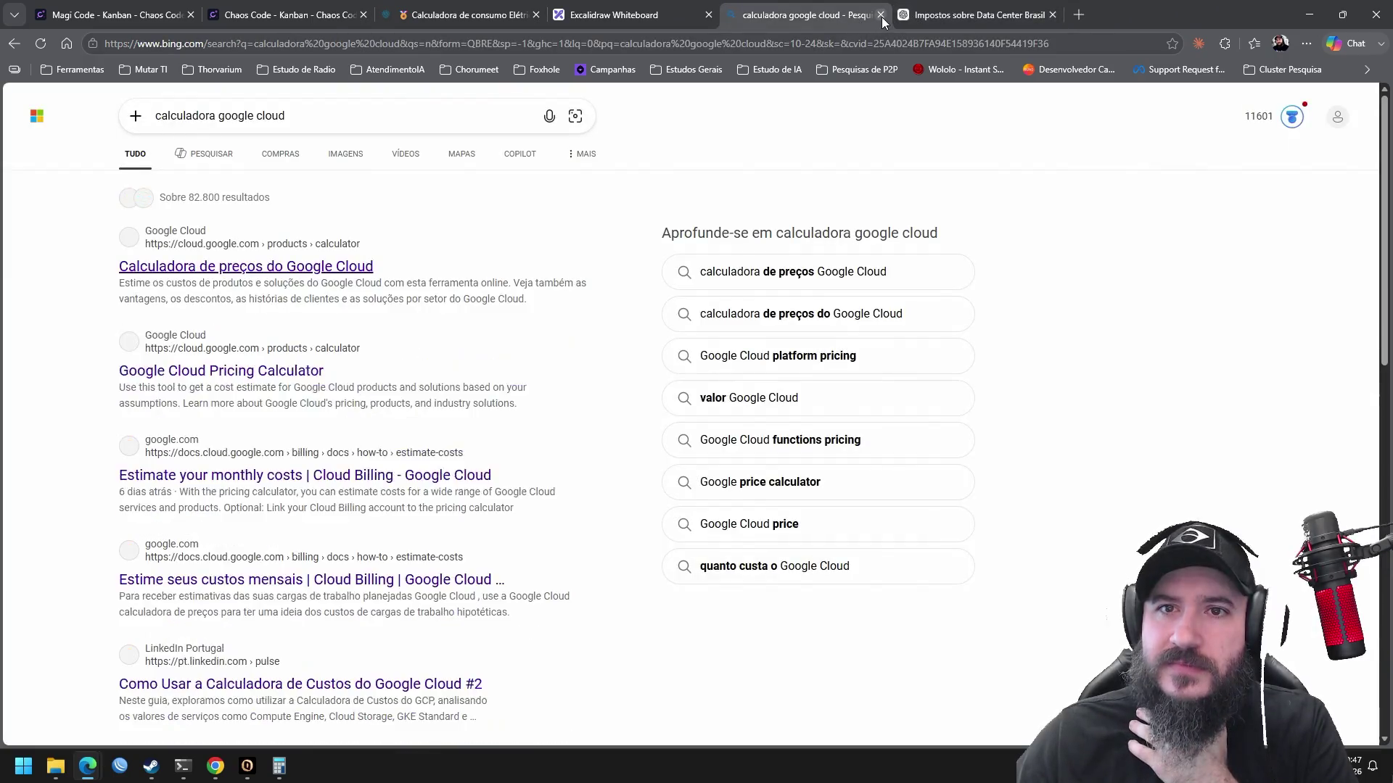
{"action": "left_click", "coordinate": [881, 15]}
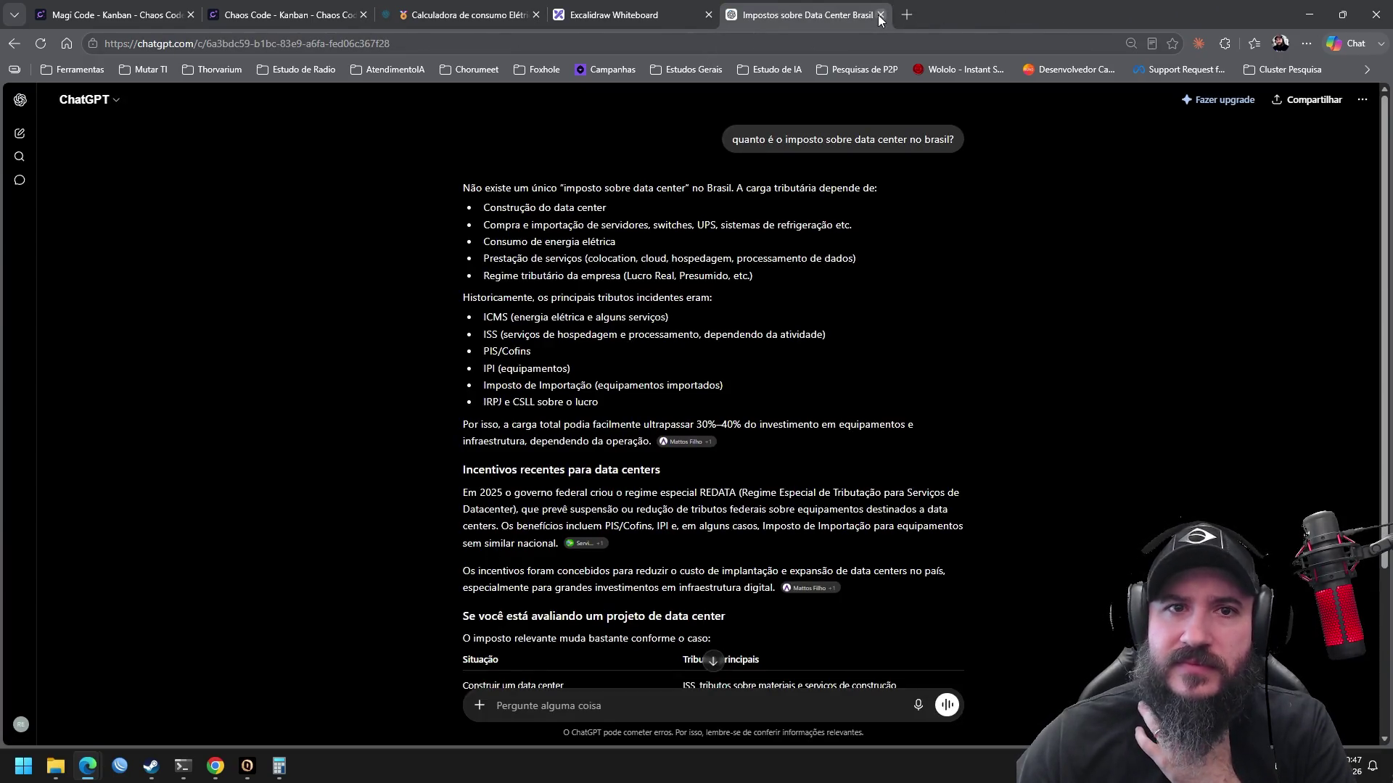
{"action": "left_click", "coordinate": [880, 16]}
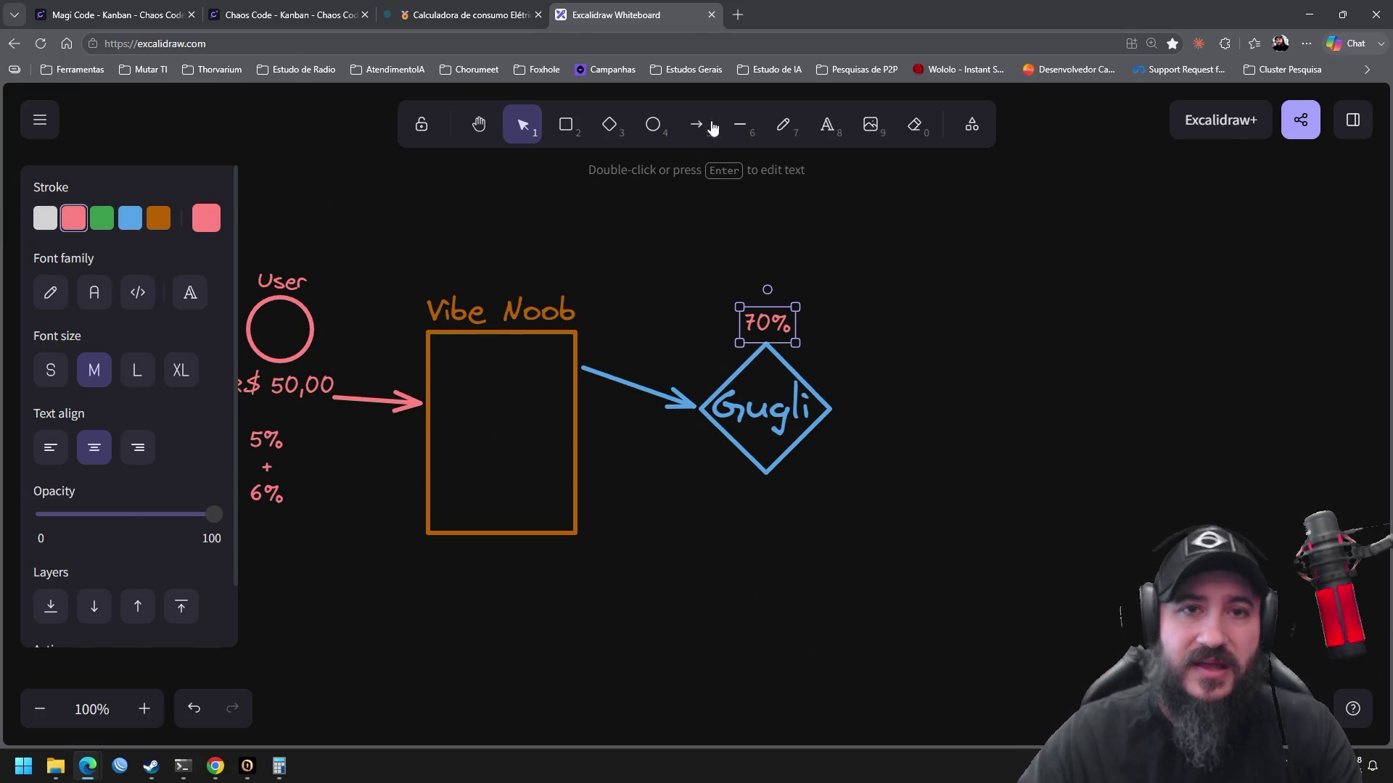
{"action": "left_click", "coordinate": [741, 14]}
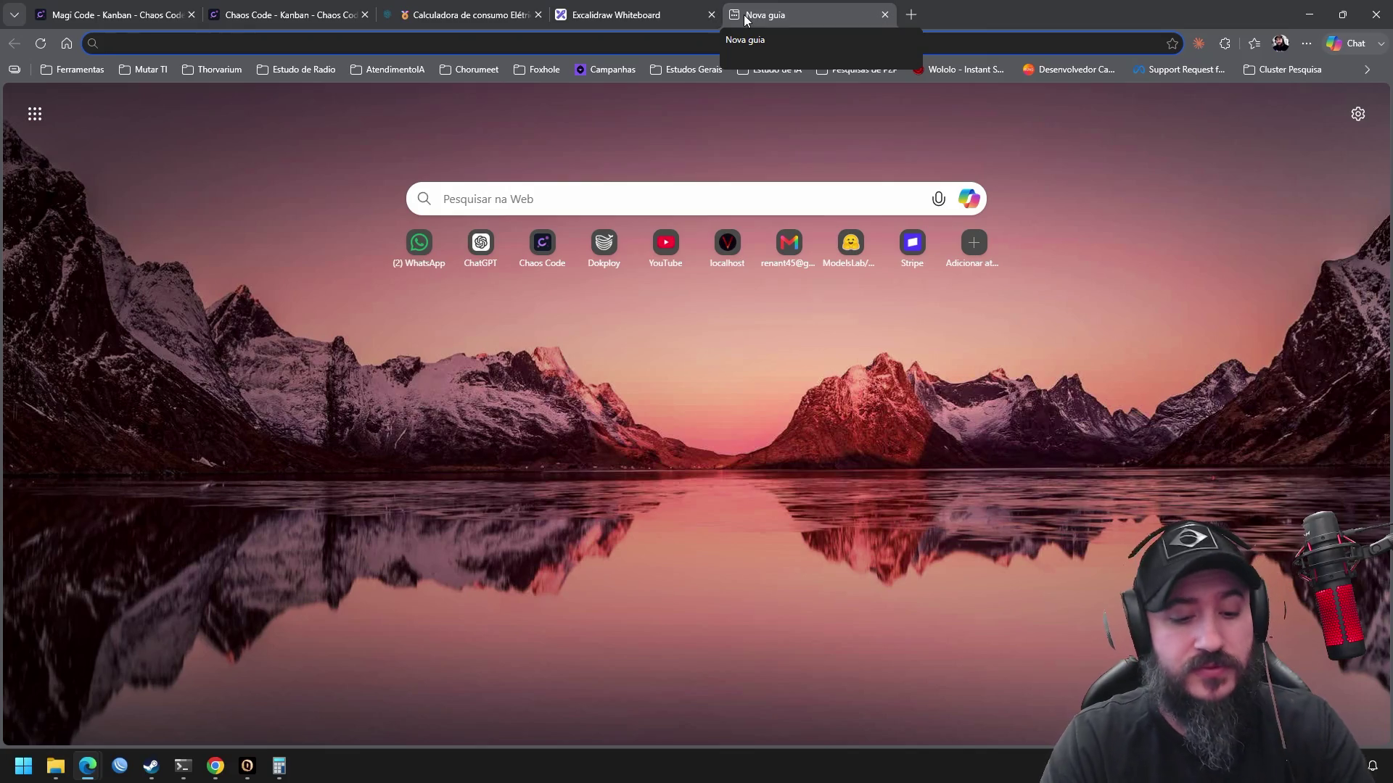
Search Bing for 'namecheap' and open the Namecheap domain result in a new tab
{"action": "type", "text": "name"}
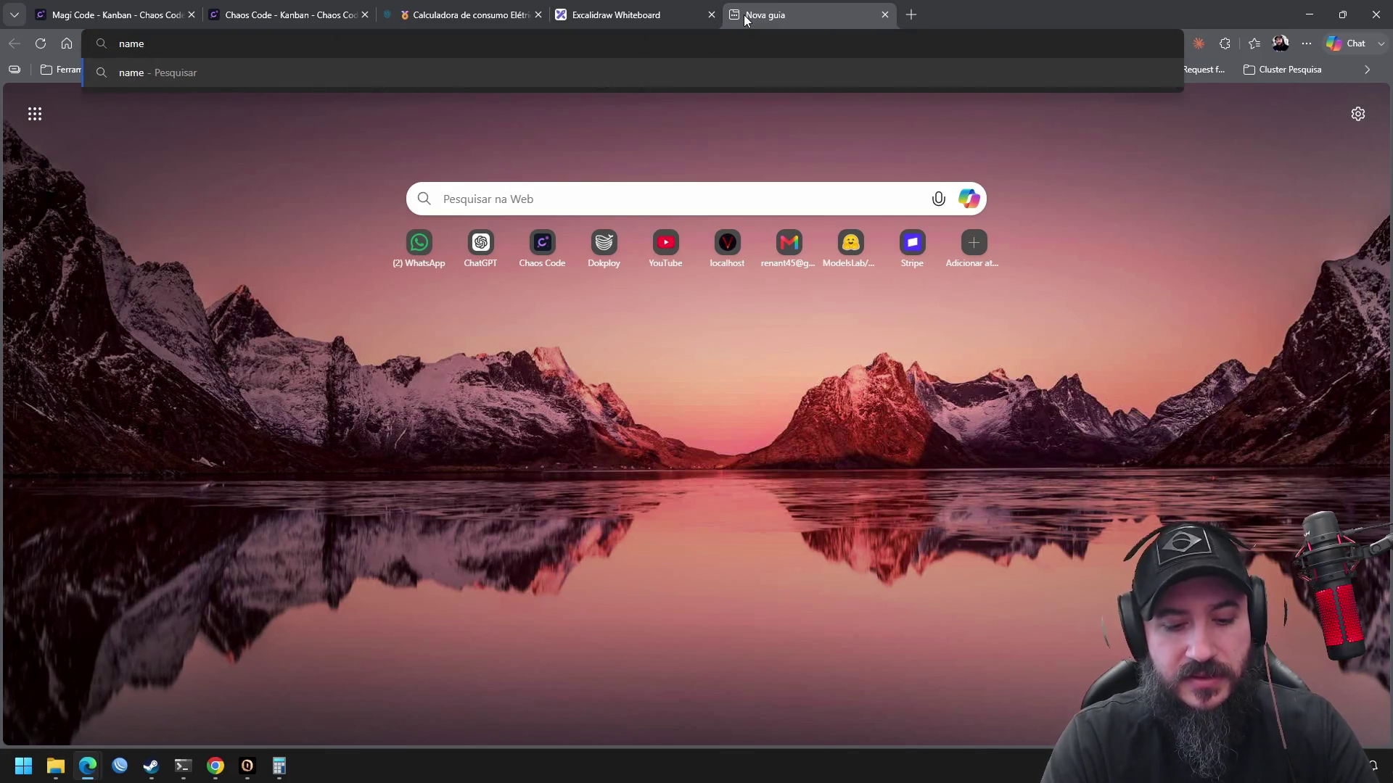
{"action": "type", "text": "cheap"}
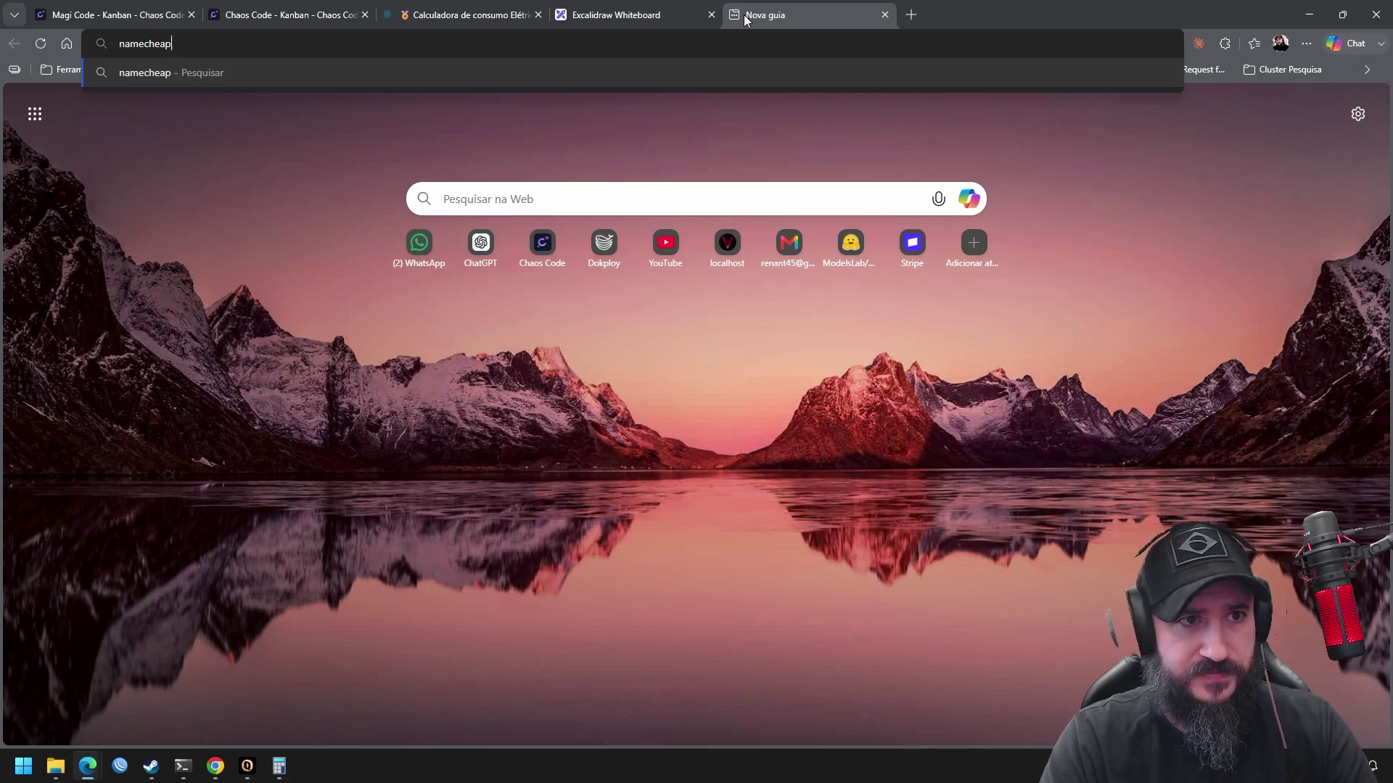
{"action": "key", "text": "BackSpace"}
{"action": "type", "text": "s"}
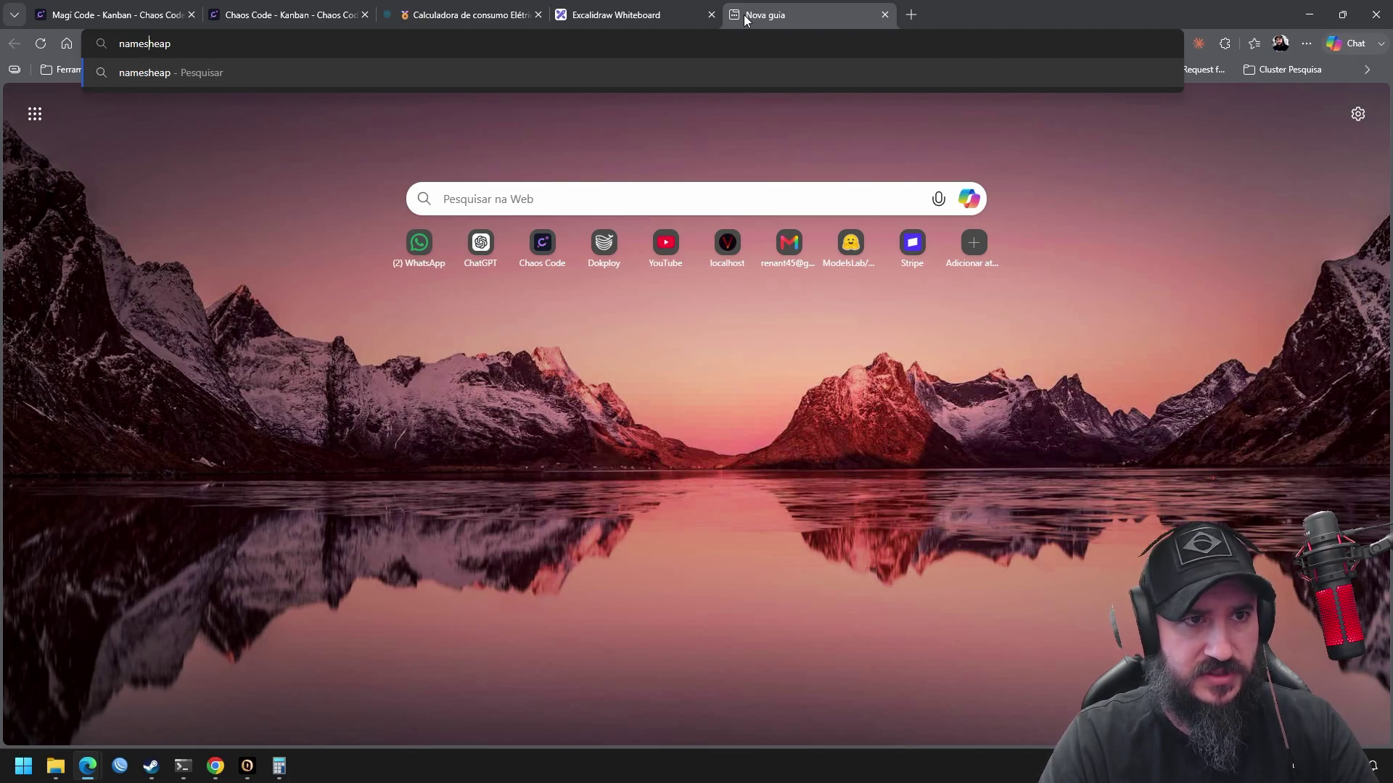
{"action": "key", "text": "Return"}
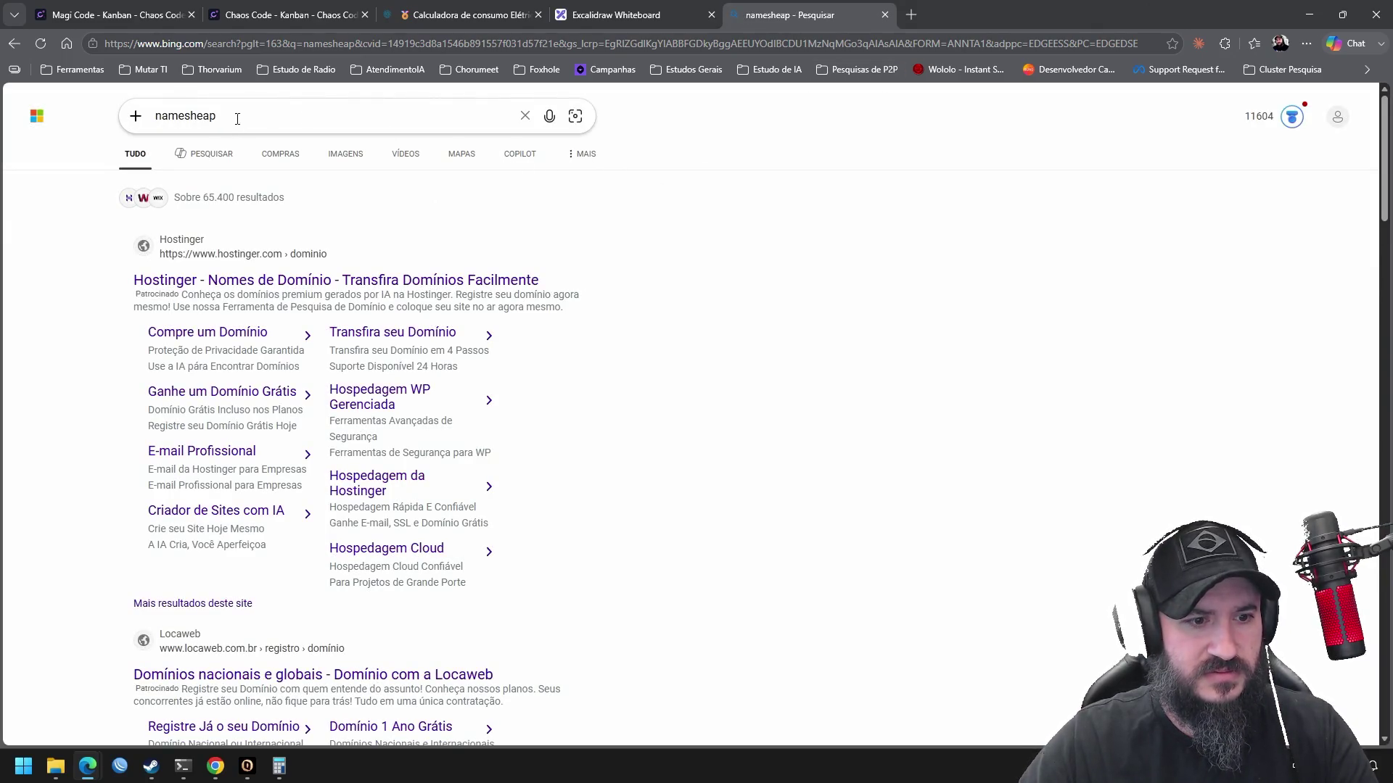
{"action": "left_click", "coordinate": [201, 117]}
{"action": "type", "text": "namecheap"}
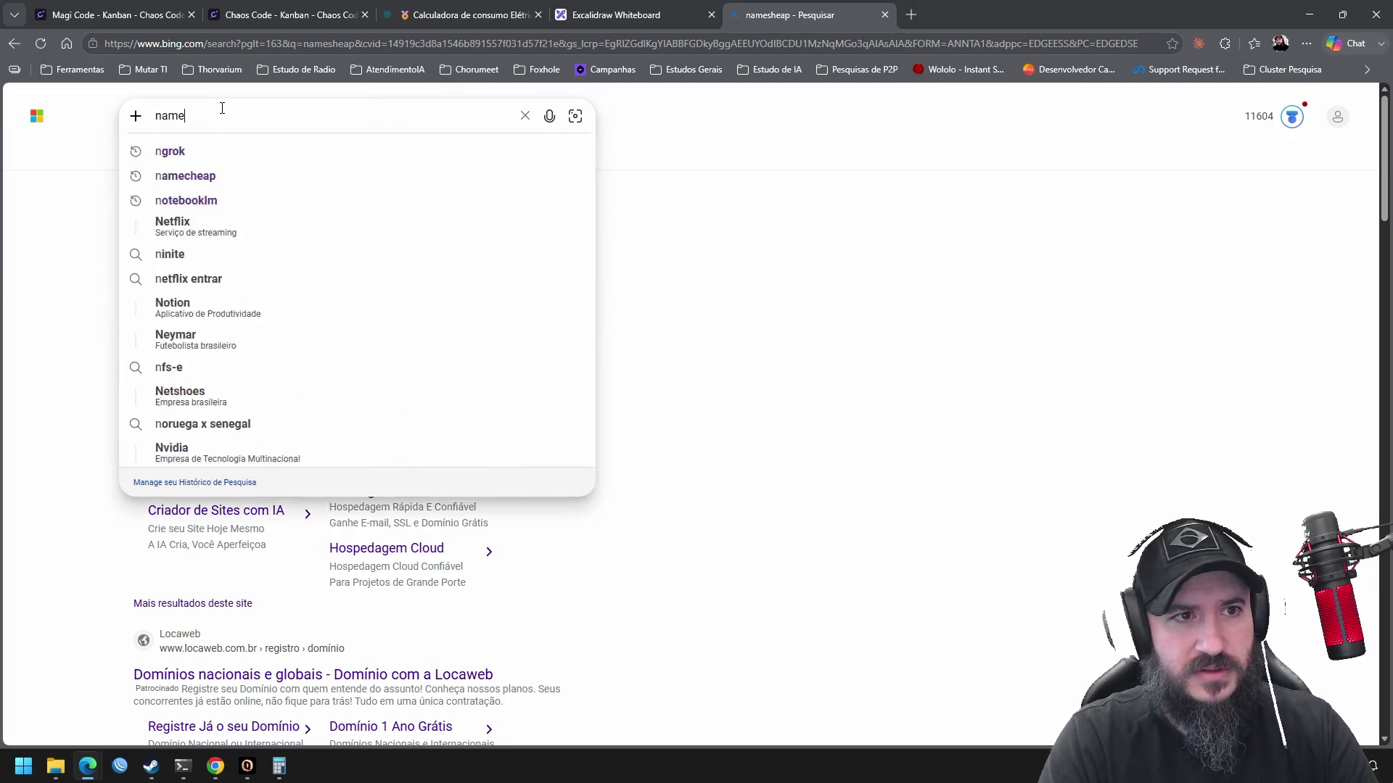
{"action": "key", "text": "Return"}
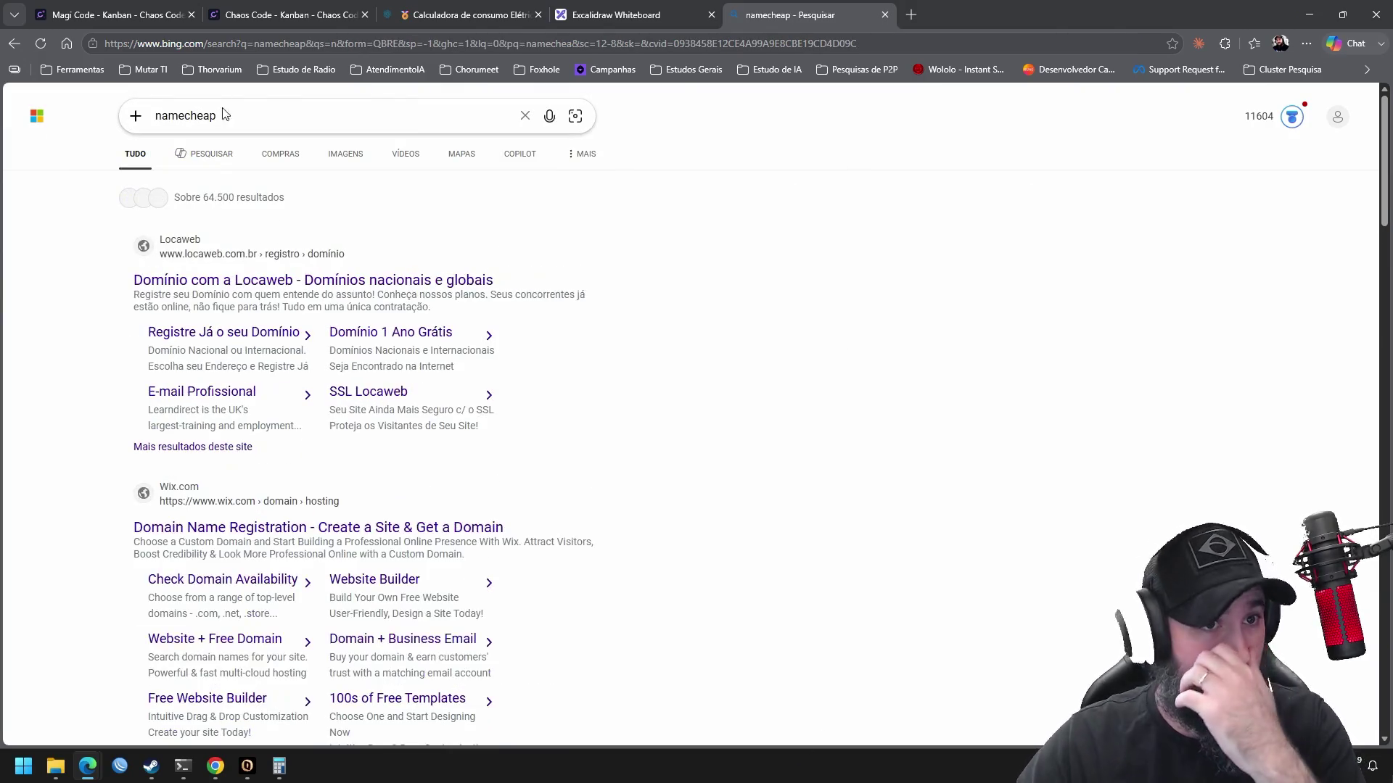
{"action": "middle_click", "coordinate": [817, 352]}
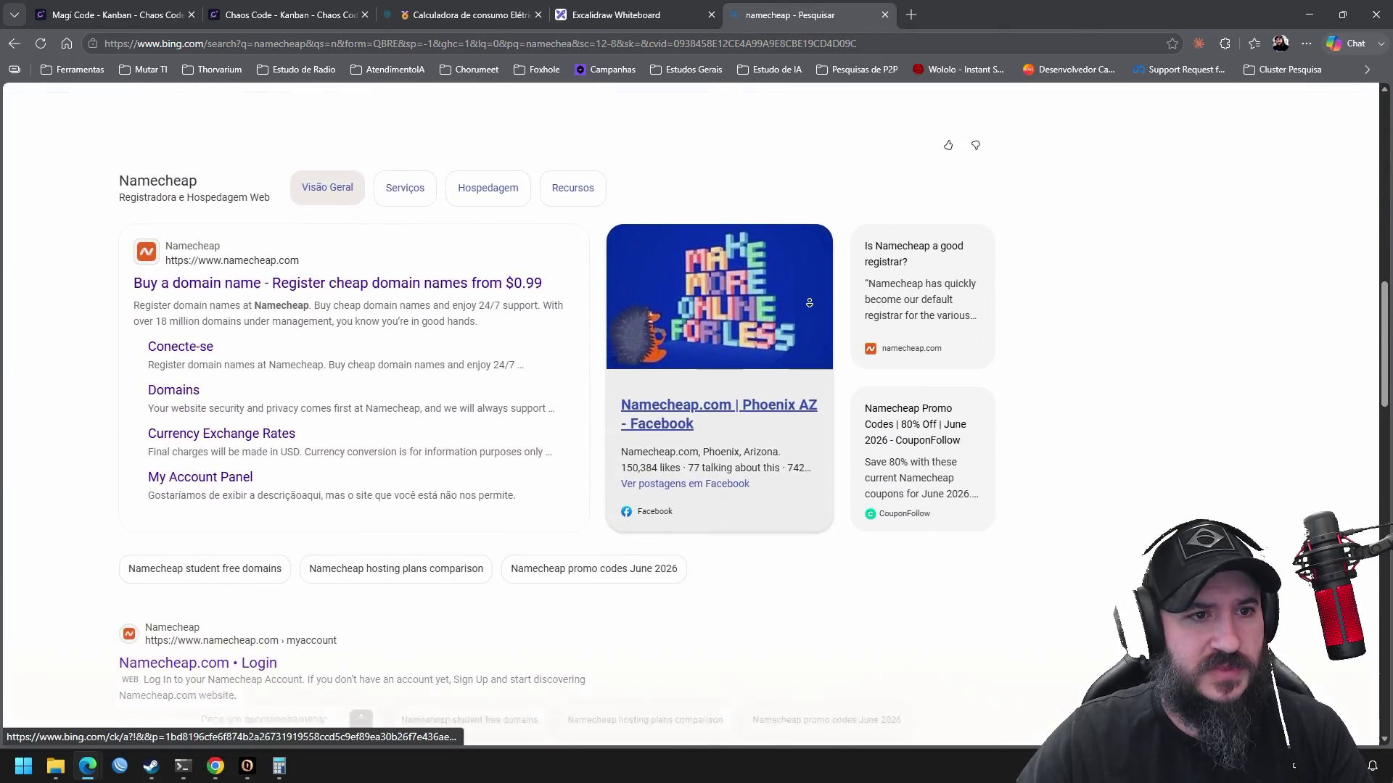
{"action": "left_click", "coordinate": [268, 280]}
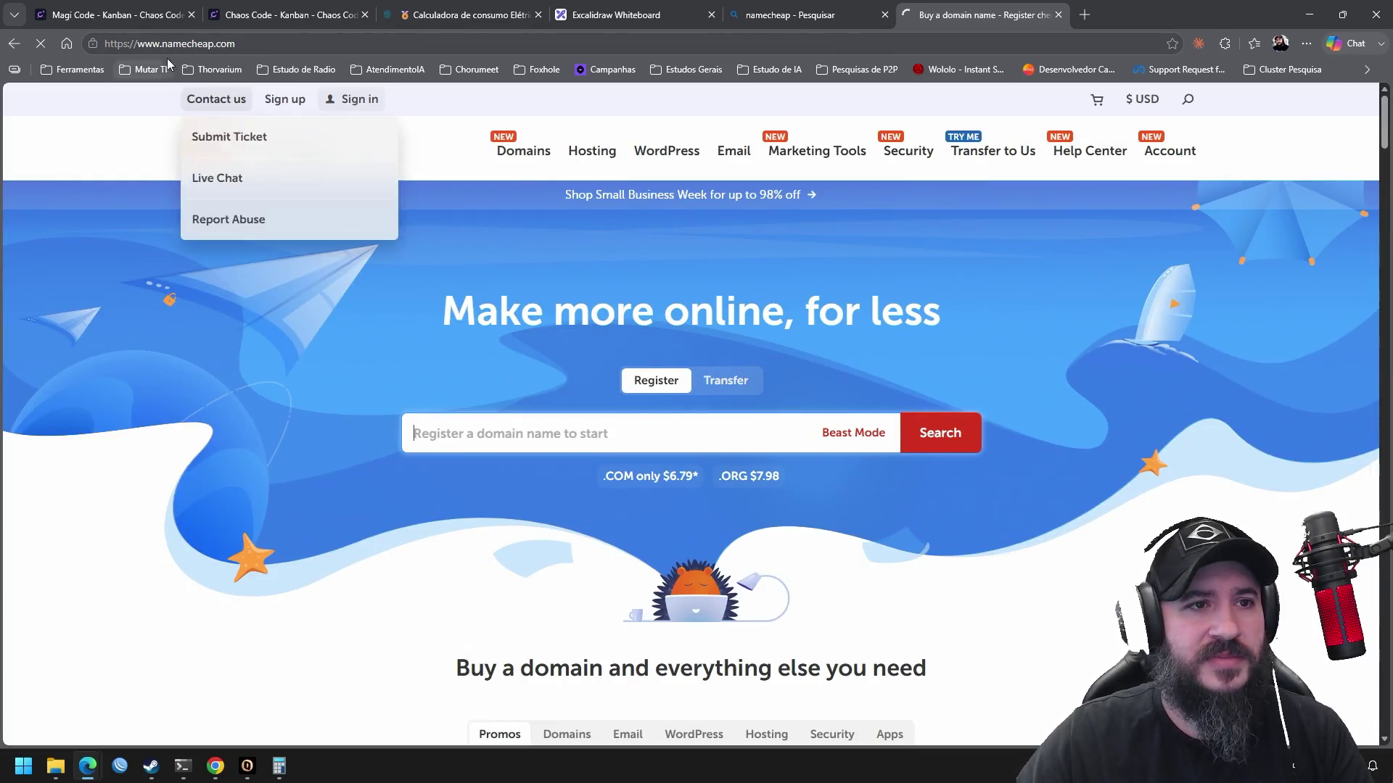
Open Namecheap's SSL Certificates page from the Security menu
{"action": "mouse_move", "coordinate": [510, 185]}
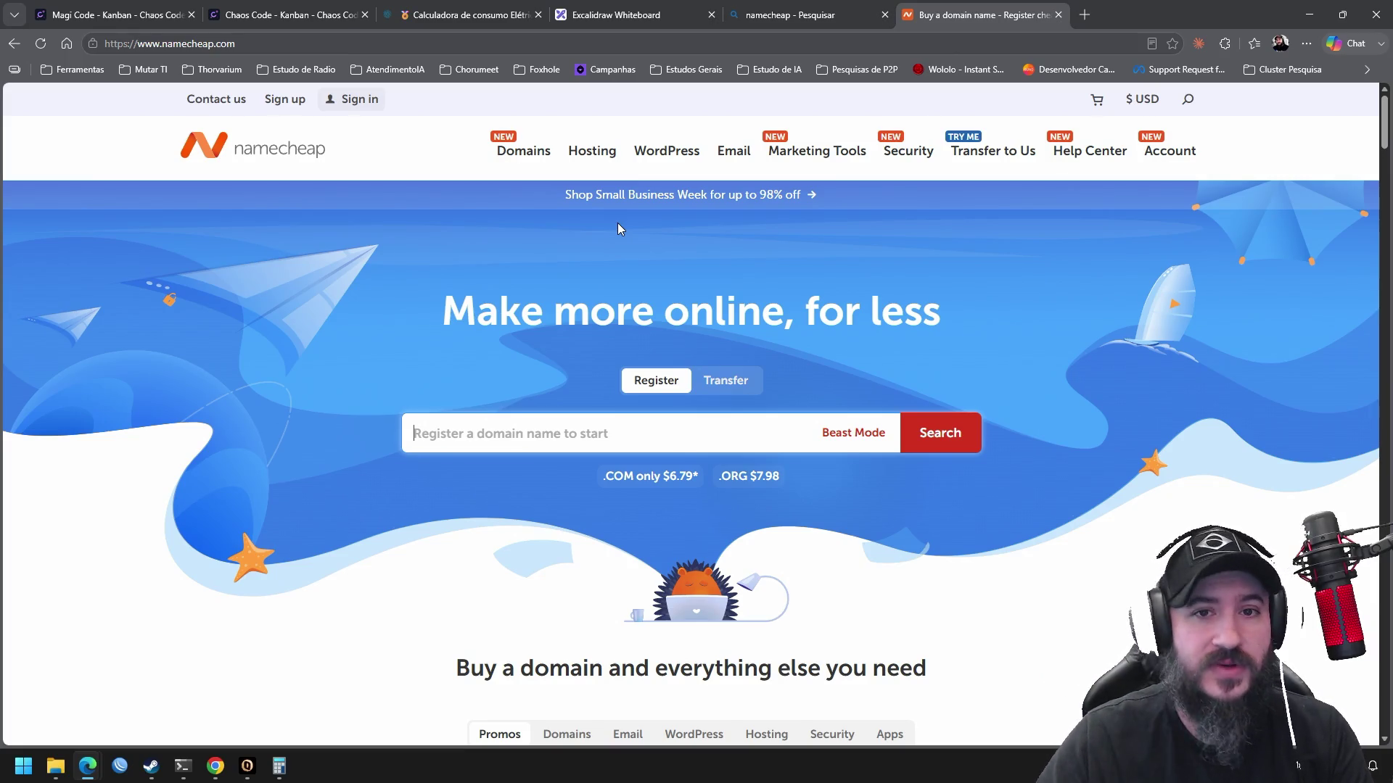
{"action": "mouse_move", "coordinate": [906, 157]}
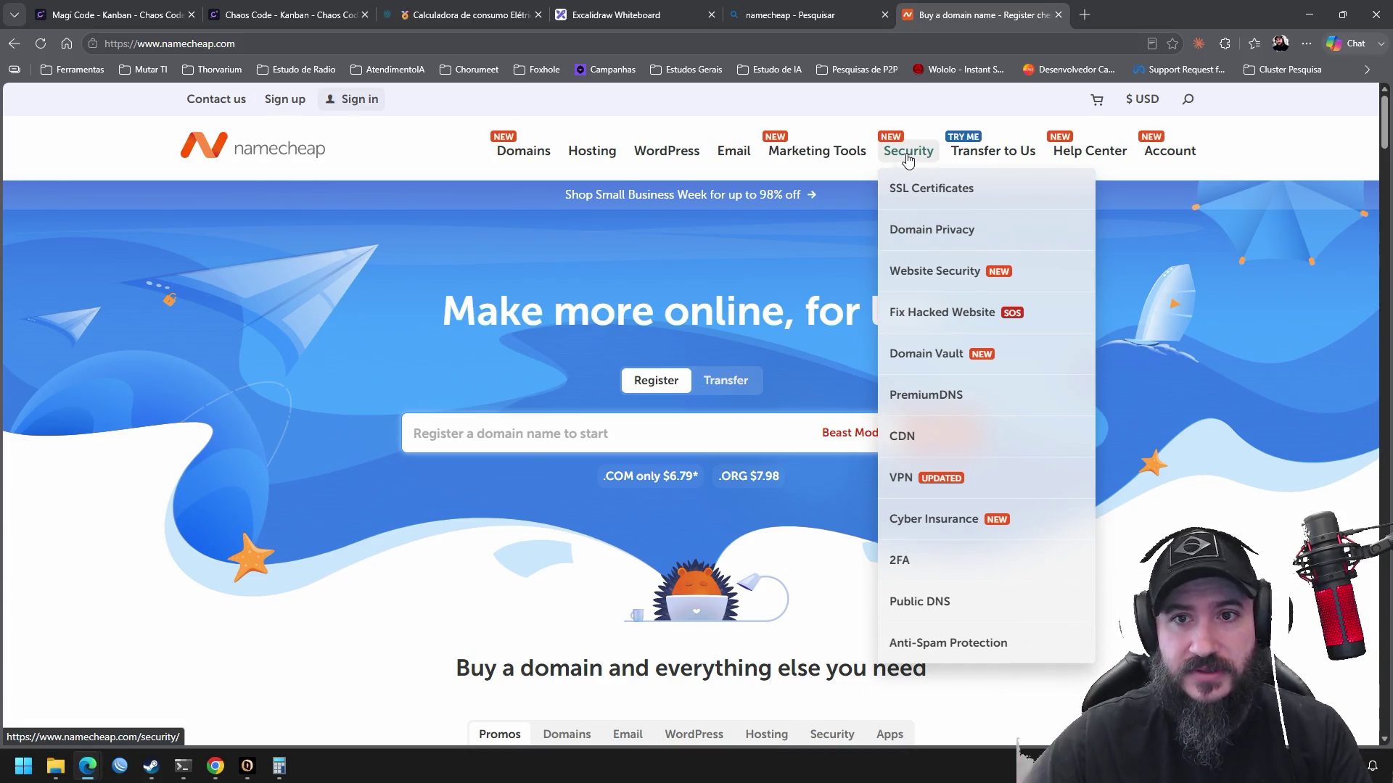
{"action": "left_click", "coordinate": [922, 189]}
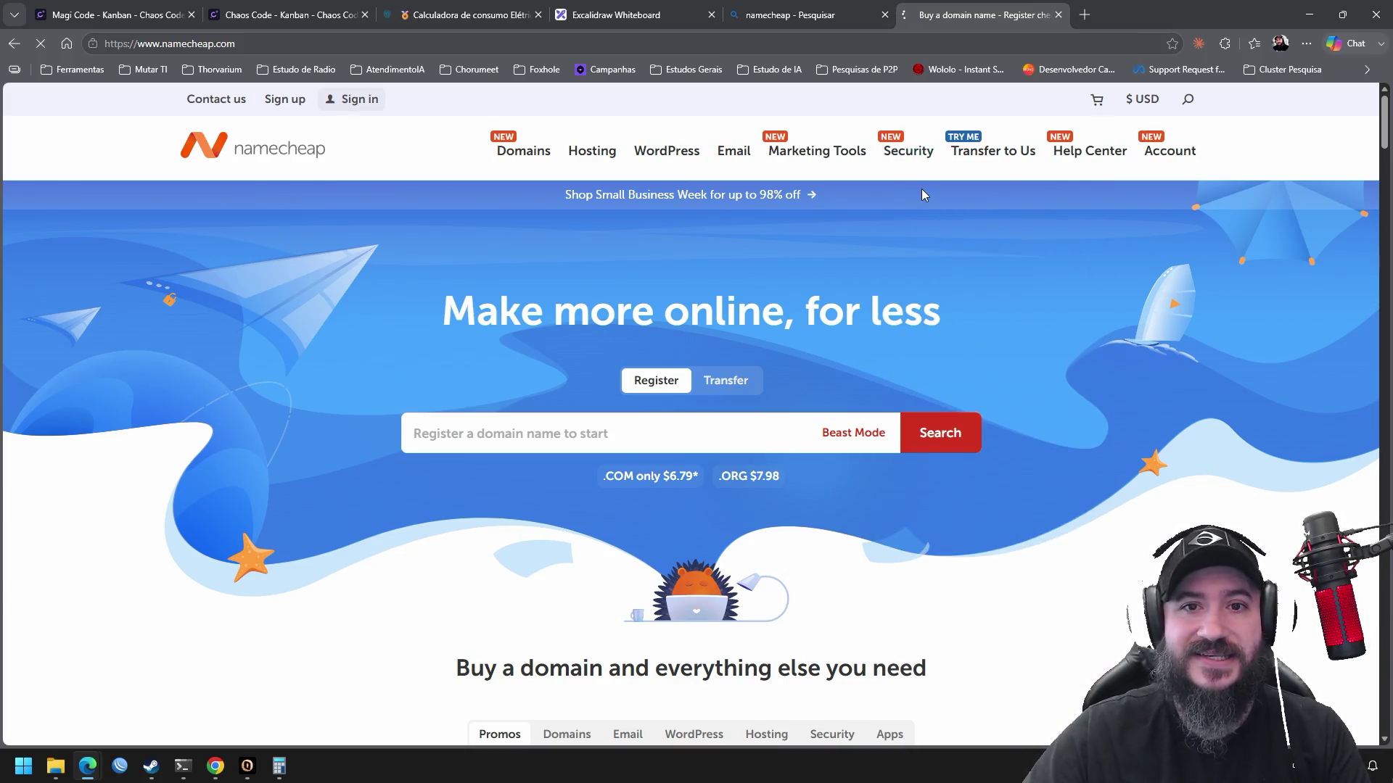
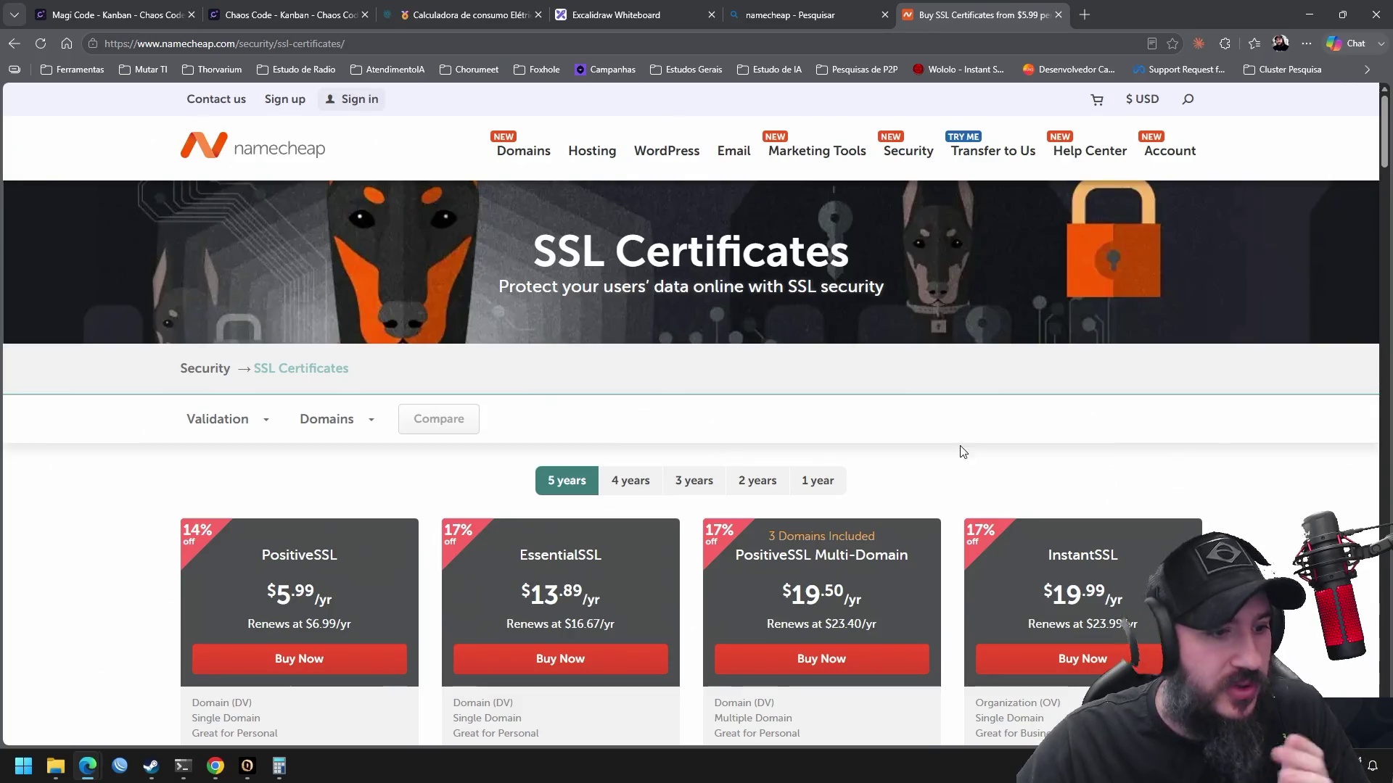
Add the EssentialSSL Wildcard certificate to the cart, then remove it and return to the listing
{"action": "scroll", "coordinate": [969, 453], "scroll_direction": "down", "scroll_amount": 3}
{"action": "scroll", "coordinate": [958, 451], "scroll_direction": "up", "scroll_amount": 1}
{"action": "scroll", "coordinate": [958, 451], "scroll_direction": "down", "scroll_amount": 1}
{"action": "middle_click", "coordinate": [1287, 417]}
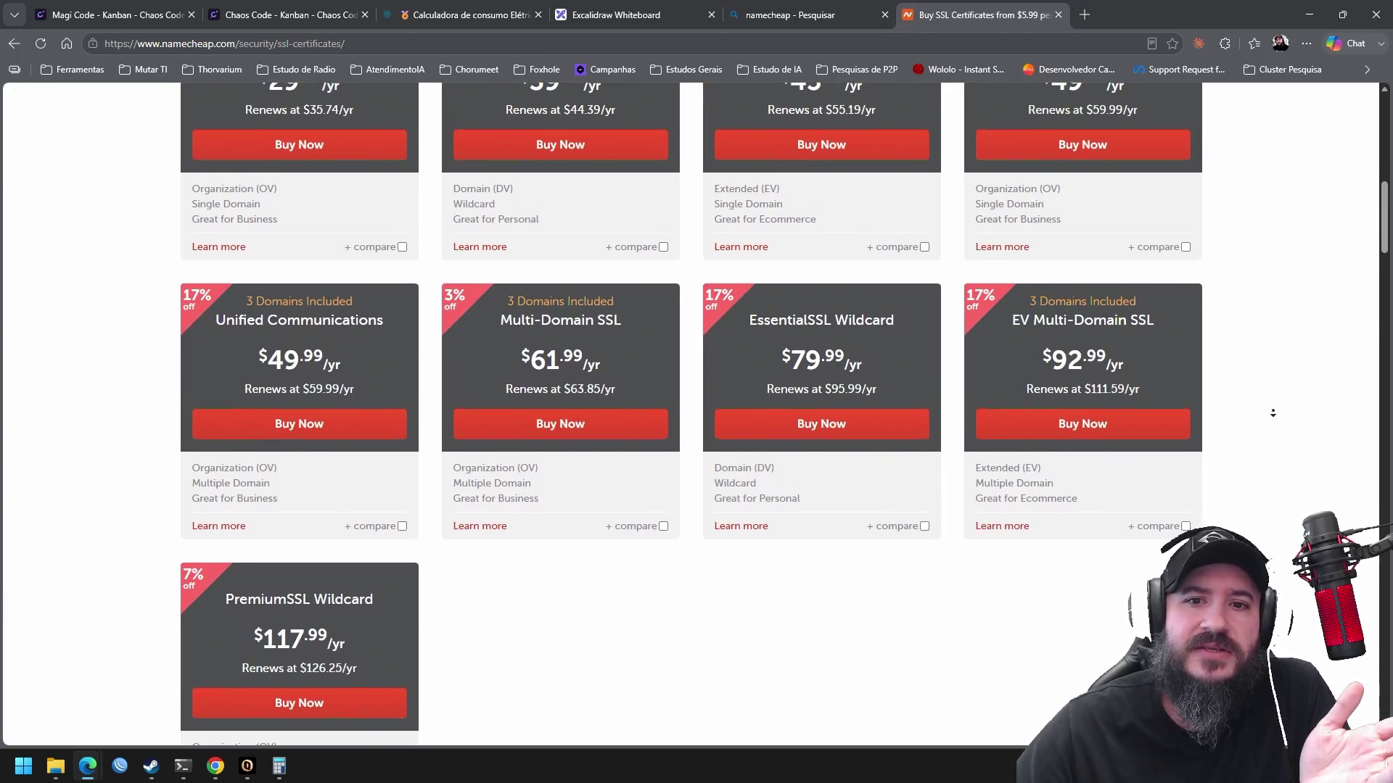
{"action": "middle_click", "coordinate": [1273, 413]}
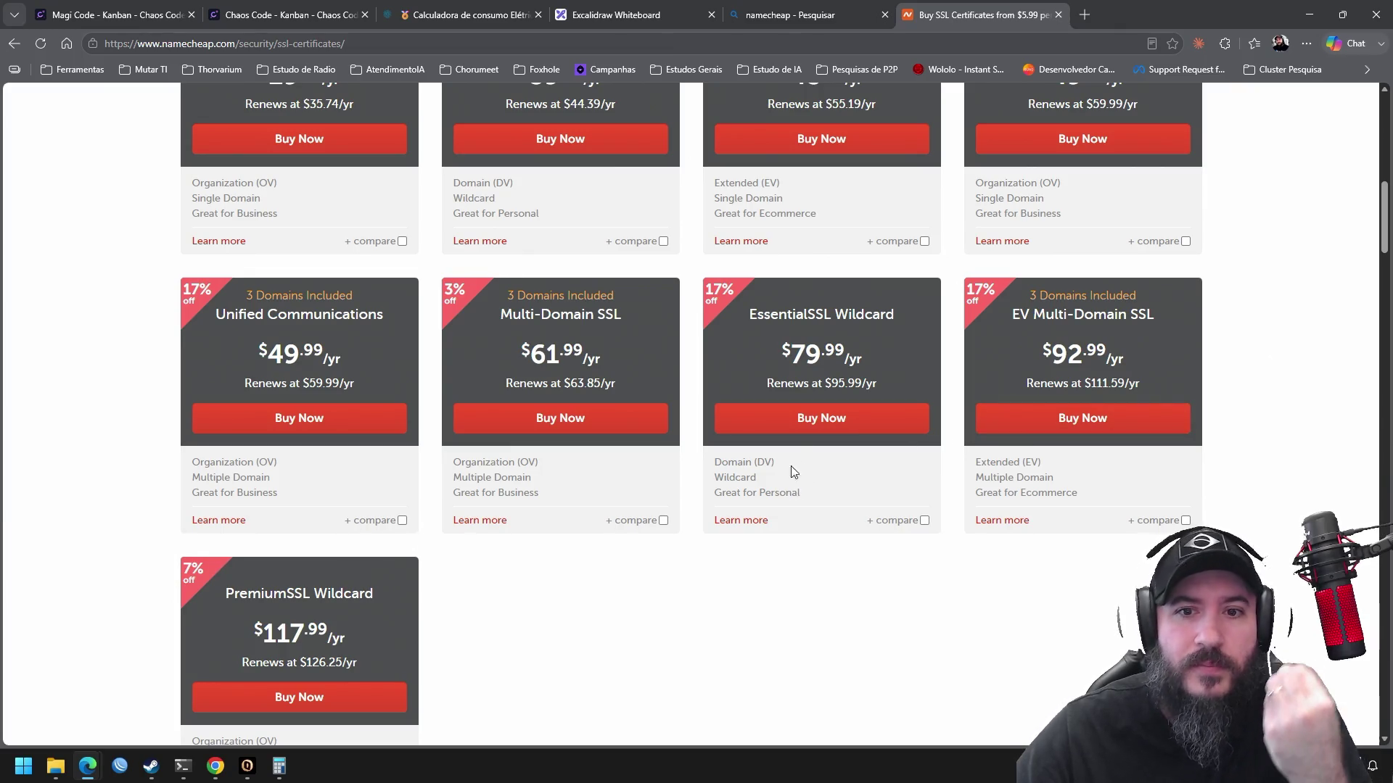
{"action": "left_click", "coordinate": [811, 416]}
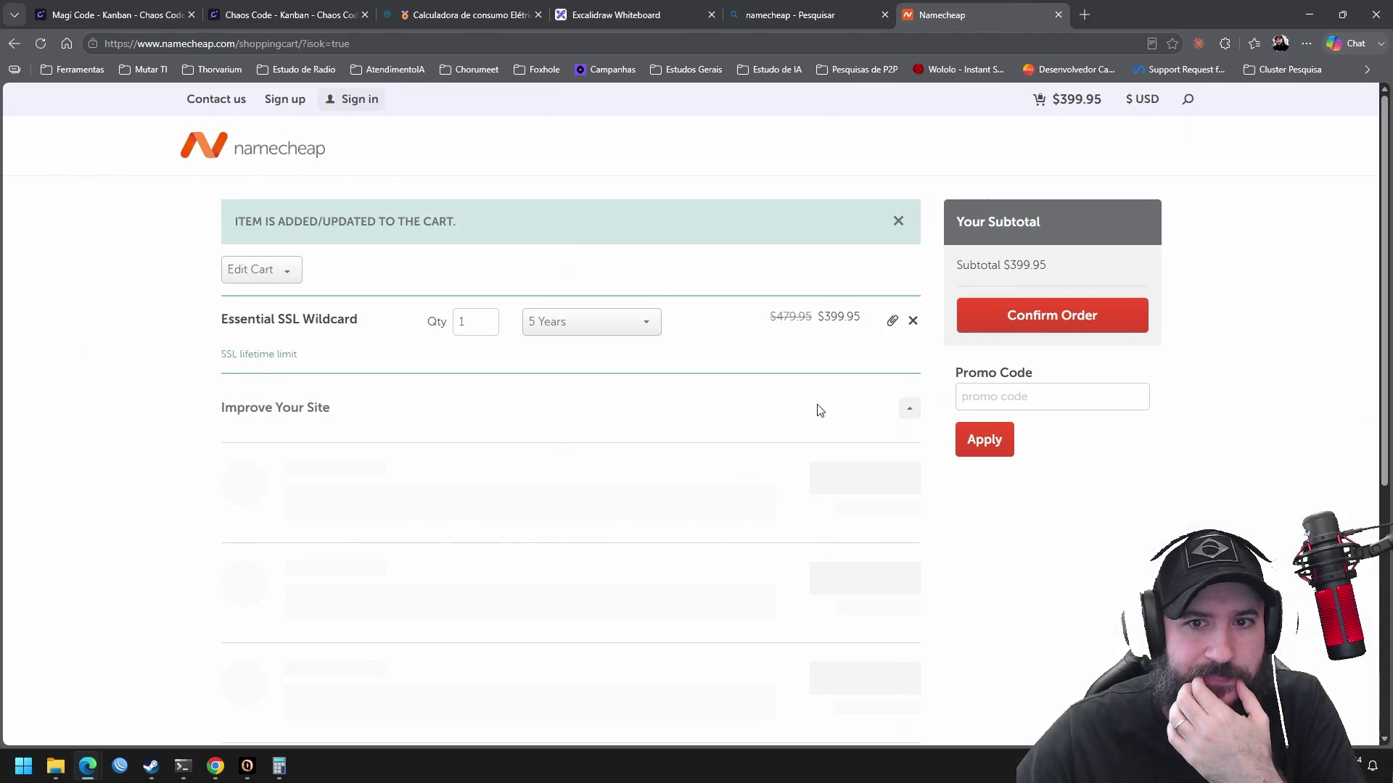
{"action": "left_click", "coordinate": [912, 320]}
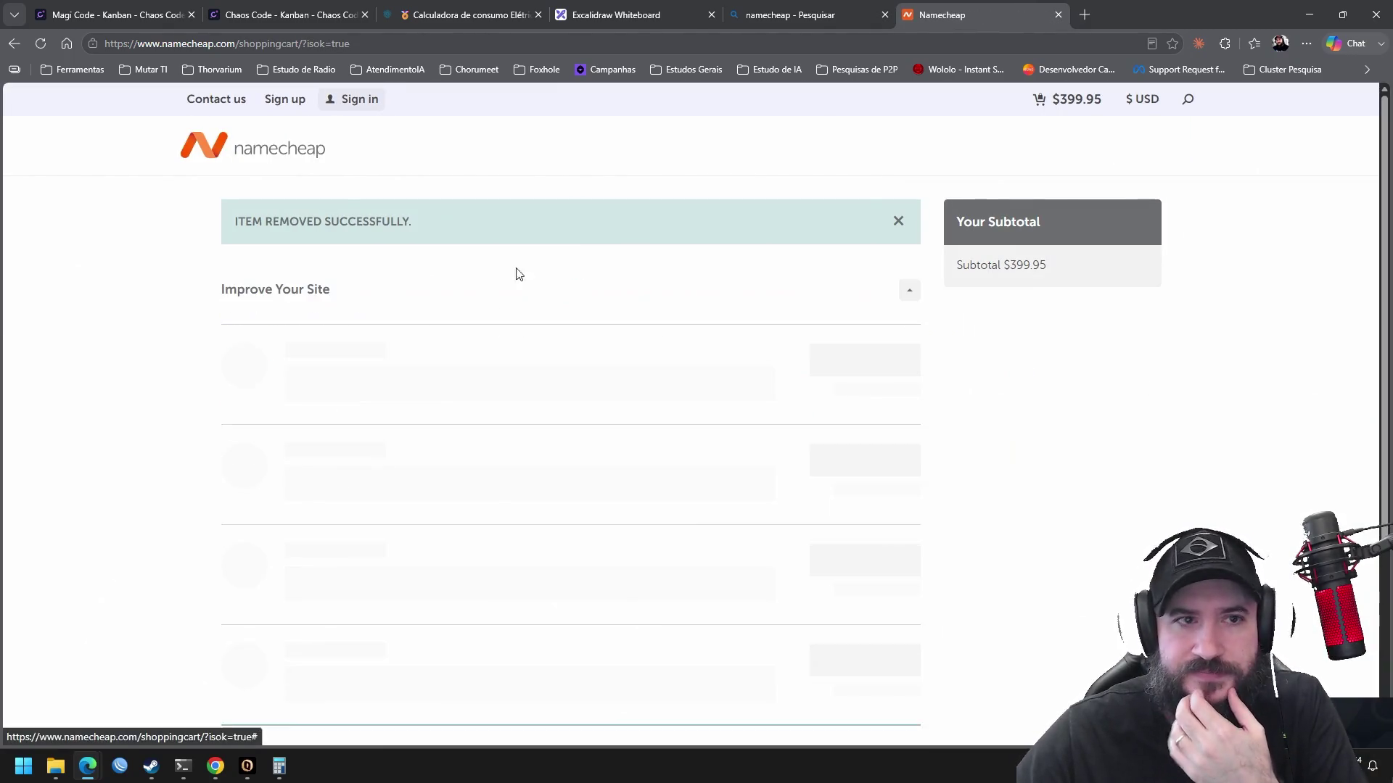
{"action": "key", "text": "alt+Left"}
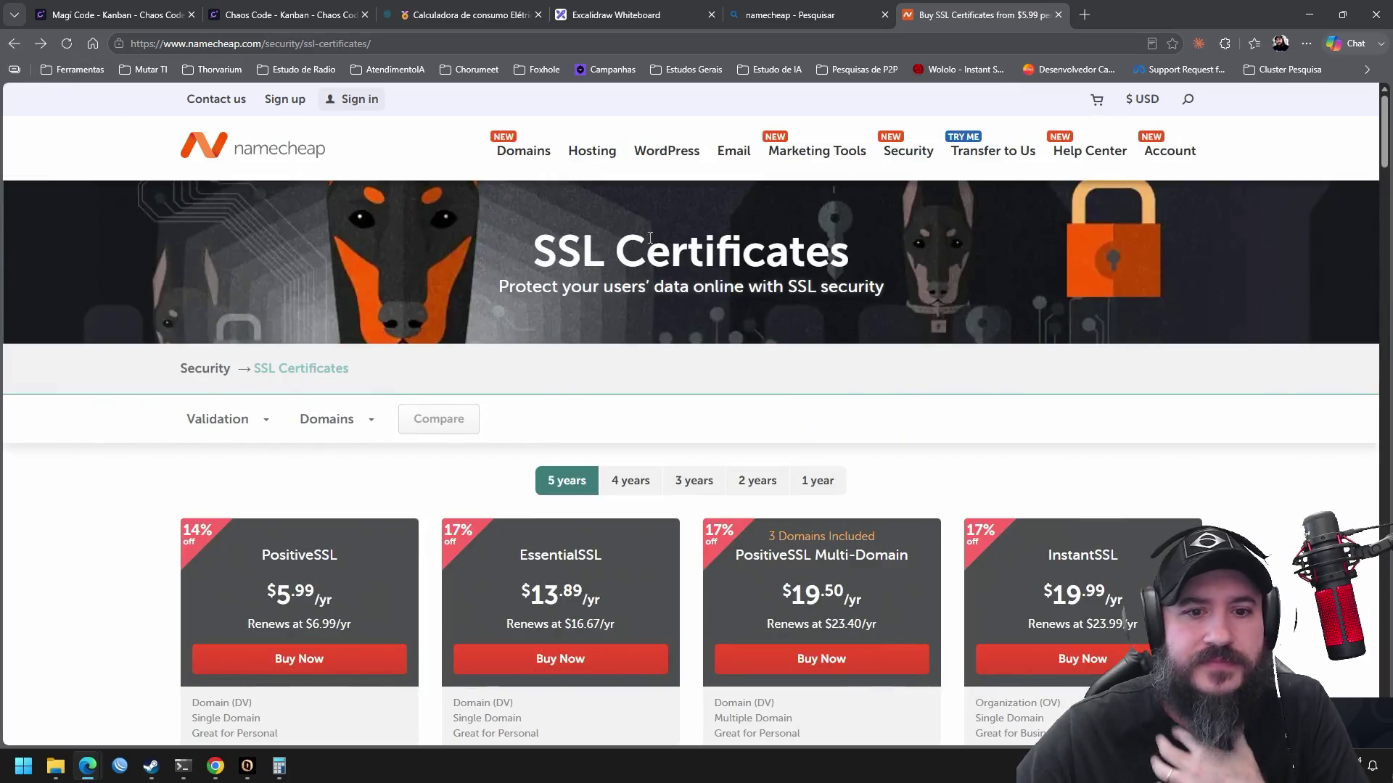
Scroll down to the EssentialSSL Wildcard card and open its Learn more details page
{"action": "scroll", "coordinate": [963, 353], "scroll_direction": "down", "scroll_amount": 5}
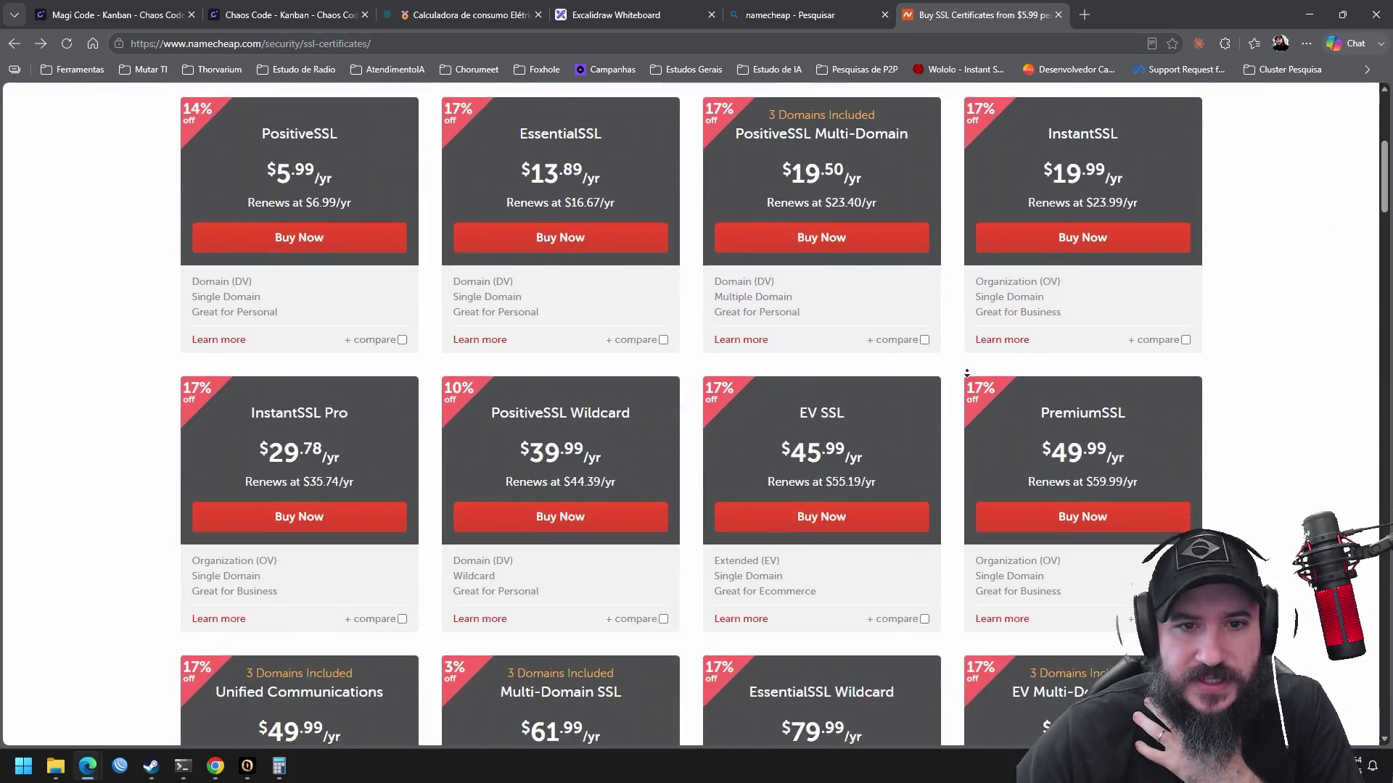
{"action": "scroll", "coordinate": [969, 355], "scroll_direction": "down", "scroll_amount": 2}
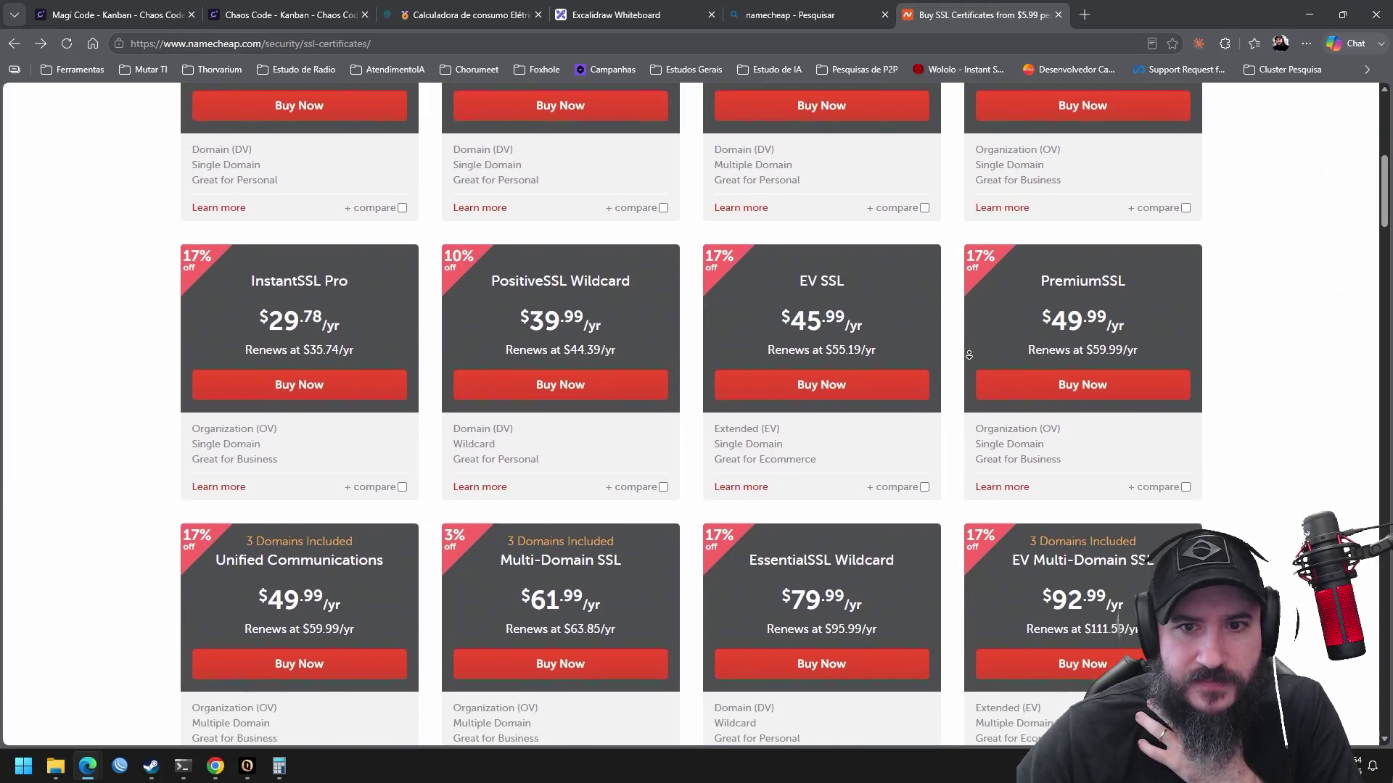
{"action": "scroll", "coordinate": [971, 371], "scroll_direction": "down", "scroll_amount": 3}
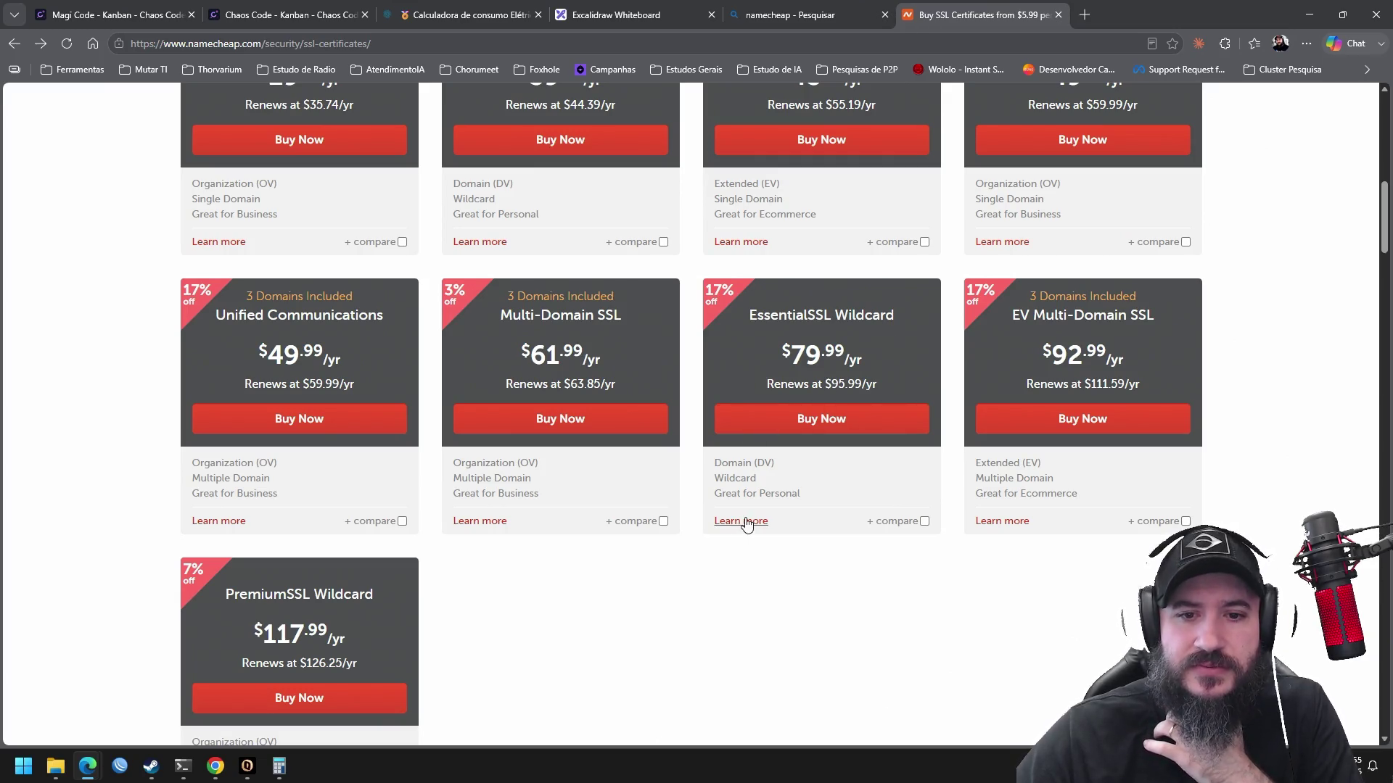
{"action": "left_click", "coordinate": [740, 522]}
Review the EssentialSSL Wildcard page, briefly selecting the Comodo brand name
{"action": "middle_click", "coordinate": [789, 405]}
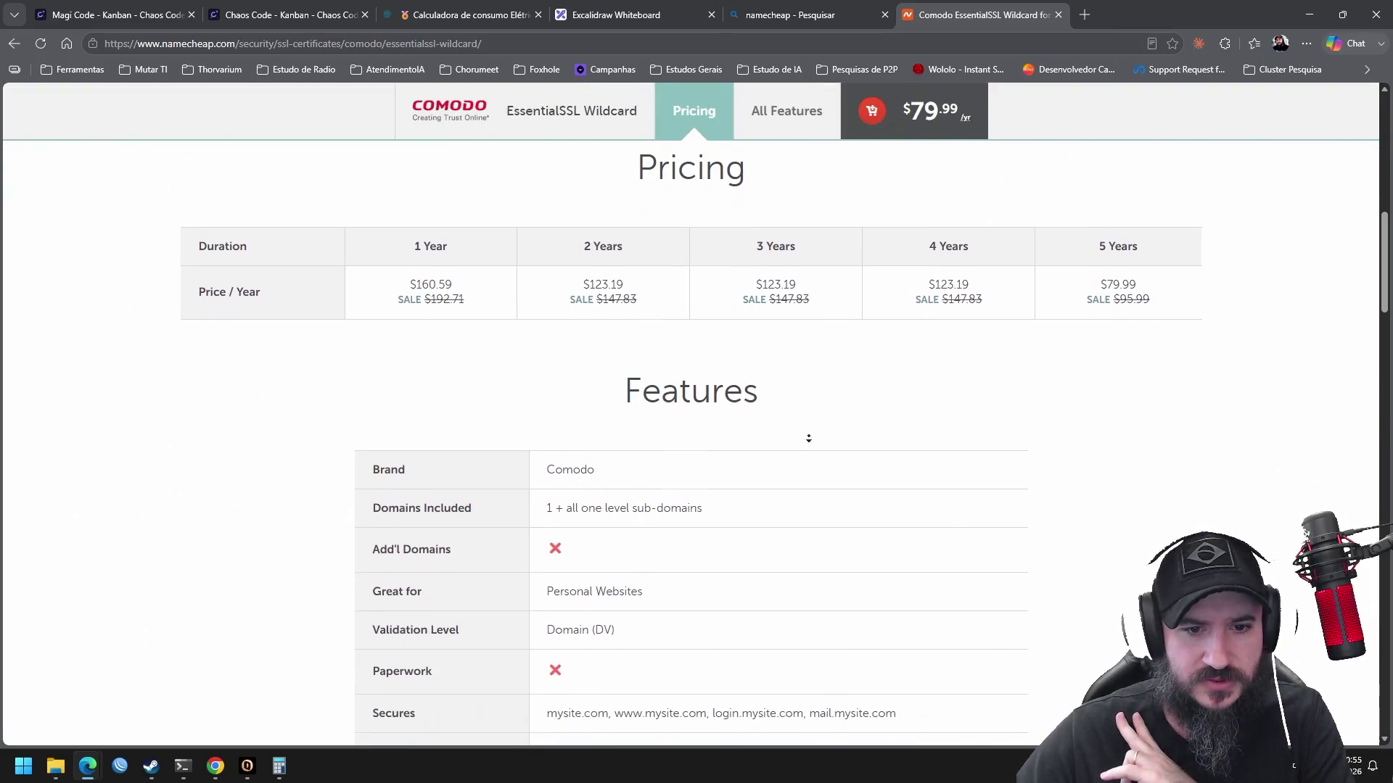
{"action": "left_click", "coordinate": [825, 421]}
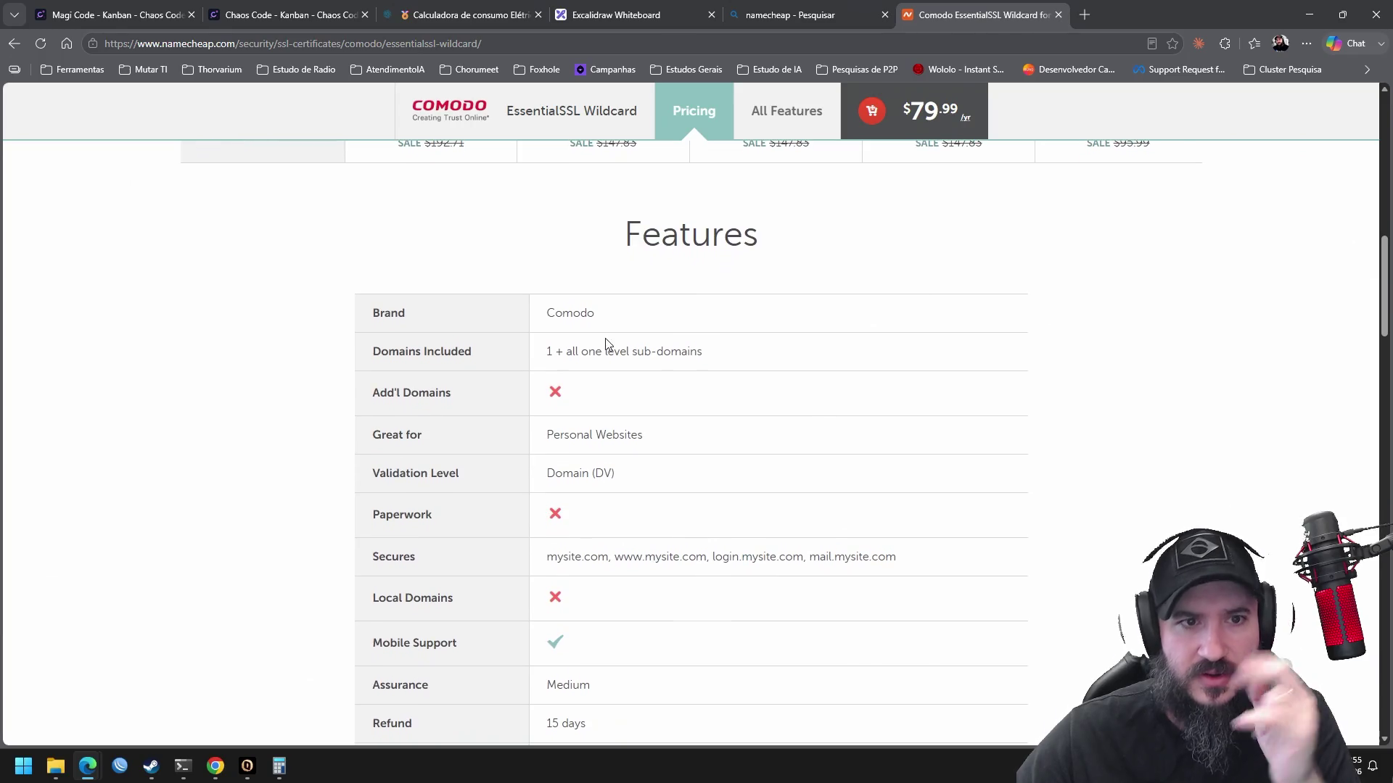
{"action": "double_click", "coordinate": [552, 313]}
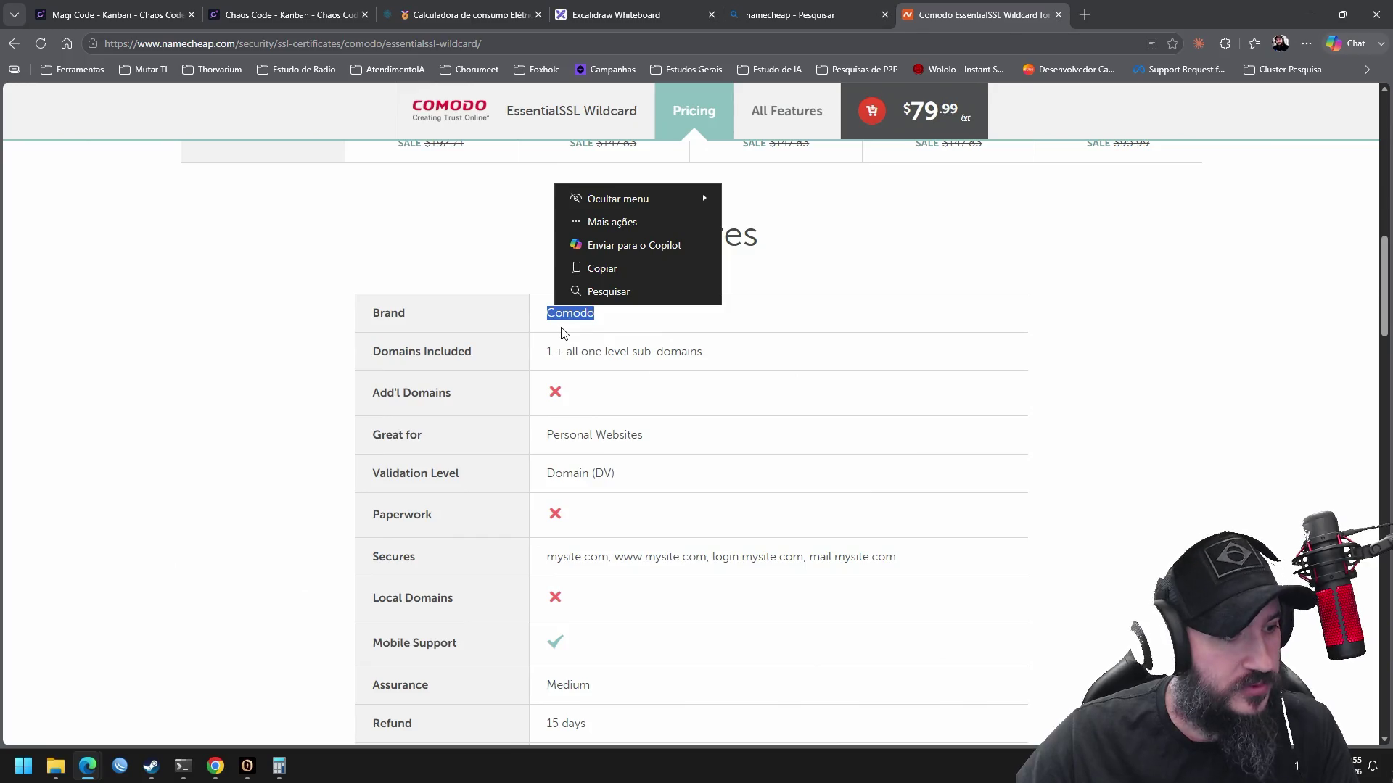
{"action": "left_click", "coordinate": [508, 319]}
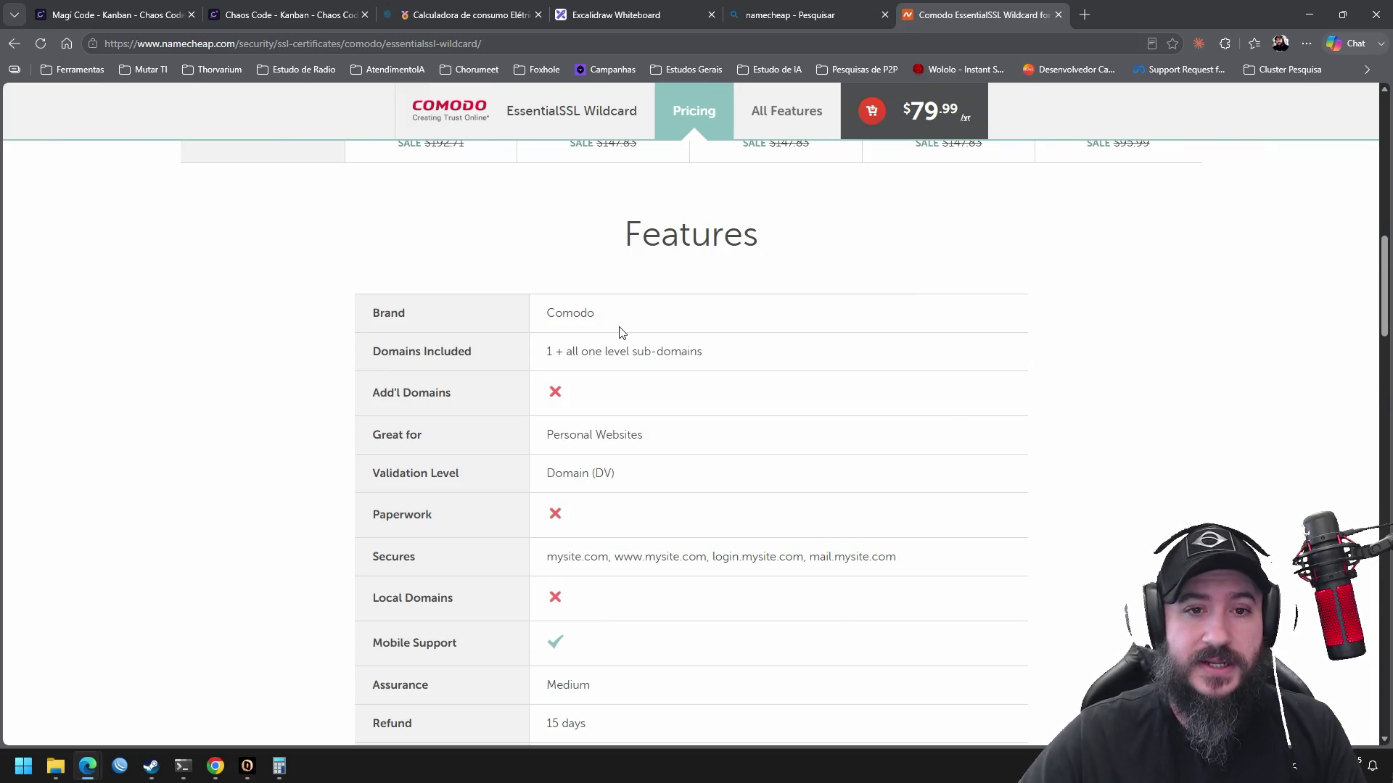
Highlight the $10,000.00 warranty value in the All Features table
{"action": "middle_click", "coordinate": [659, 276]}
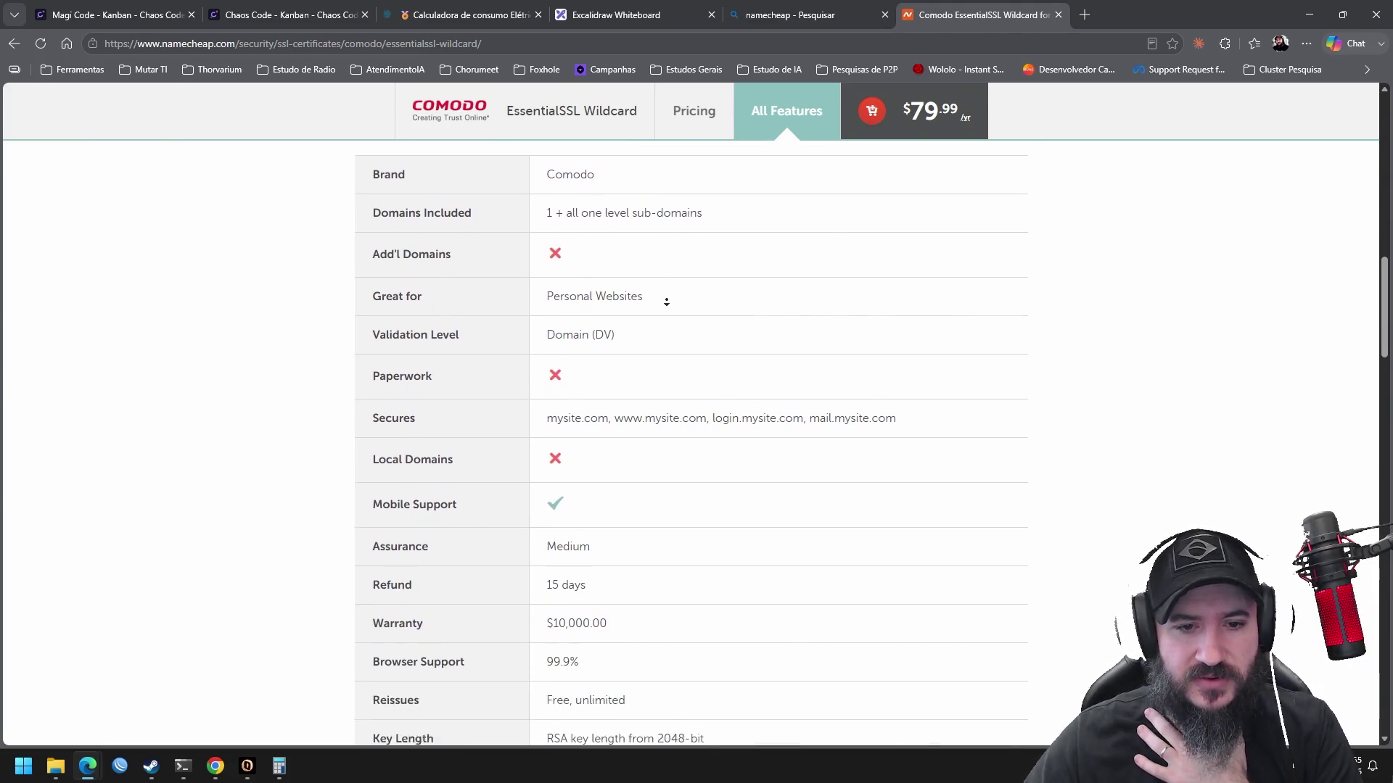
{"action": "left_click", "coordinate": [666, 319]}
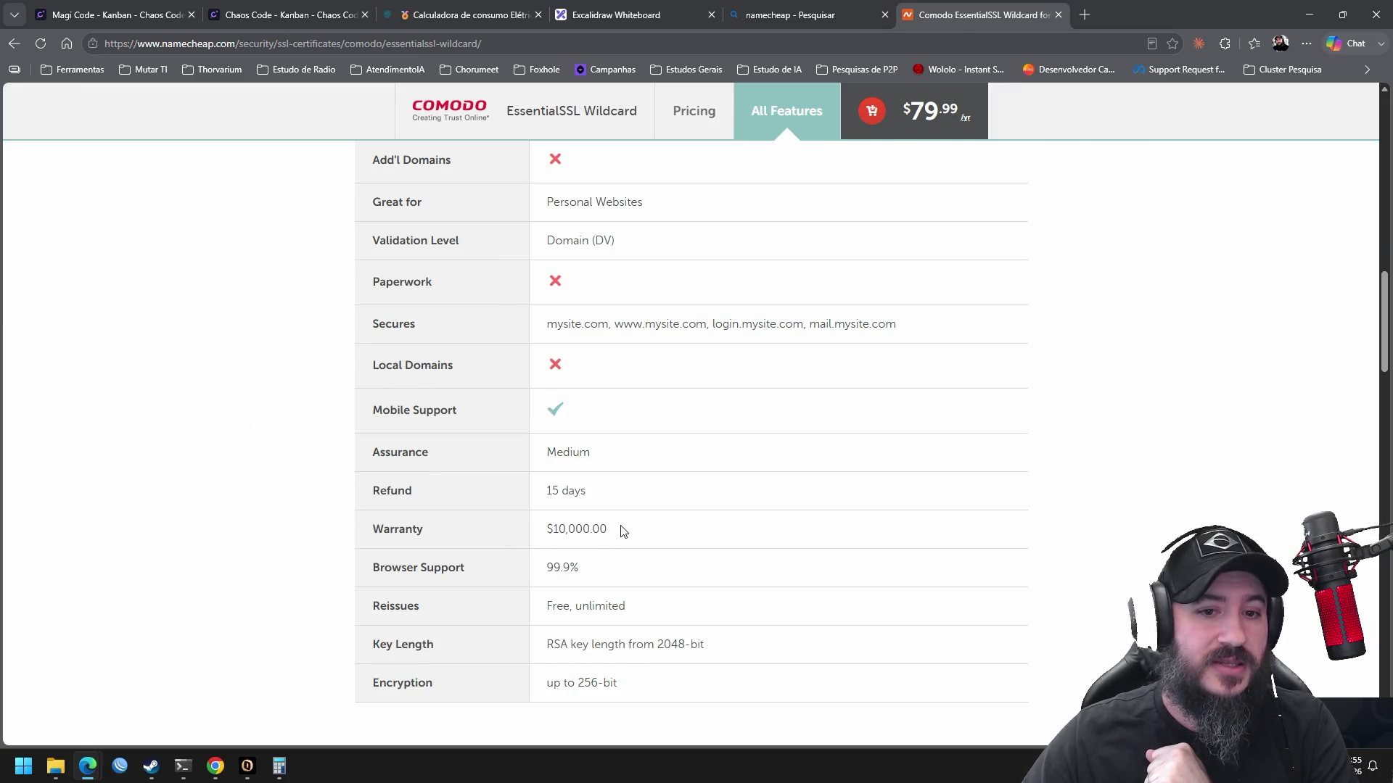
{"action": "left_click_drag", "start_coordinate": [621, 530], "coordinate": [535, 529]}
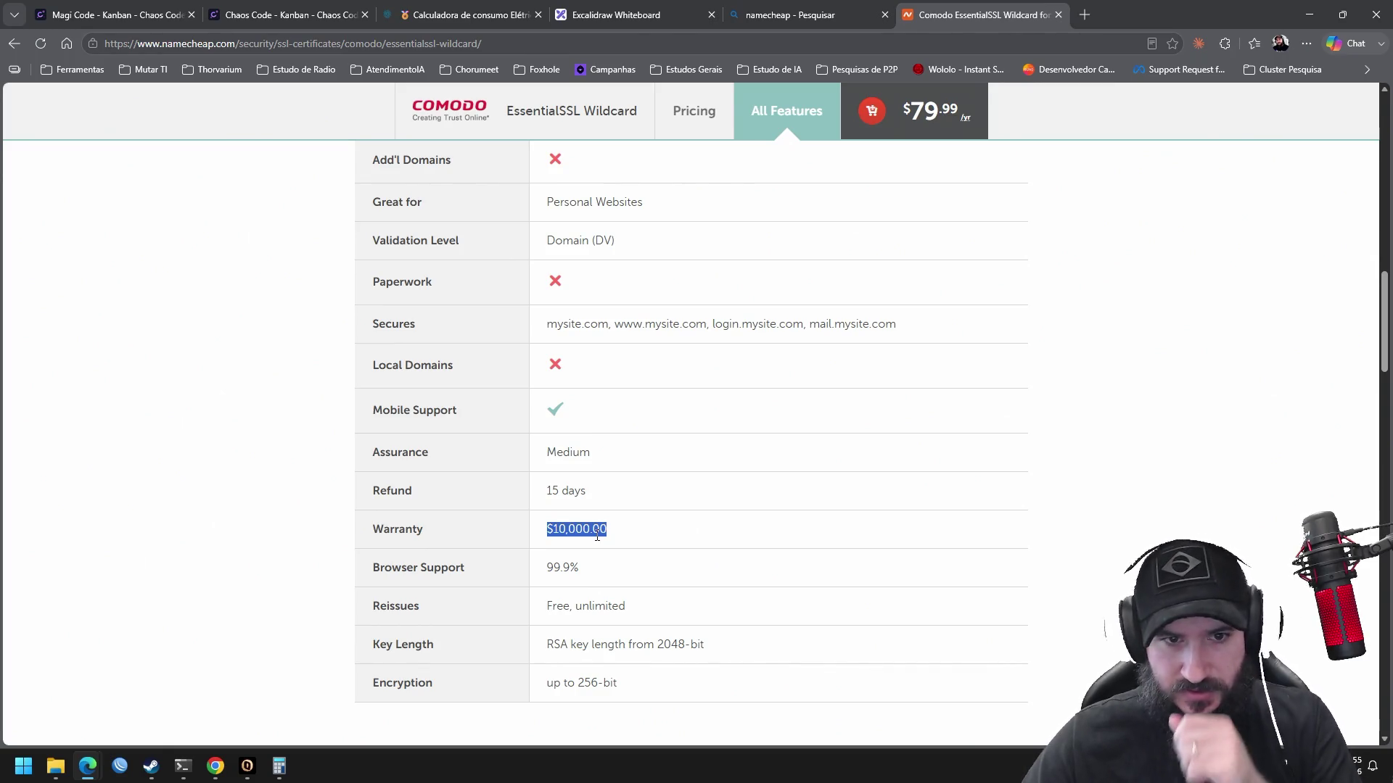
{"action": "left_click", "coordinate": [690, 533]}
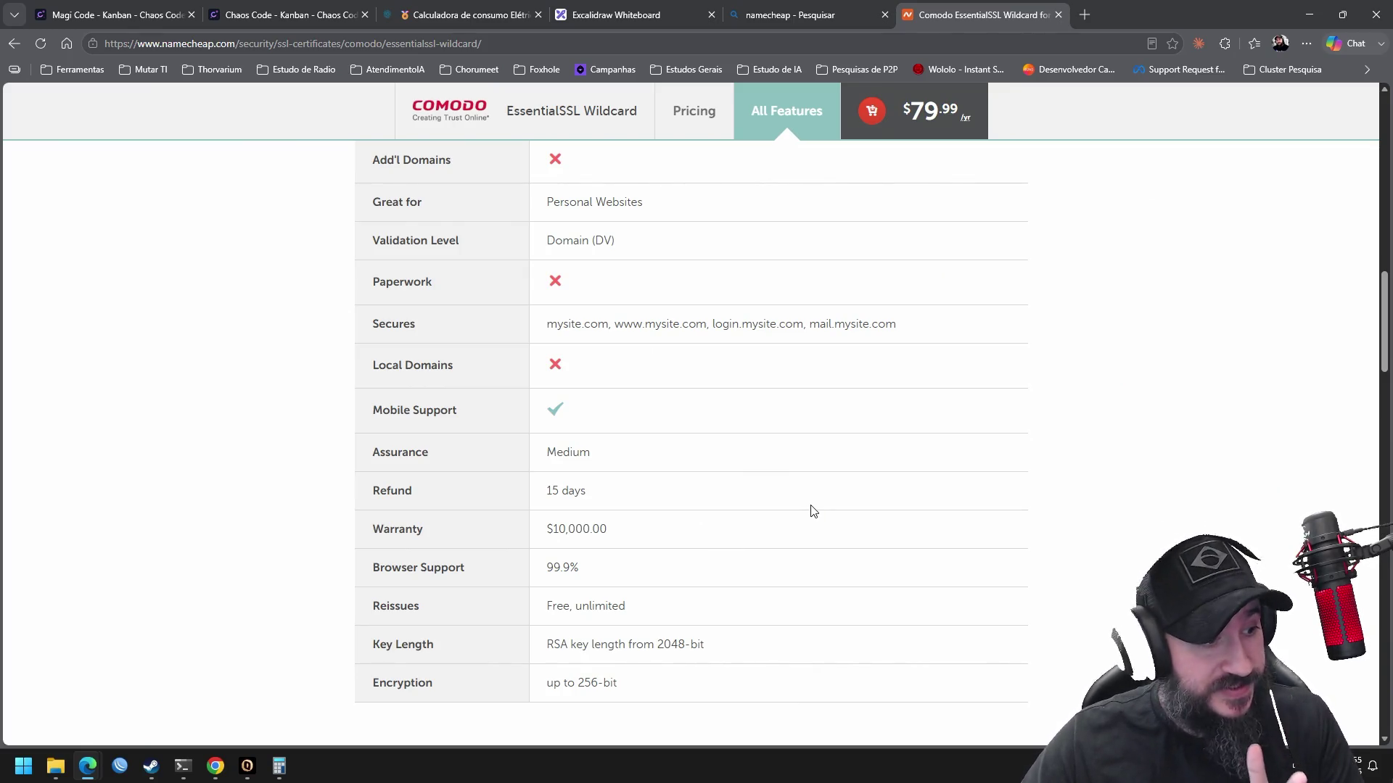
{"action": "scroll", "coordinate": [809, 460], "scroll_direction": "up", "scroll_amount": 1}
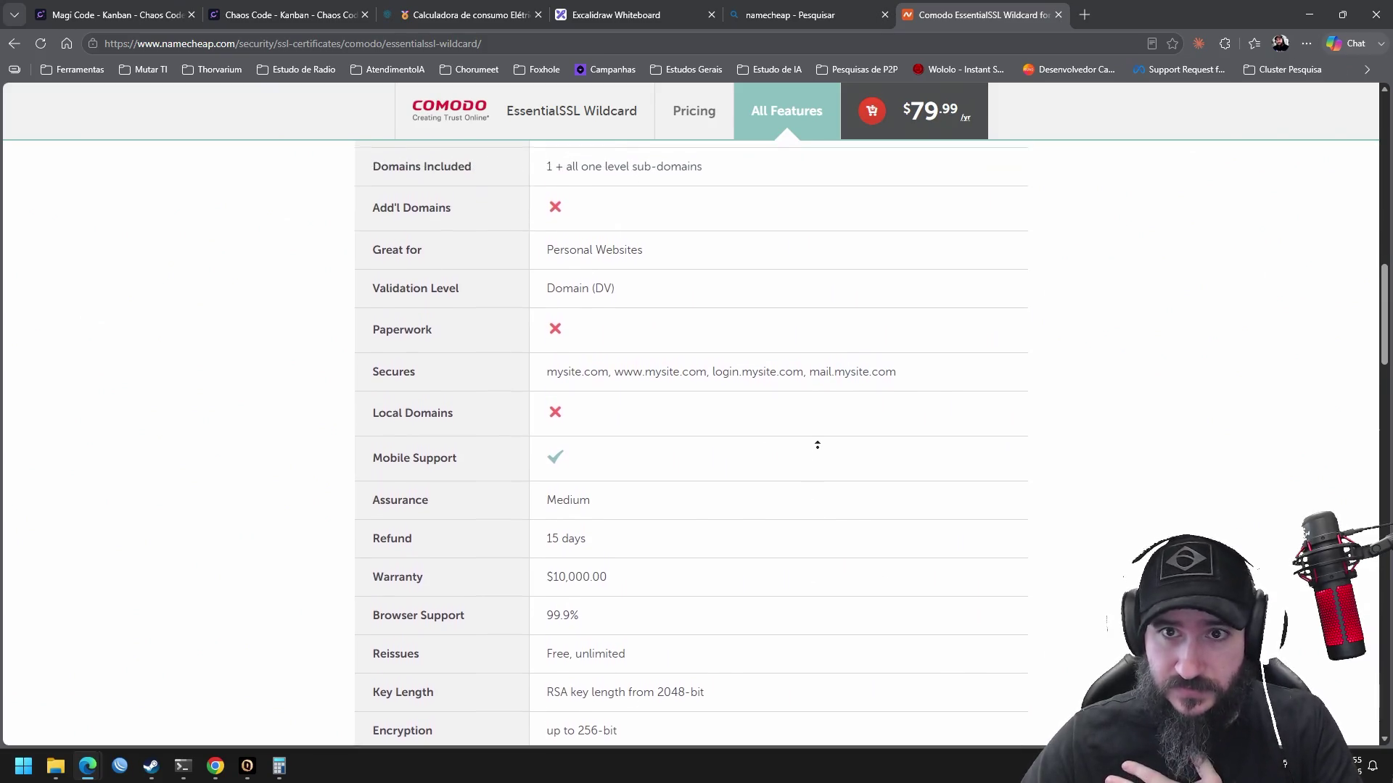
{"action": "scroll", "coordinate": [811, 500], "scroll_direction": "down", "scroll_amount": 3}
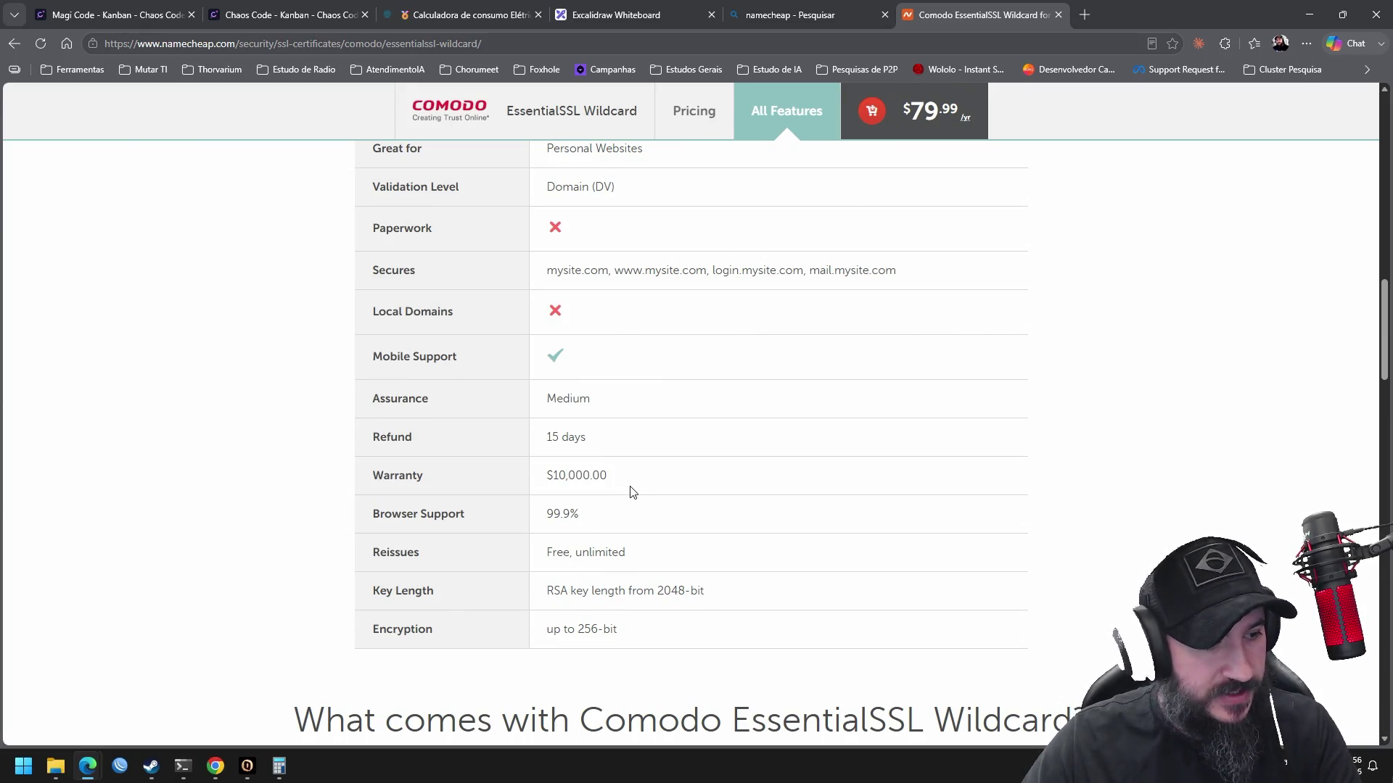
{"action": "left_click_drag", "start_coordinate": [622, 479], "coordinate": [531, 478]}
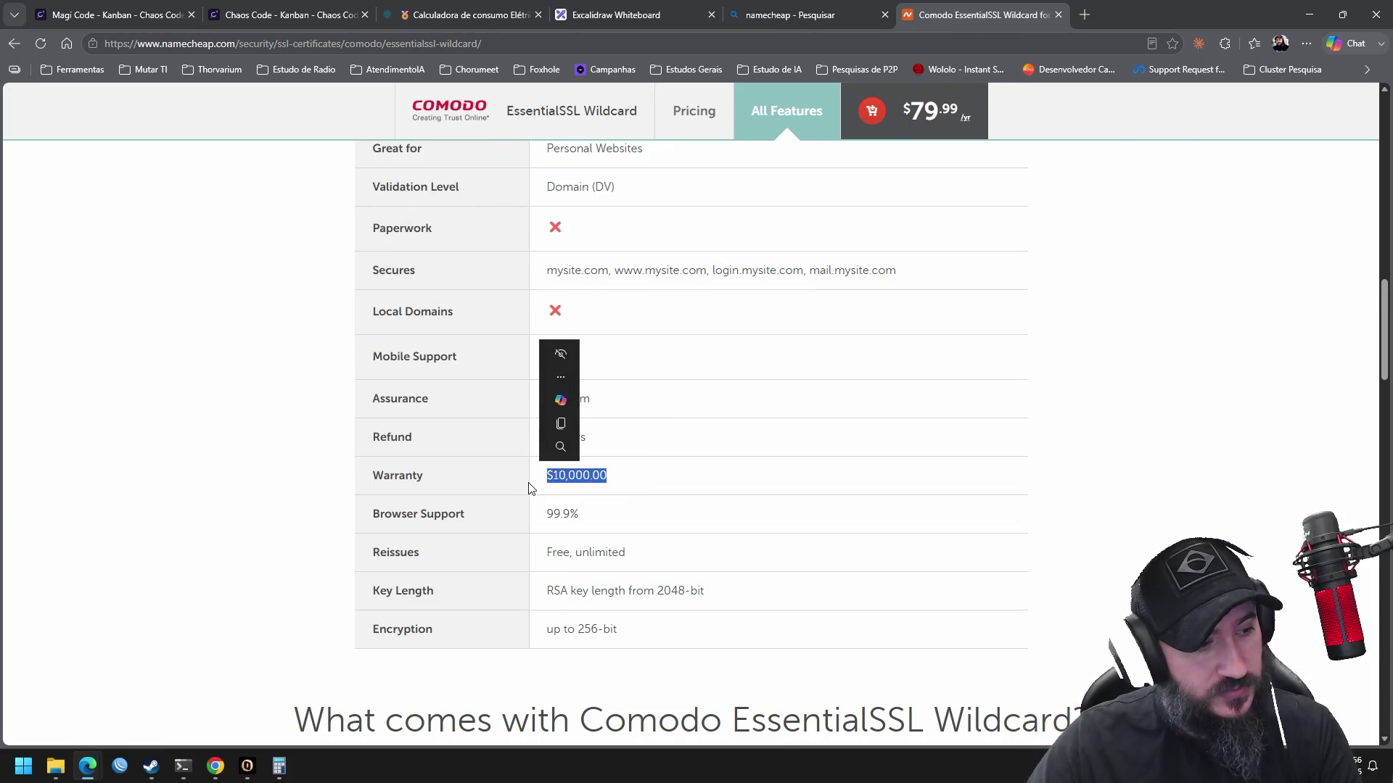
{"action": "left_click", "coordinate": [703, 457]}
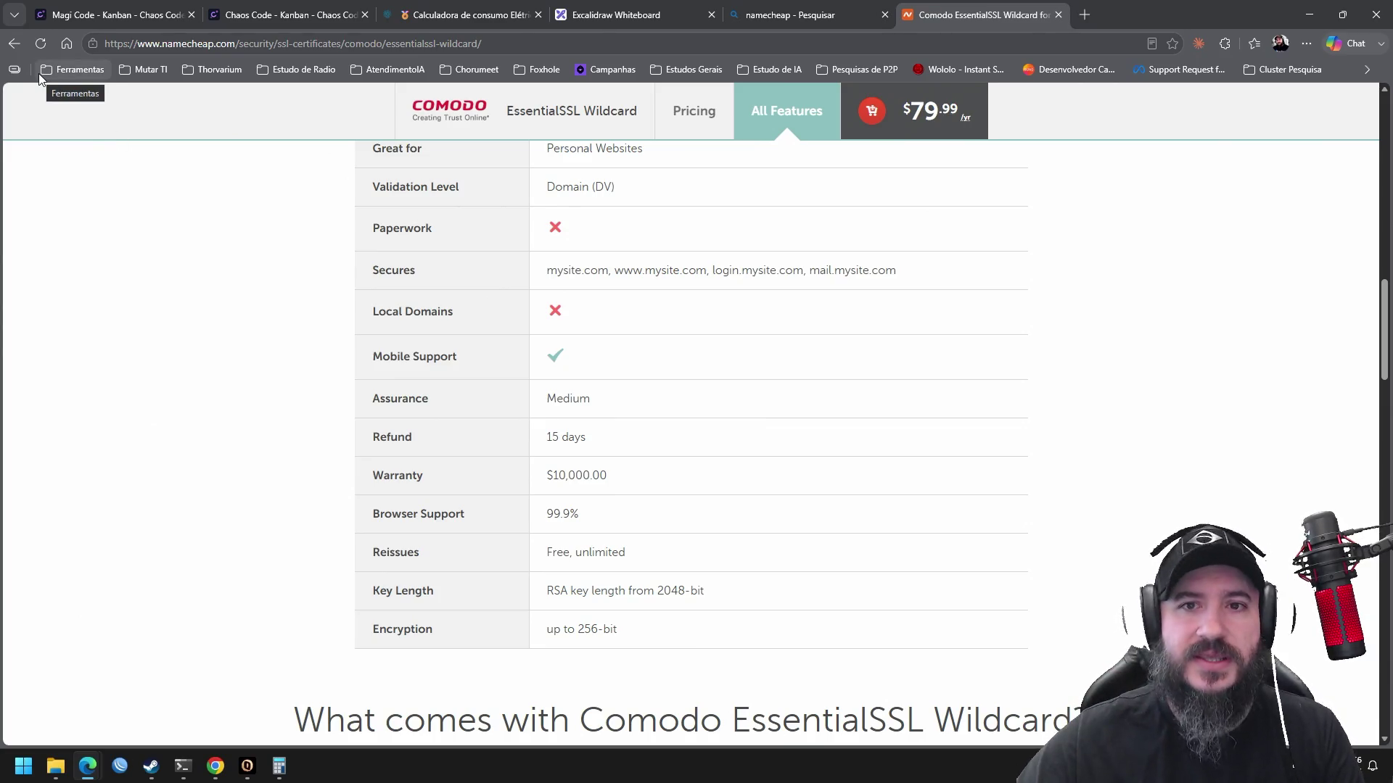
Return to the SSL certificates listing and open the PremiumSSL Wildcard details page
{"action": "left_click", "coordinate": [13, 44]}
{"action": "scroll", "coordinate": [811, 278], "scroll_direction": "down", "scroll_amount": 10}
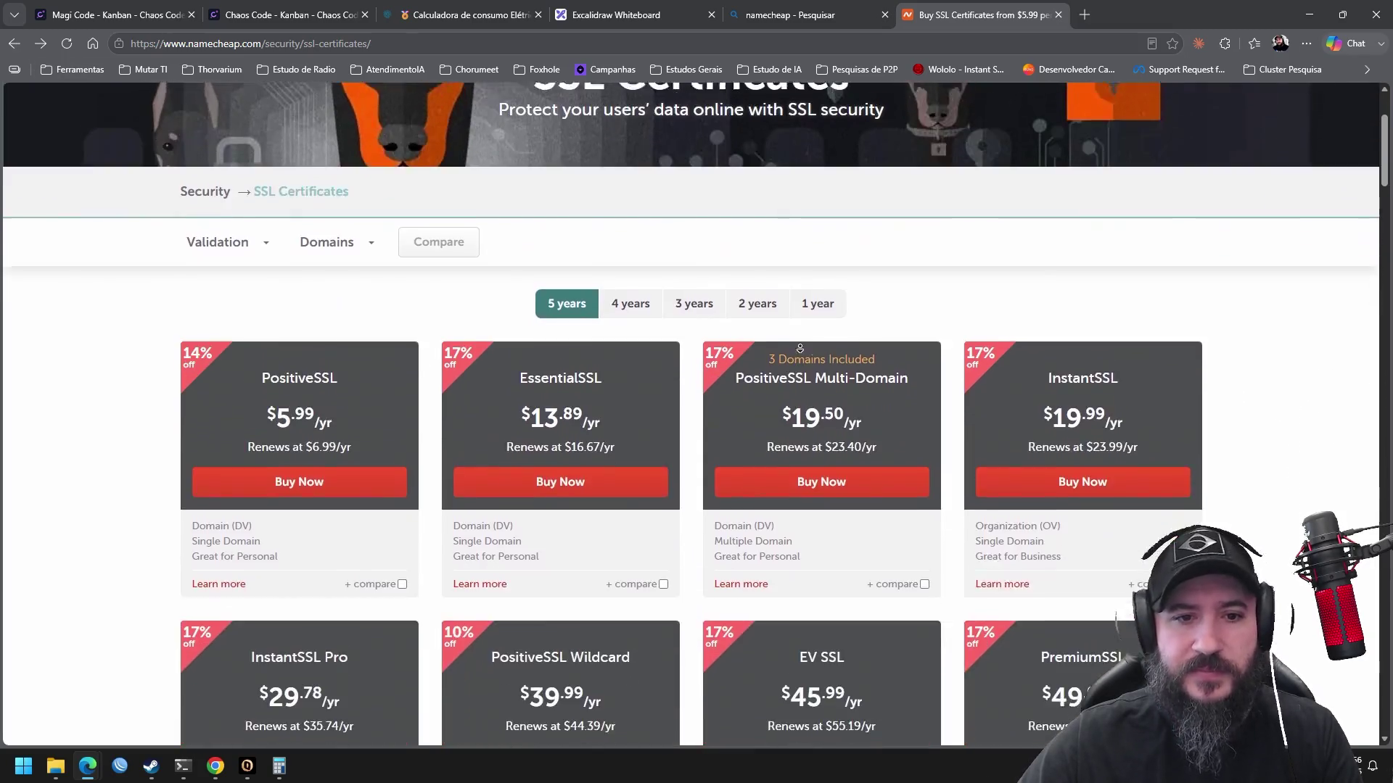
{"action": "scroll", "coordinate": [804, 315], "scroll_direction": "down", "scroll_amount": 2}
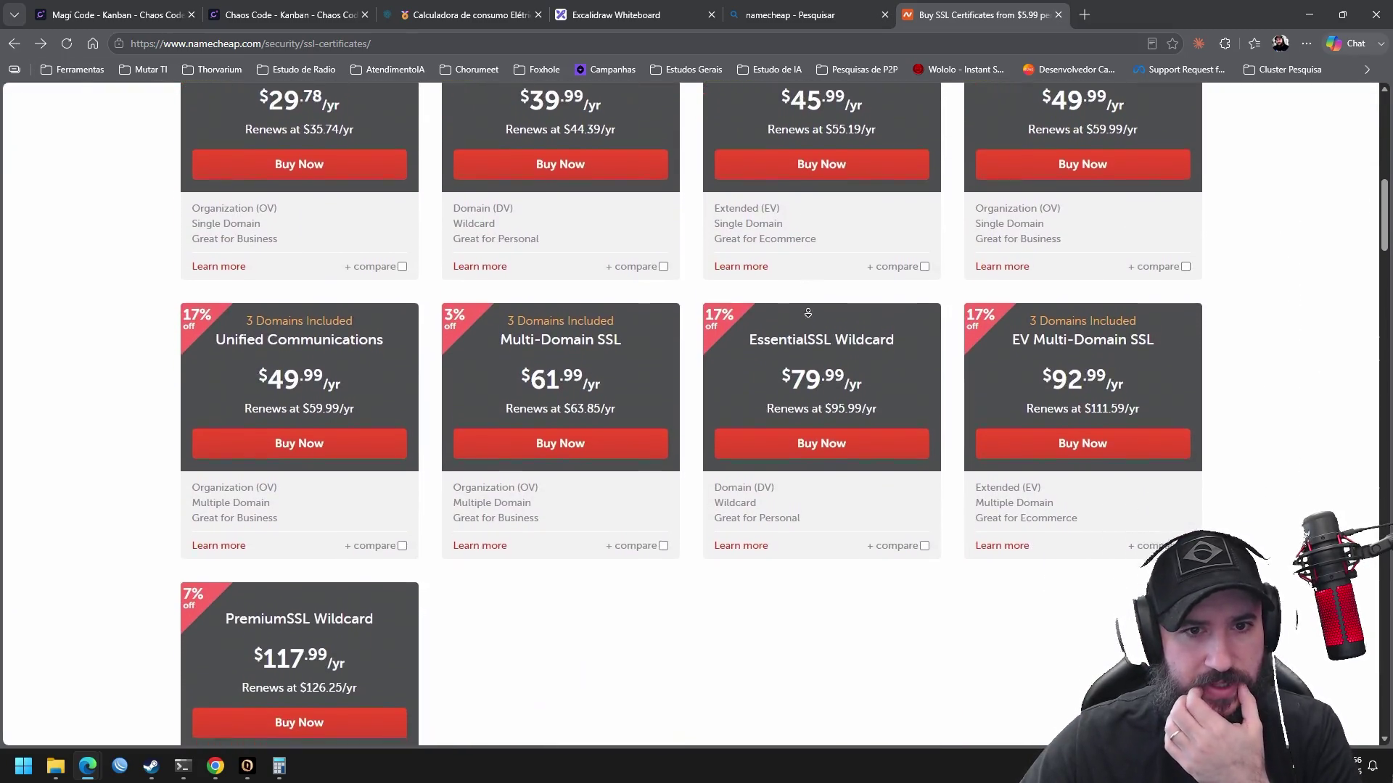
{"action": "scroll", "coordinate": [810, 301], "scroll_direction": "down", "scroll_amount": 3}
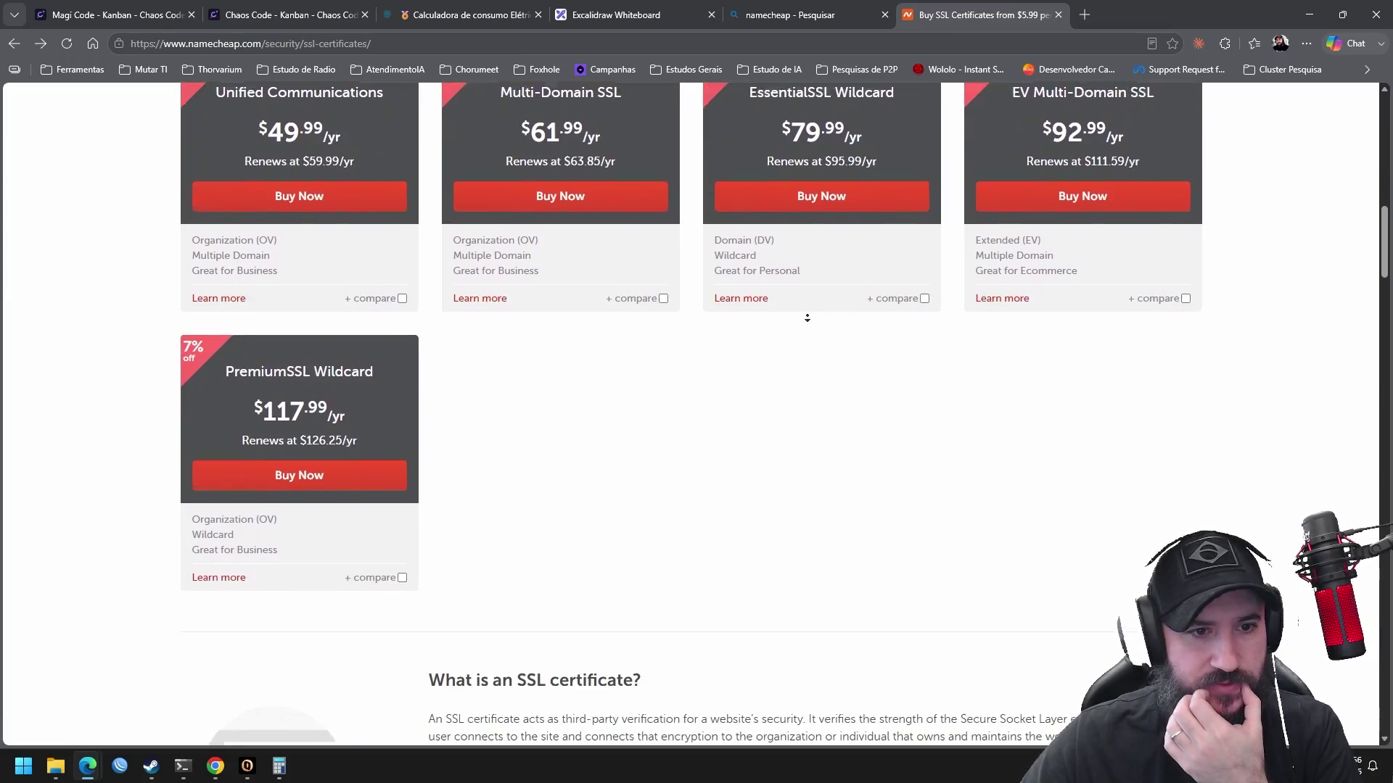
{"action": "left_click", "coordinate": [227, 563]}
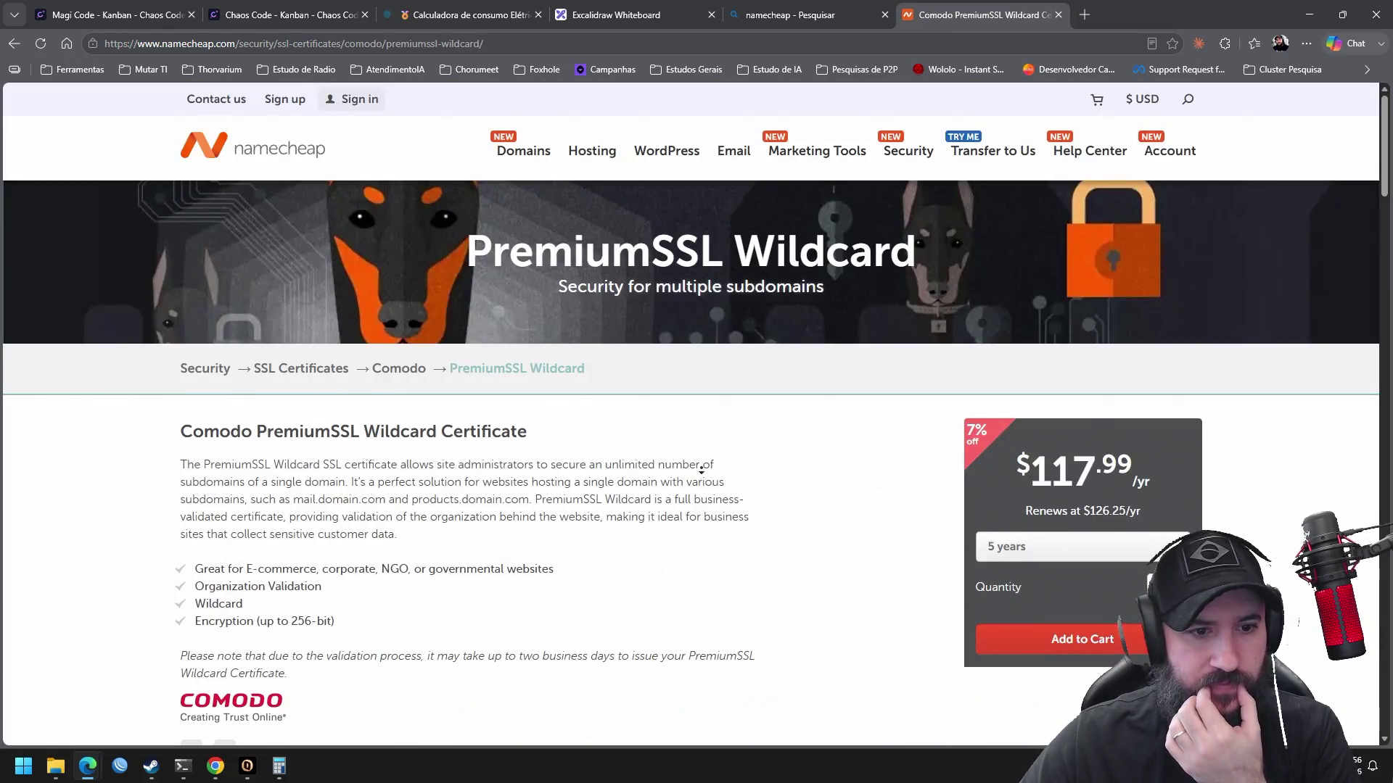
{"action": "scroll", "coordinate": [653, 523], "scroll_direction": "down", "scroll_amount": 15}
{"action": "scroll", "coordinate": [691, 512], "scroll_direction": "down", "scroll_amount": 1}
{"action": "scroll", "coordinate": [715, 395], "scroll_direction": "up", "scroll_amount": 2}
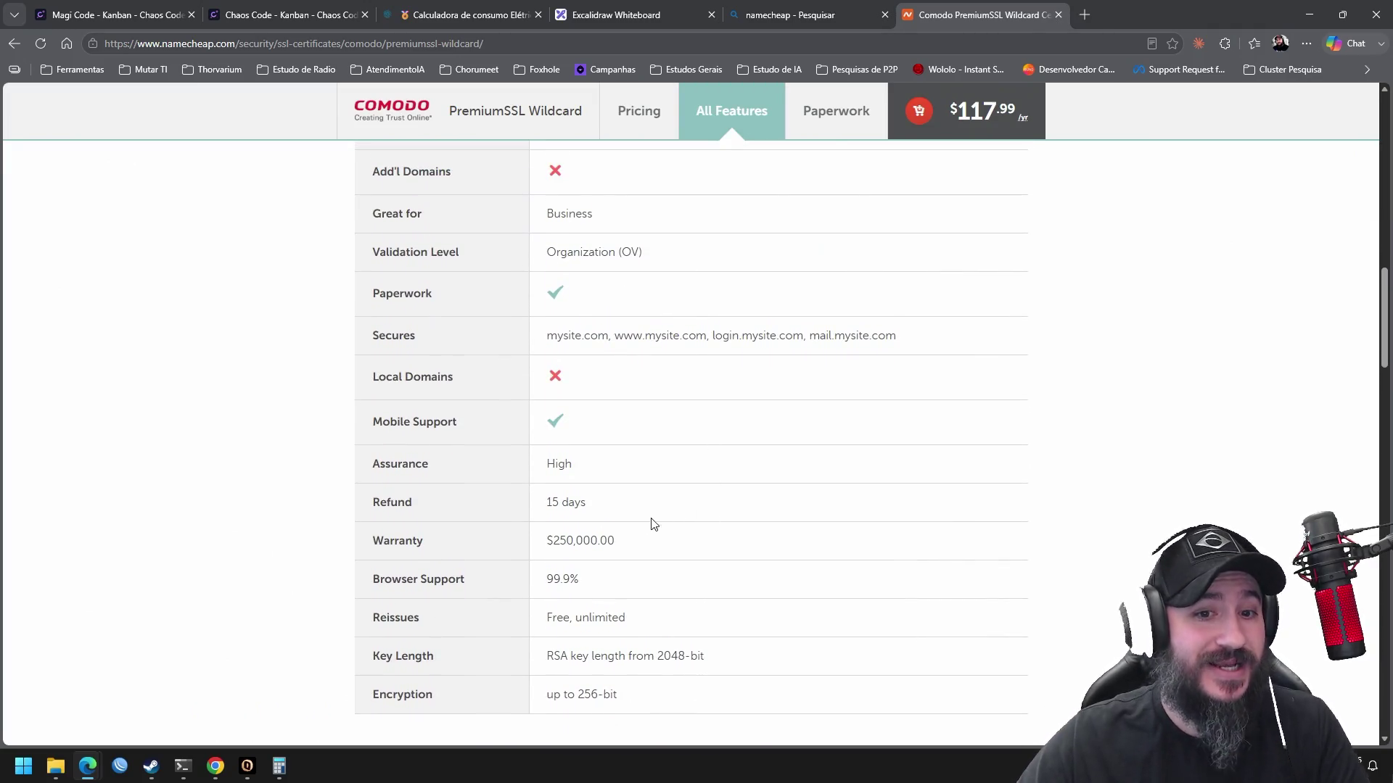
{"action": "left_click_drag", "start_coordinate": [628, 545], "coordinate": [548, 545]}
{"action": "left_click", "coordinate": [649, 568]}
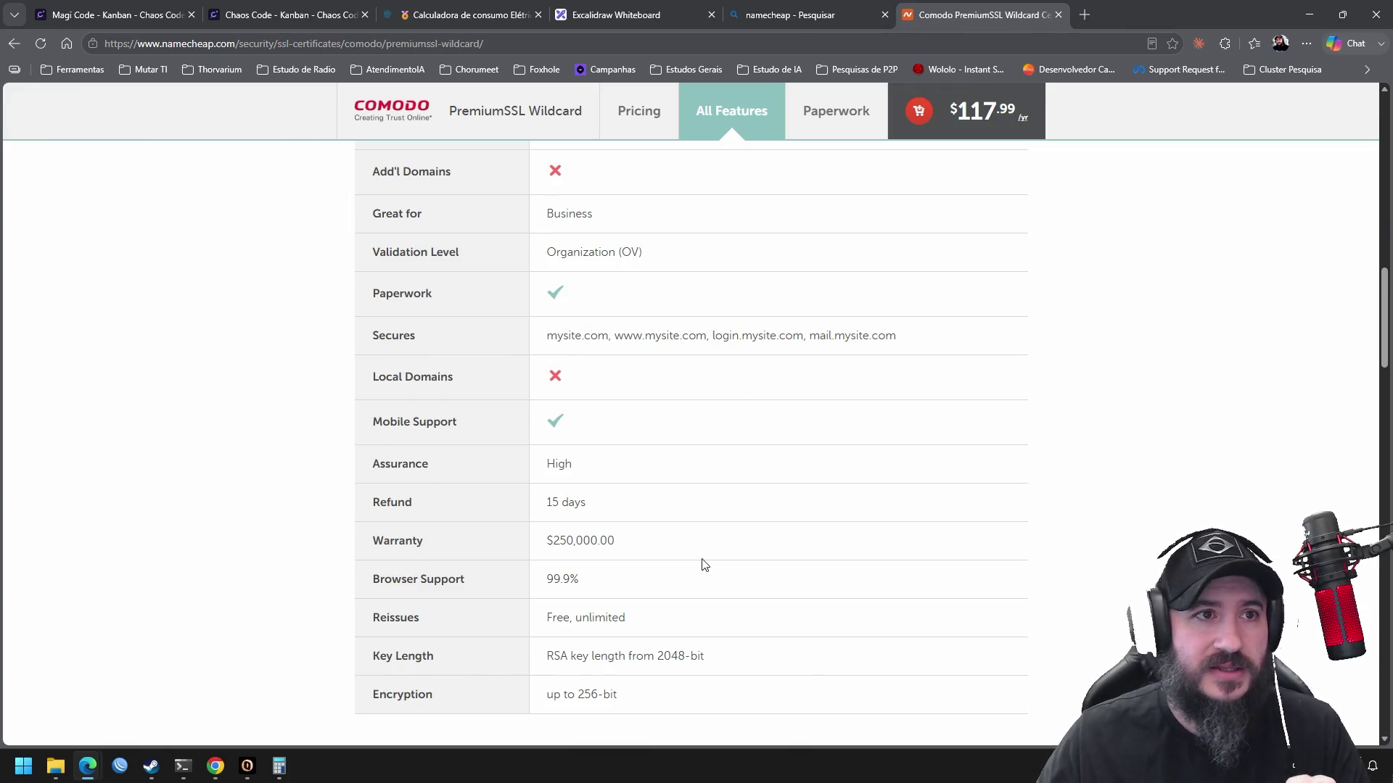
{"action": "scroll", "coordinate": [829, 297], "scroll_direction": "up", "scroll_amount": 1}
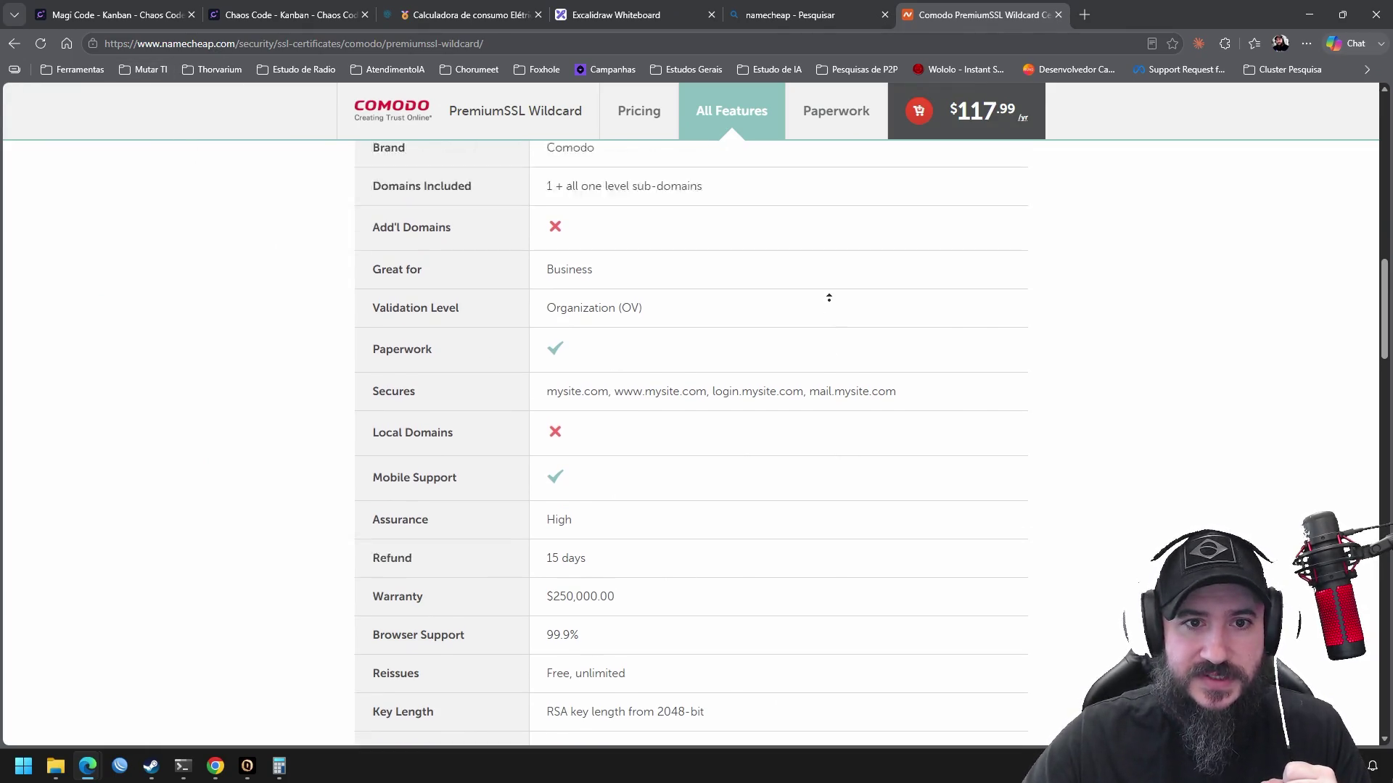
{"action": "scroll", "coordinate": [828, 298], "scroll_direction": "up", "scroll_amount": 10}
{"action": "scroll", "coordinate": [1041, 520], "scroll_direction": "down", "scroll_amount": 4}
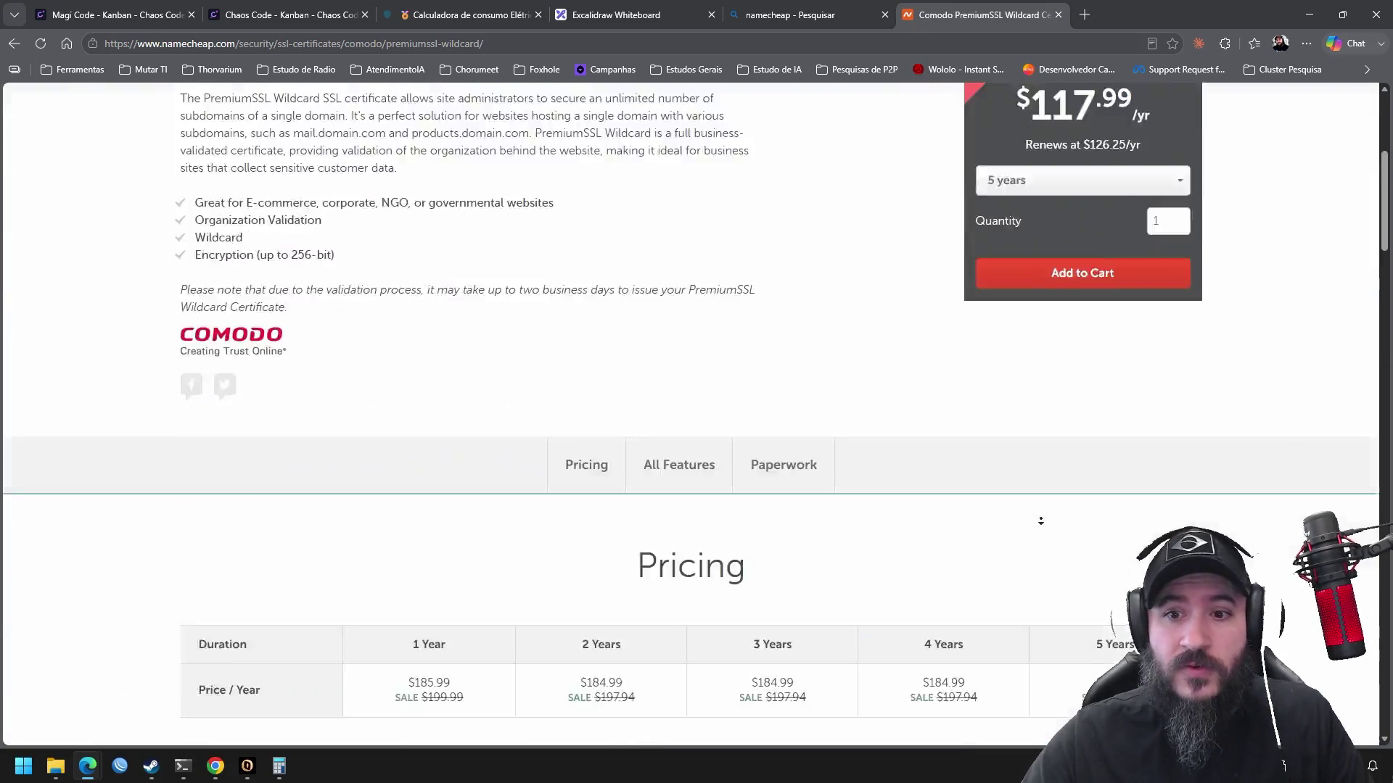
{"action": "scroll", "coordinate": [1040, 521], "scroll_direction": "down", "scroll_amount": 6}
{"action": "scroll", "coordinate": [993, 150], "scroll_direction": "up", "scroll_amount": 15}
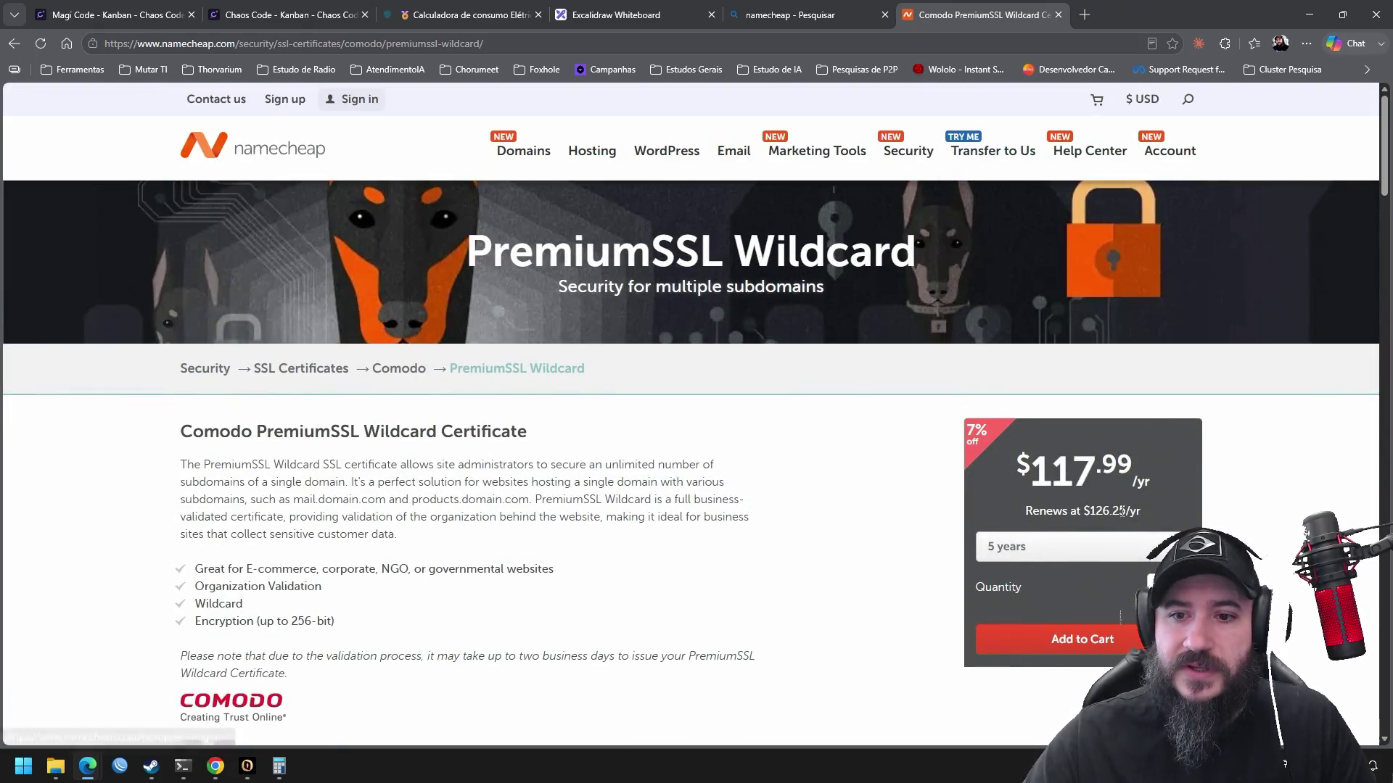